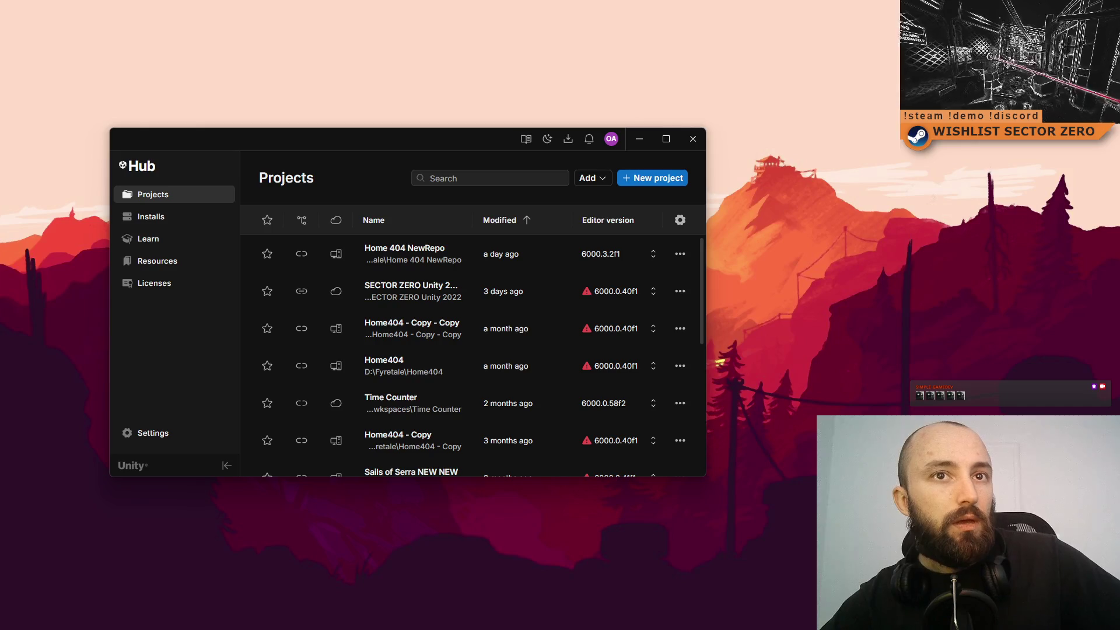
- Open the Home 404 NewRepo project from Unity Hub and clear the old console warnings
{"action": "left_click", "coordinate": [447, 255]}
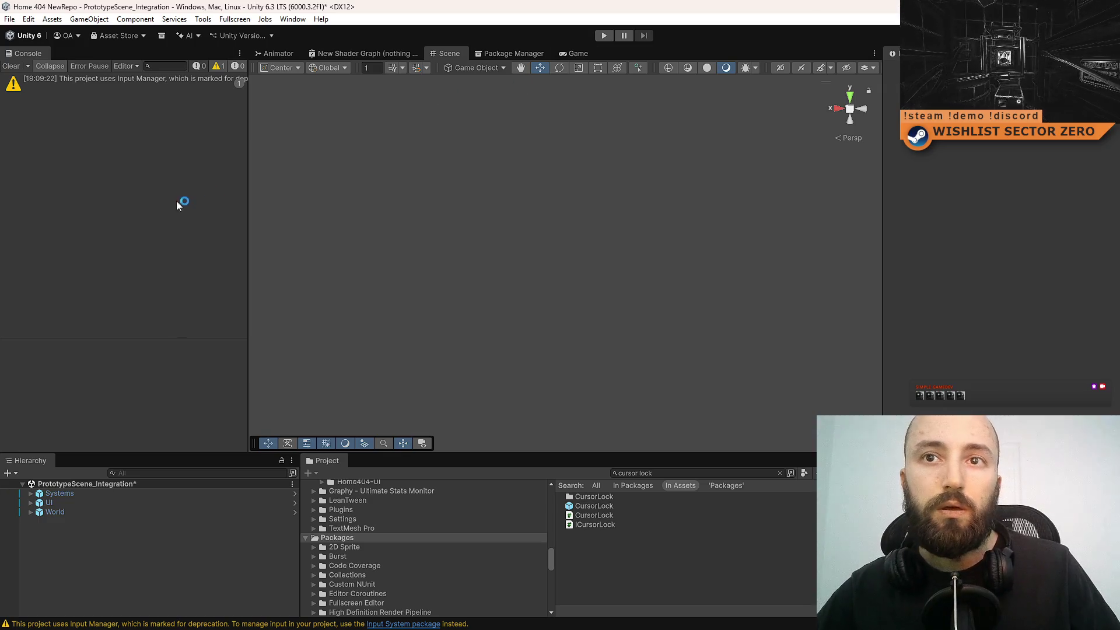
{"action": "left_click", "coordinate": [12, 66]}
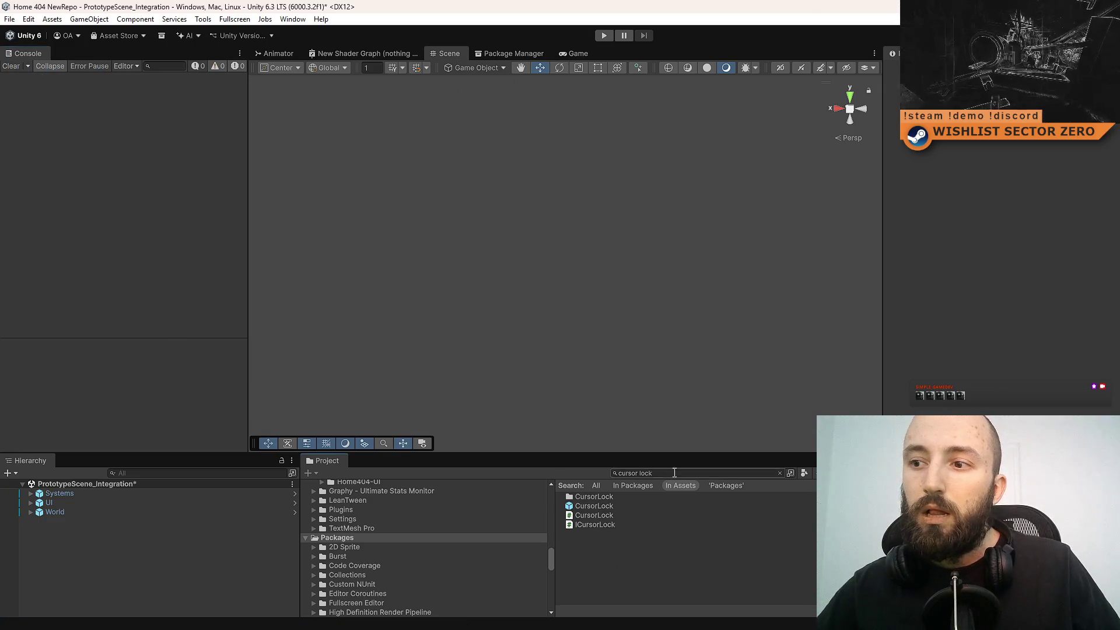
- Clear the Project search, run PrototypeScene_Integration in Play mode, and make the Game view fullscreen
{"action": "key", "text": "BackSpace"}
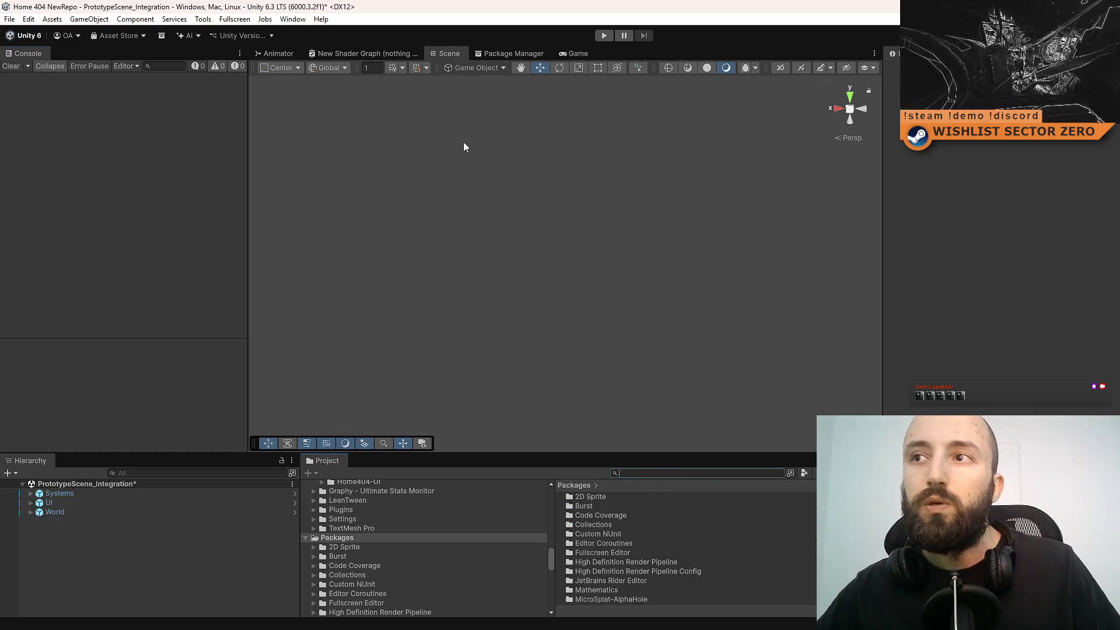
{"action": "left_click", "coordinate": [604, 36]}
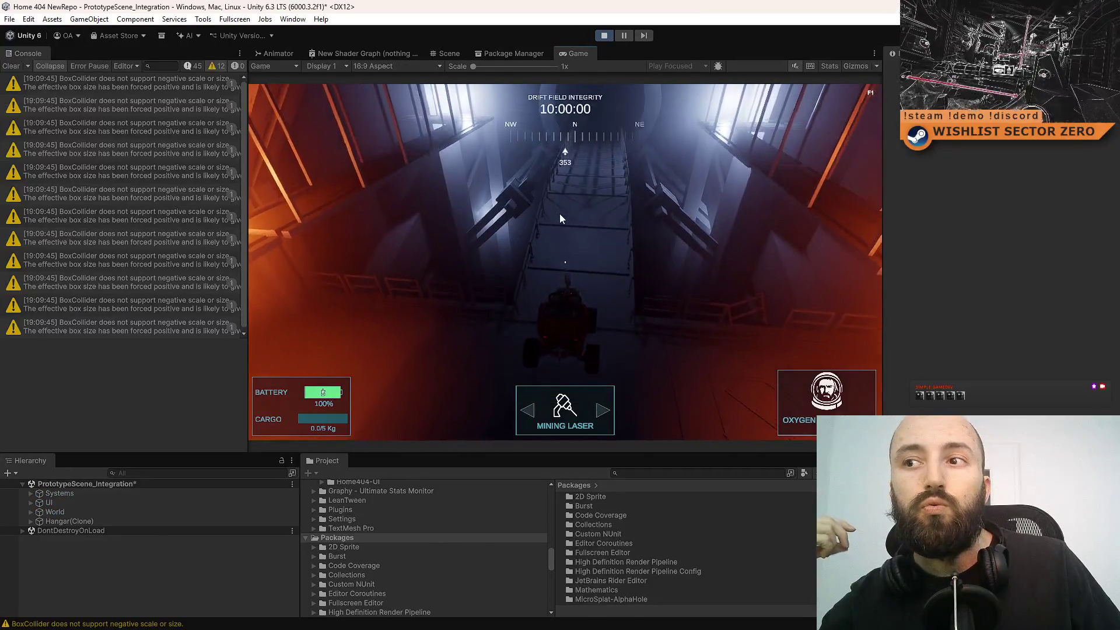
{"action": "left_click", "coordinate": [558, 214]}
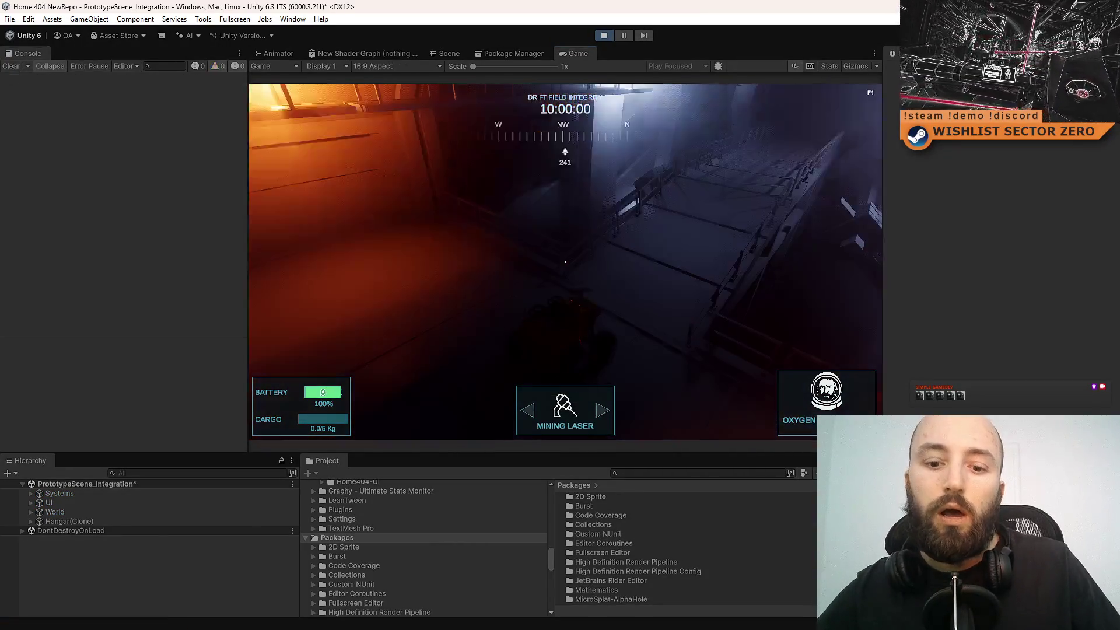
{"action": "mouse_move", "coordinate": [564, 262]}
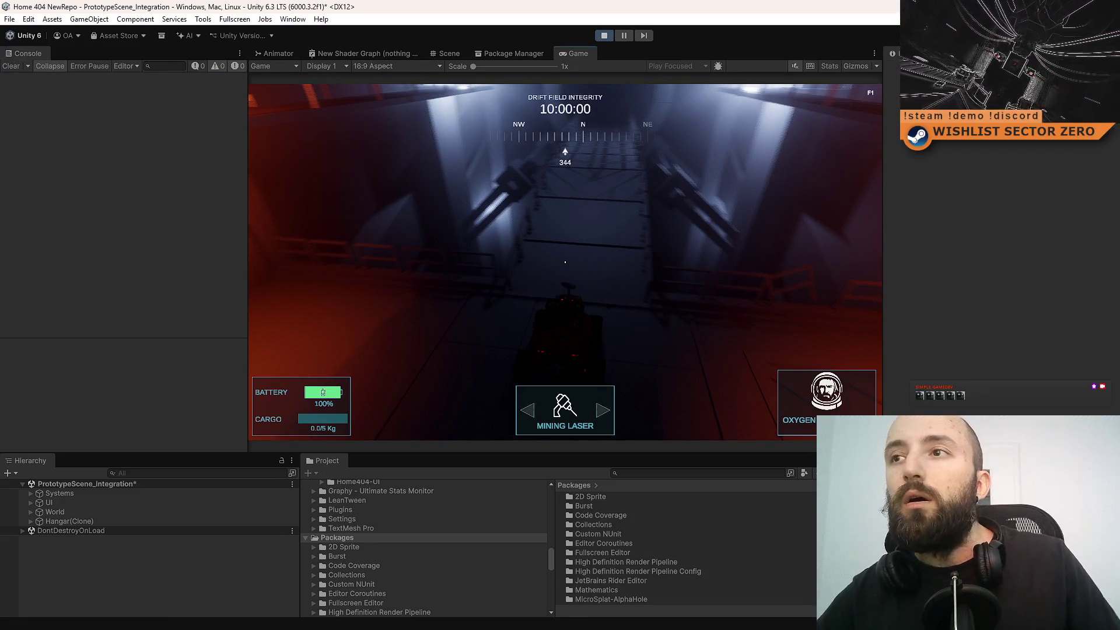
{"action": "key", "text": "F10"}
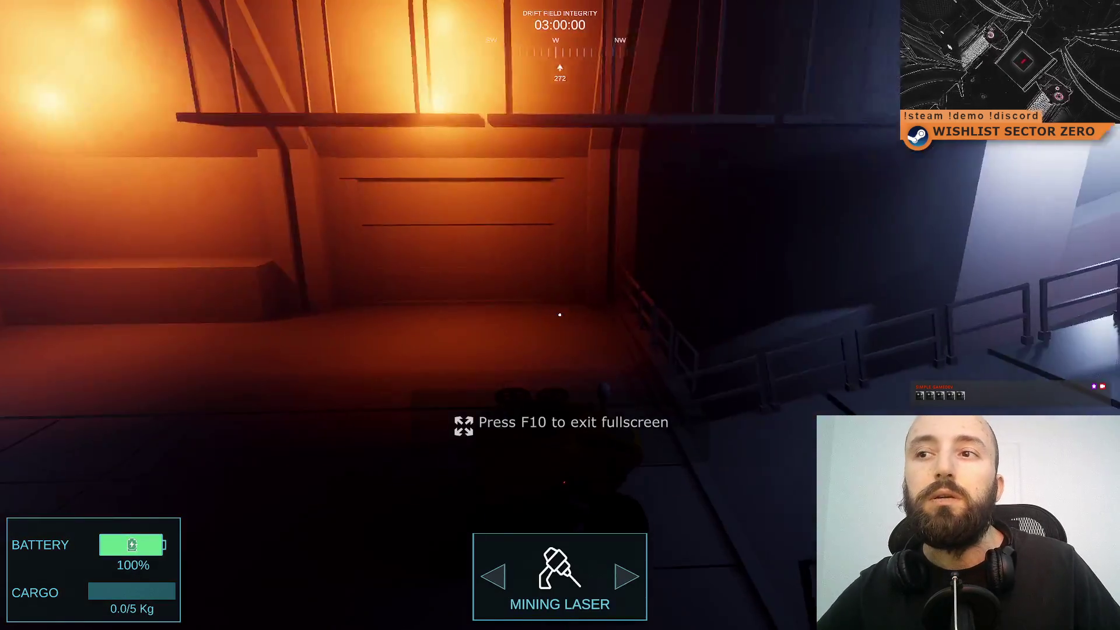
- Drive the rover through the doorway and steer it around inside the hangar
{"action": "mouse_move", "coordinate": [560, 315]}
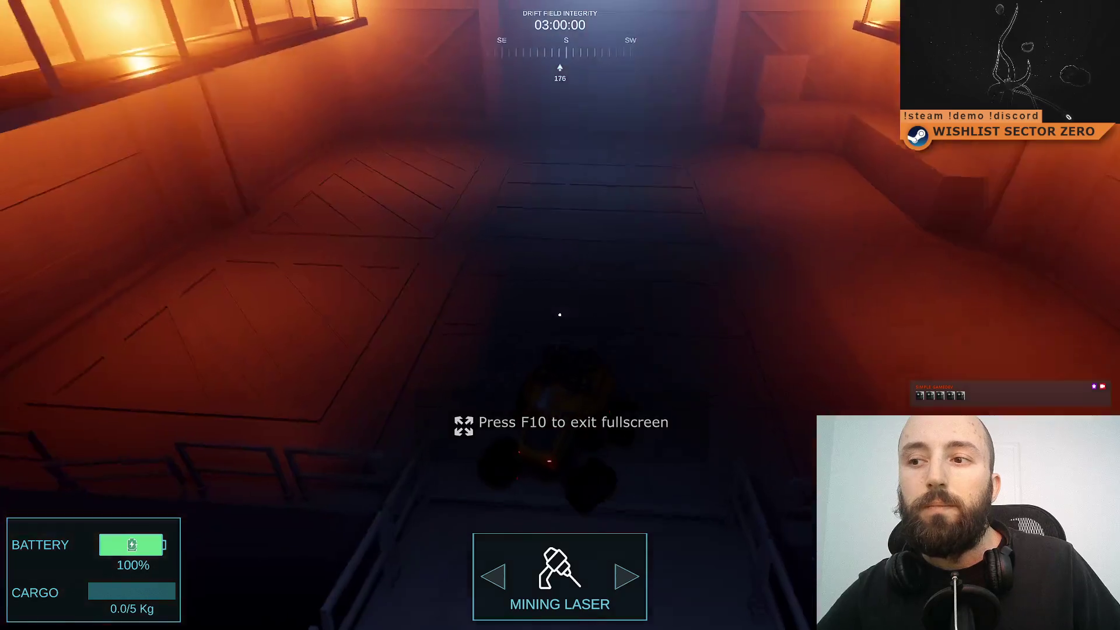
{"action": "key", "text": "w"}
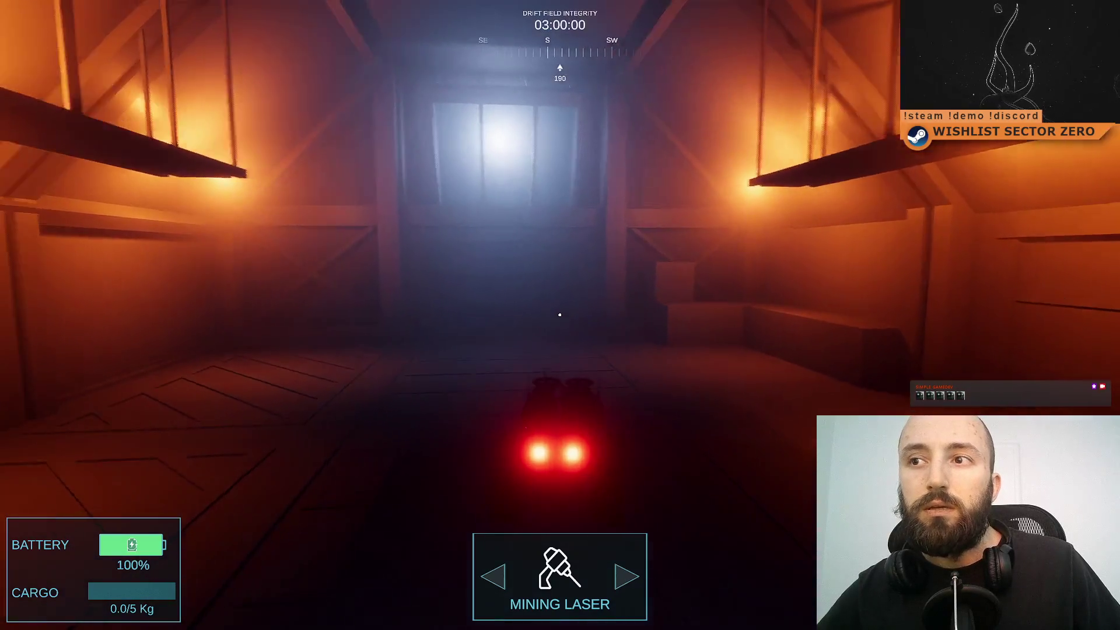
{"action": "key", "text": "w"}
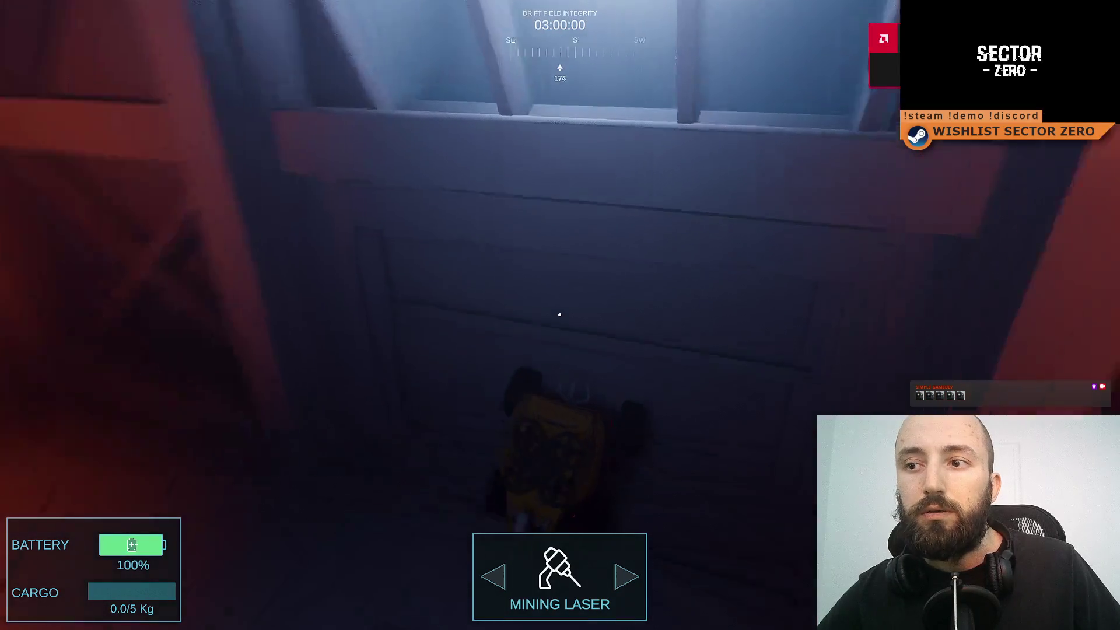
{"action": "key", "text": "a"}
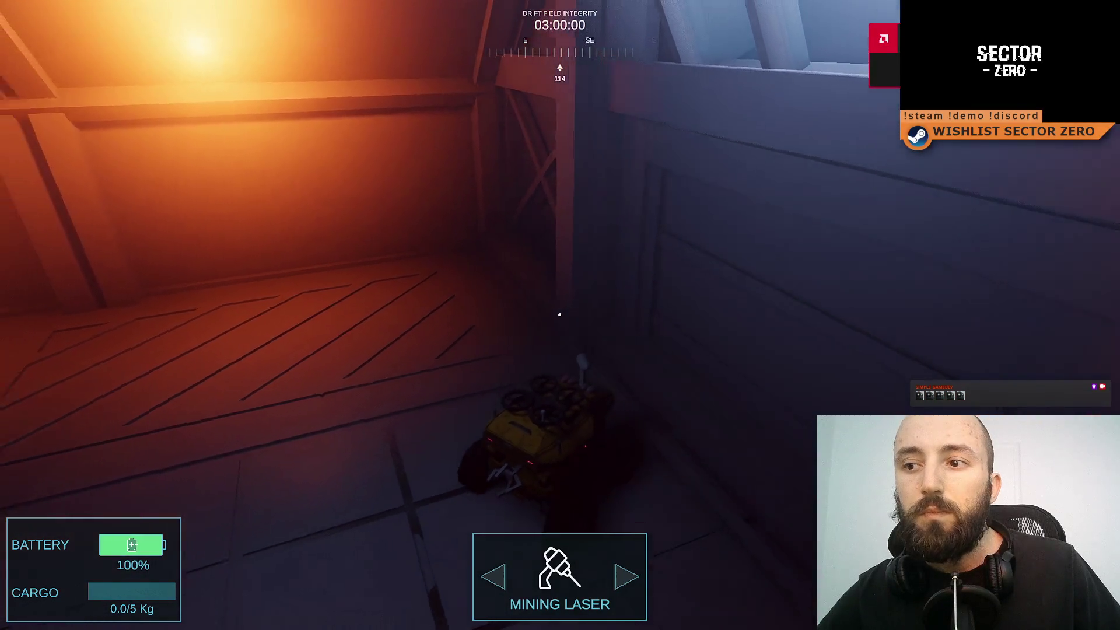
{"action": "key", "text": "d"}
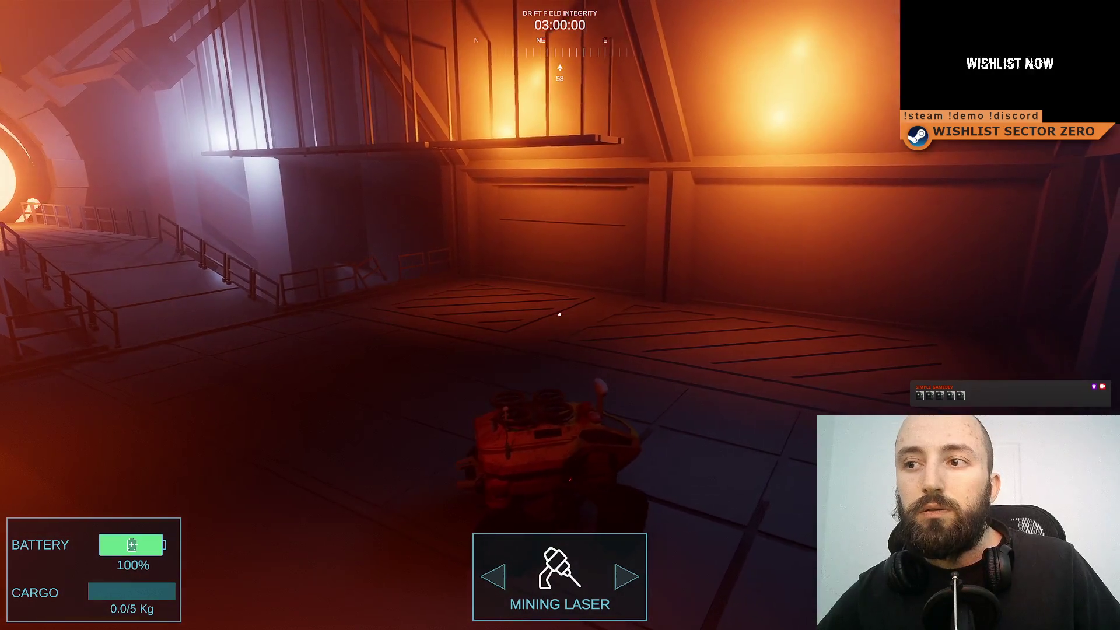
{"action": "key", "text": "d"}
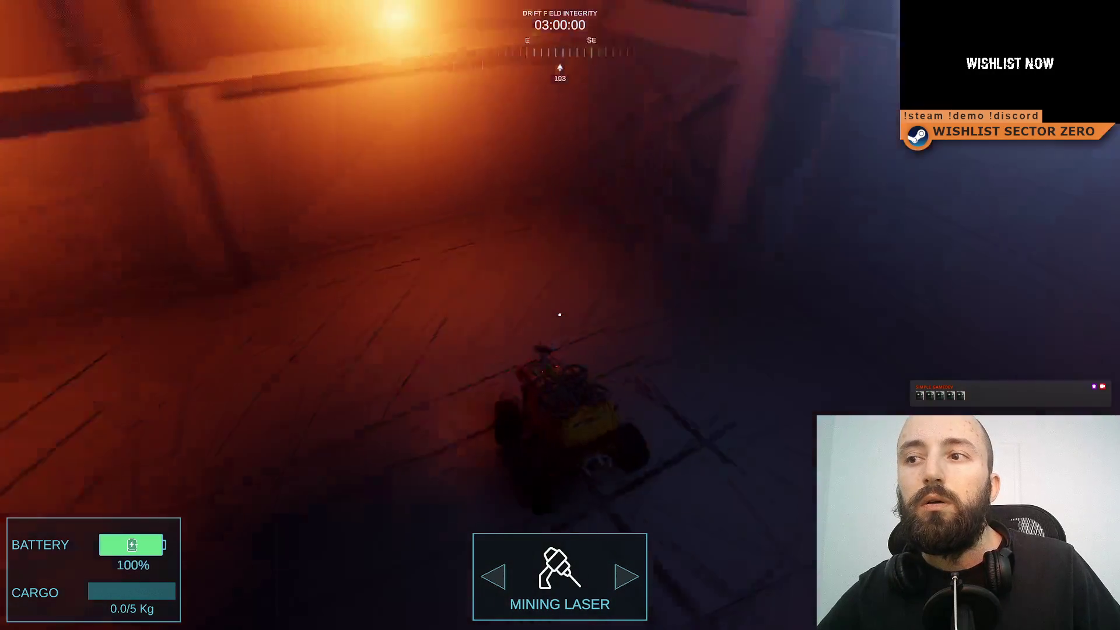
{"action": "key", "text": "d"}
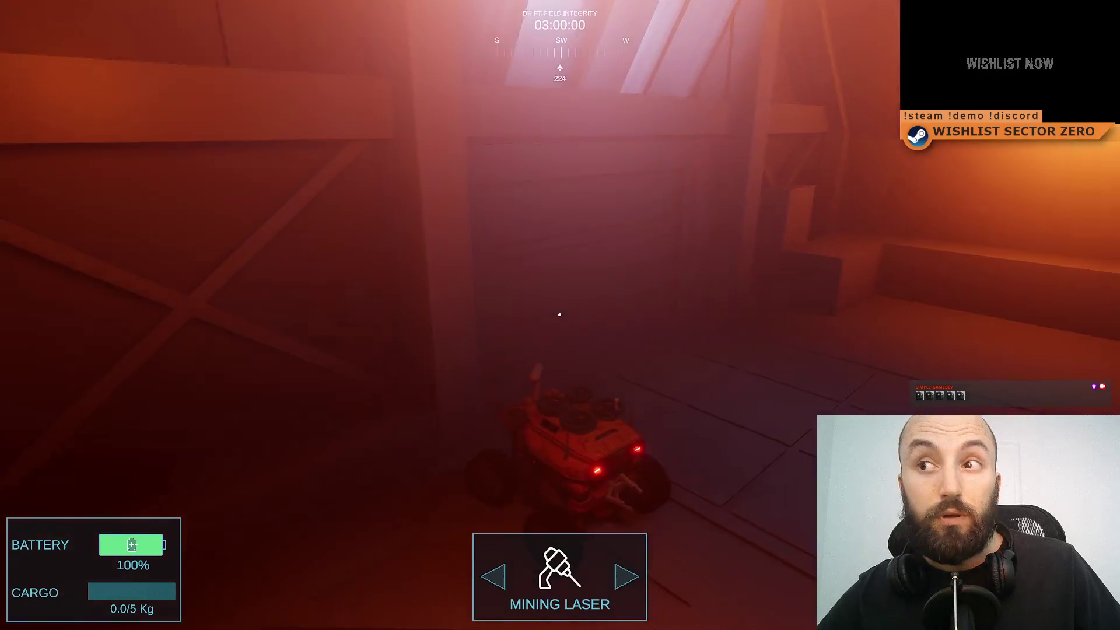
- Drive down the corridor past the bright window and along the walkway toward the portal
{"action": "key", "text": "a"}
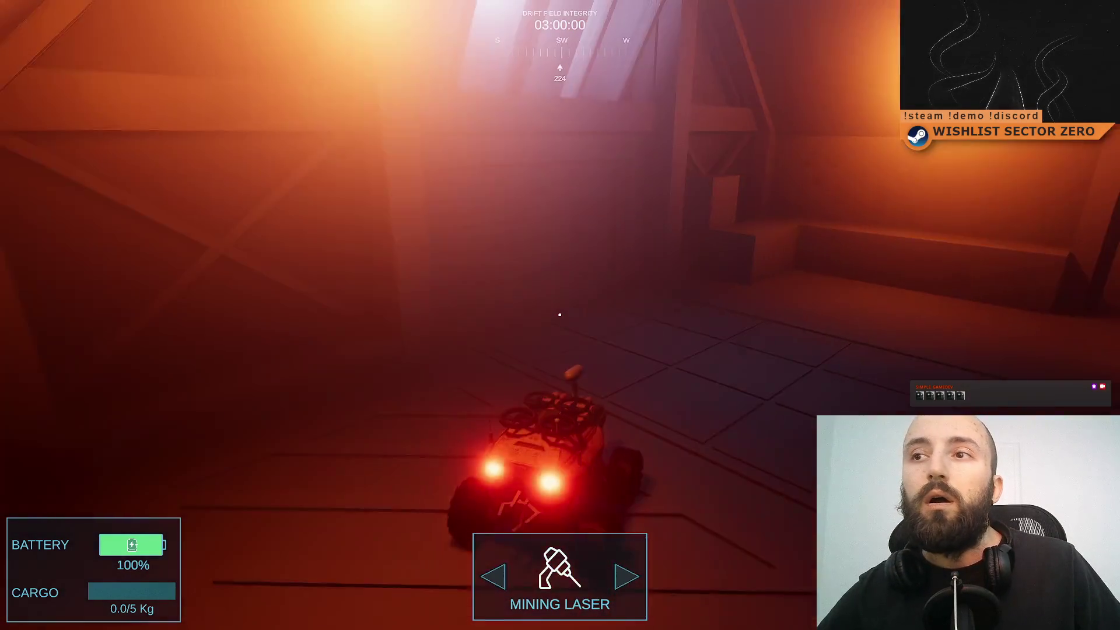
{"action": "key", "text": "w"}
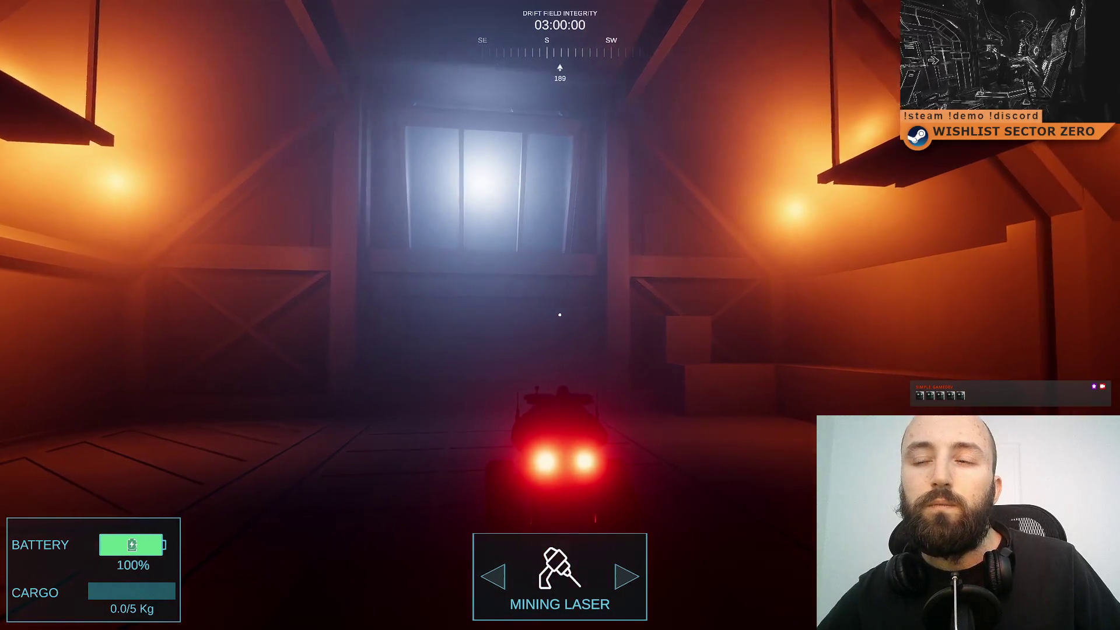
{"action": "key", "text": "a"}
{"action": "key", "text": "d"}
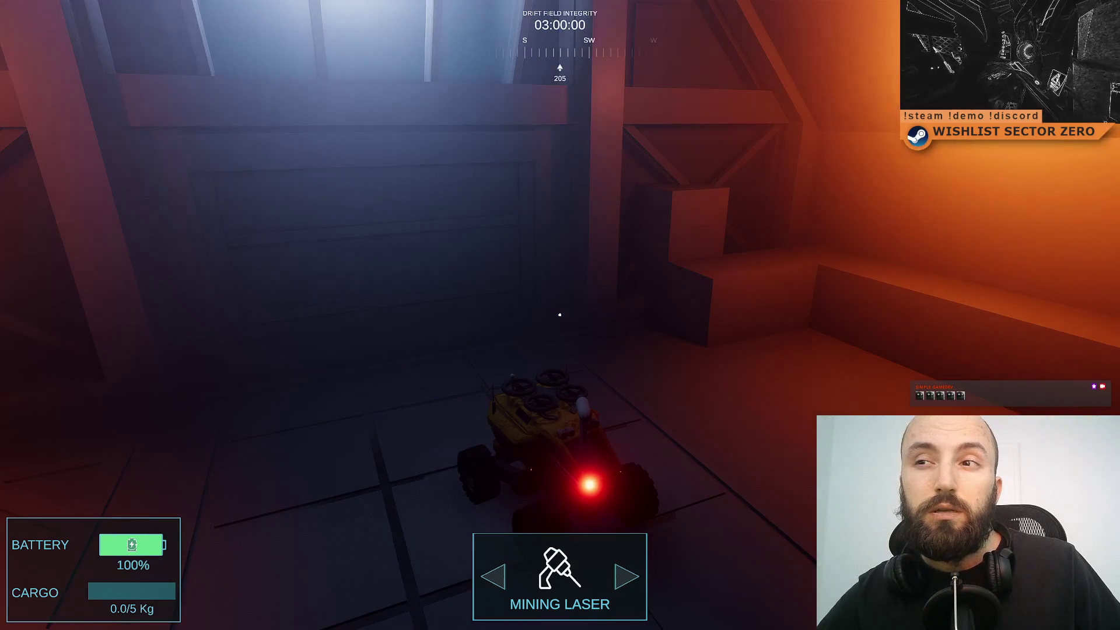
{"action": "key", "text": "a"}
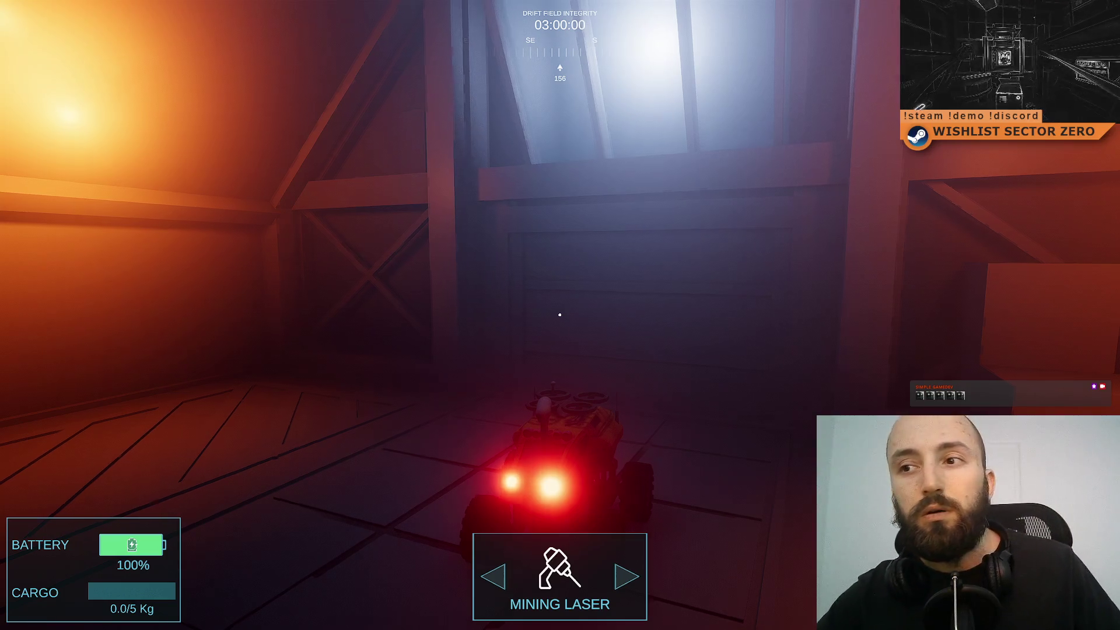
{"action": "key", "text": "a"}
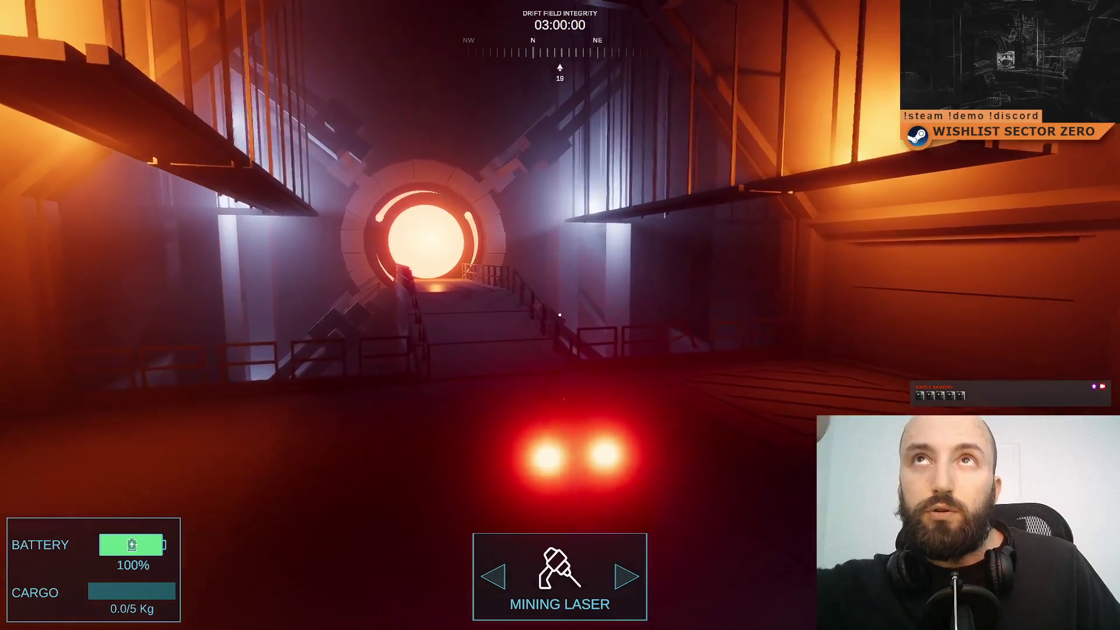
{"action": "key", "text": "w"}
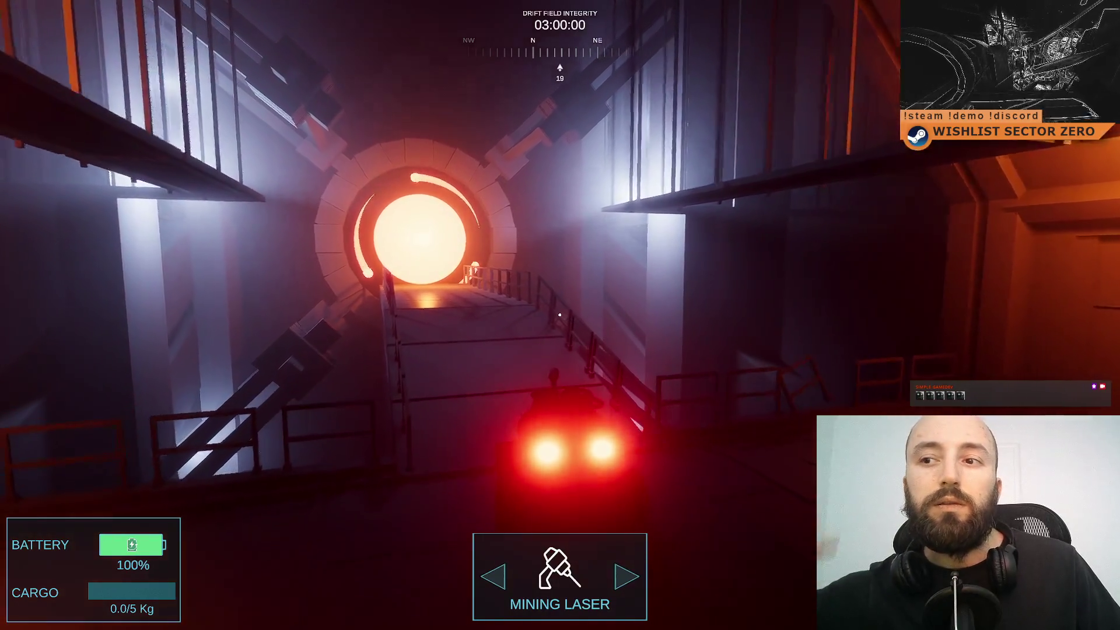
- Drive the rover through the glowing portal and across the snowfield, keeping the portal in view
{"action": "key", "text": "a"}
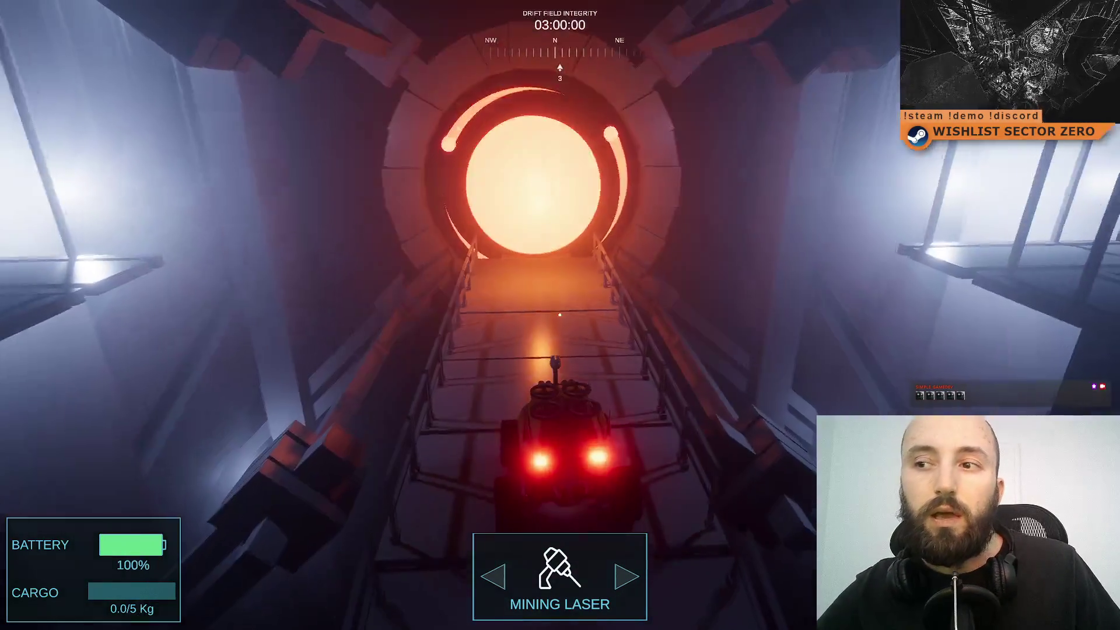
{"action": "key", "text": "a"}
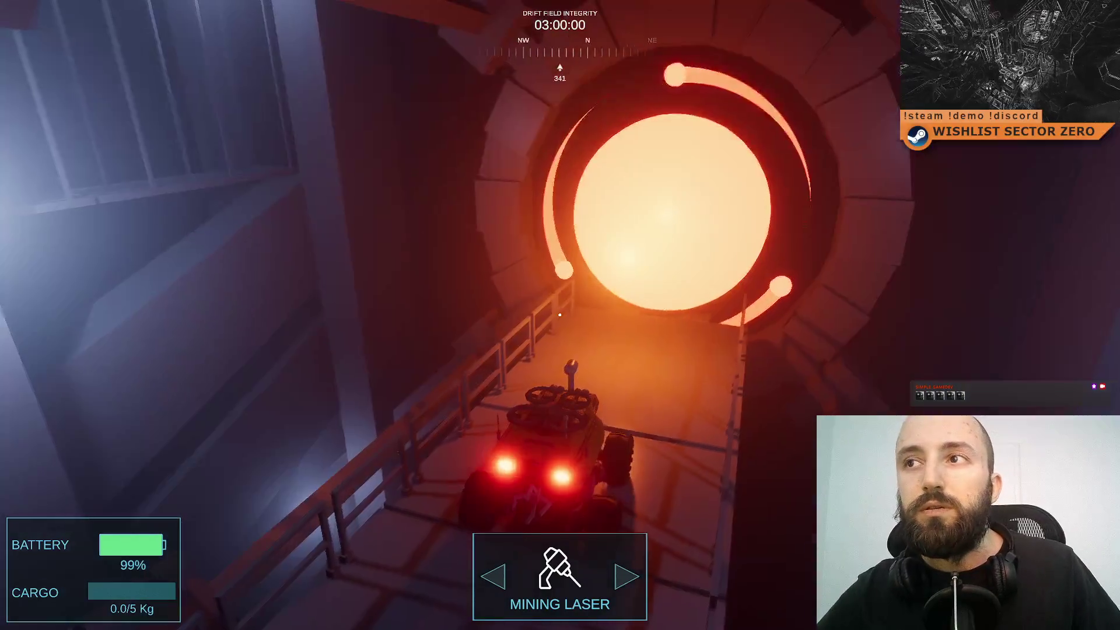
{"action": "key", "text": "w"}
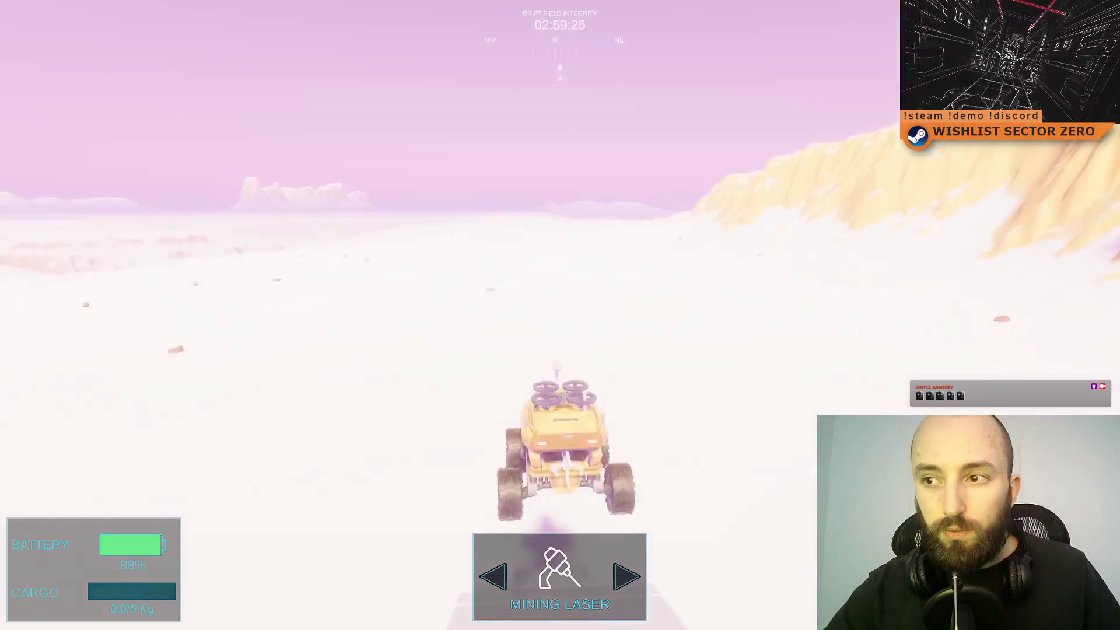
{"action": "key", "text": "a"}
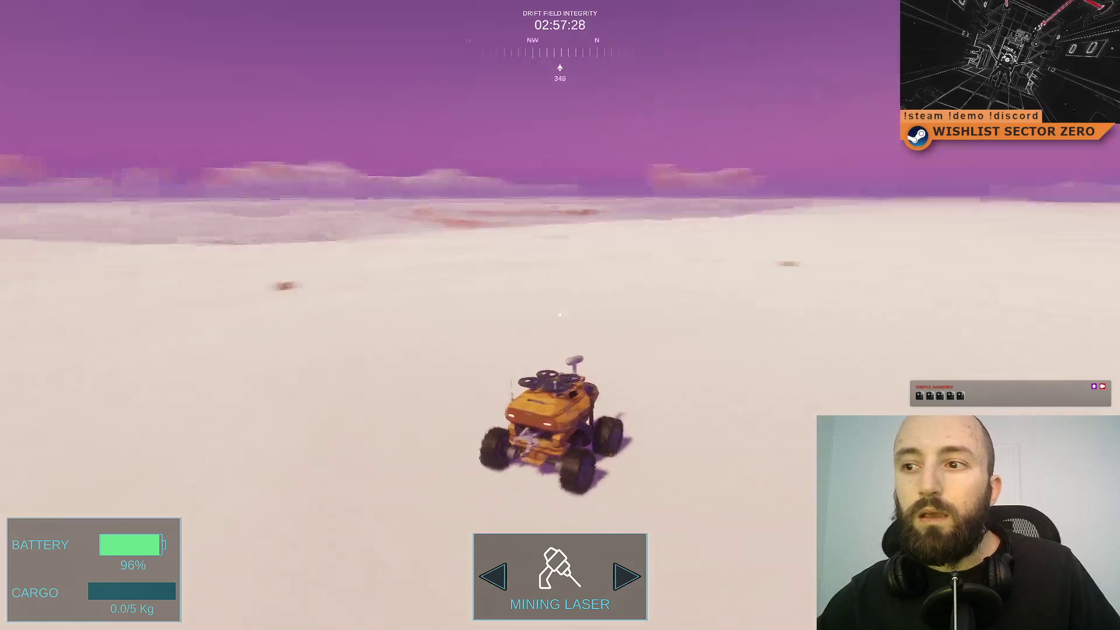
{"action": "key", "text": "a"}
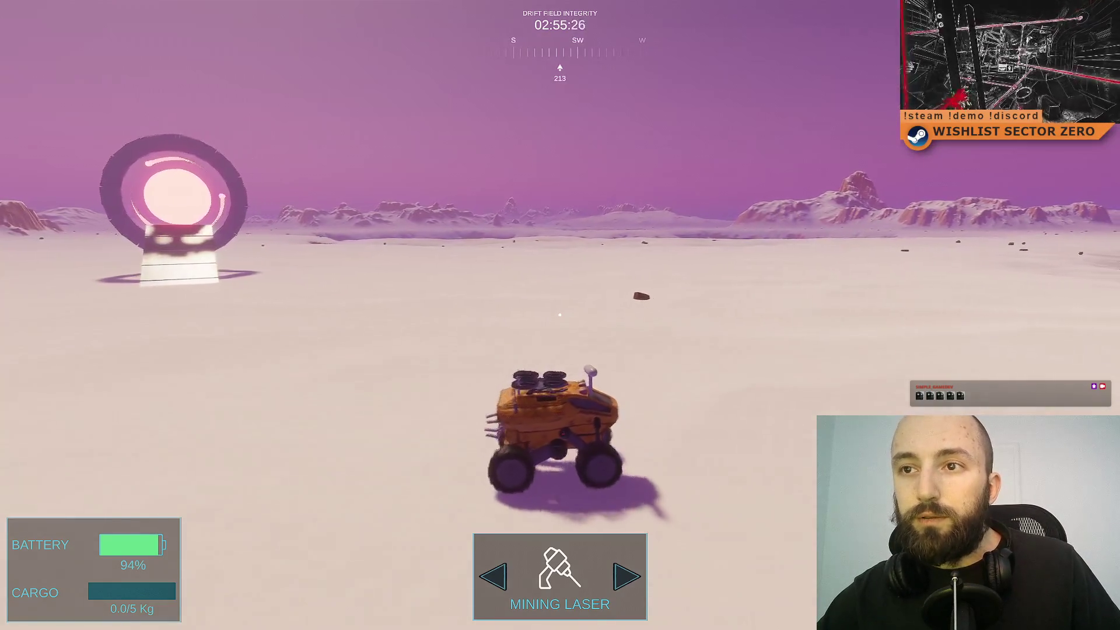
{"action": "key", "text": "d"}
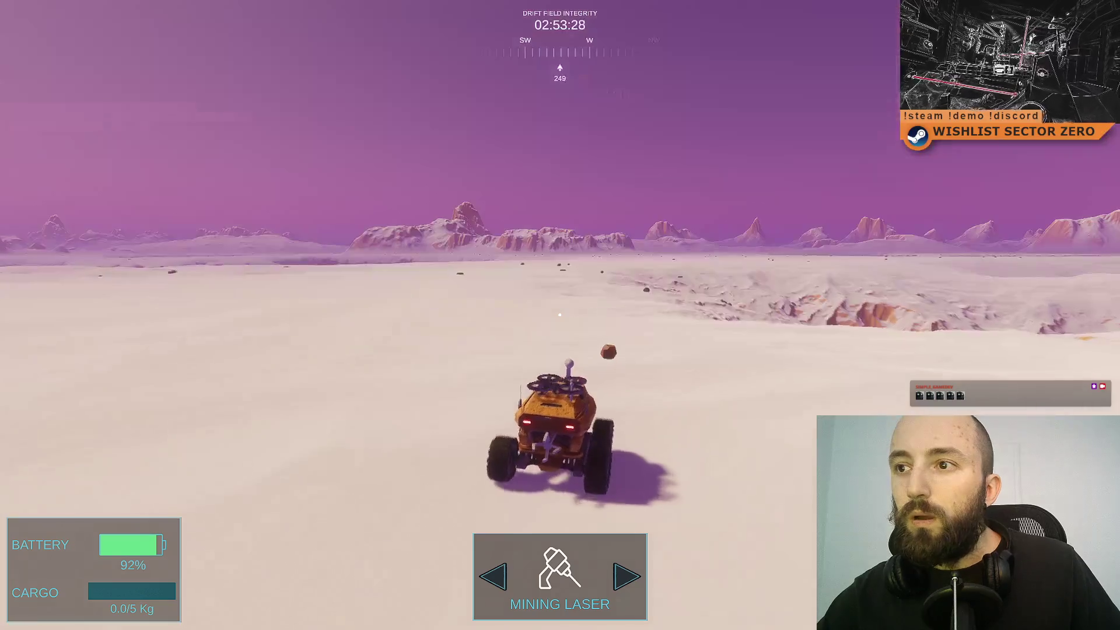
{"action": "key", "text": "a"}
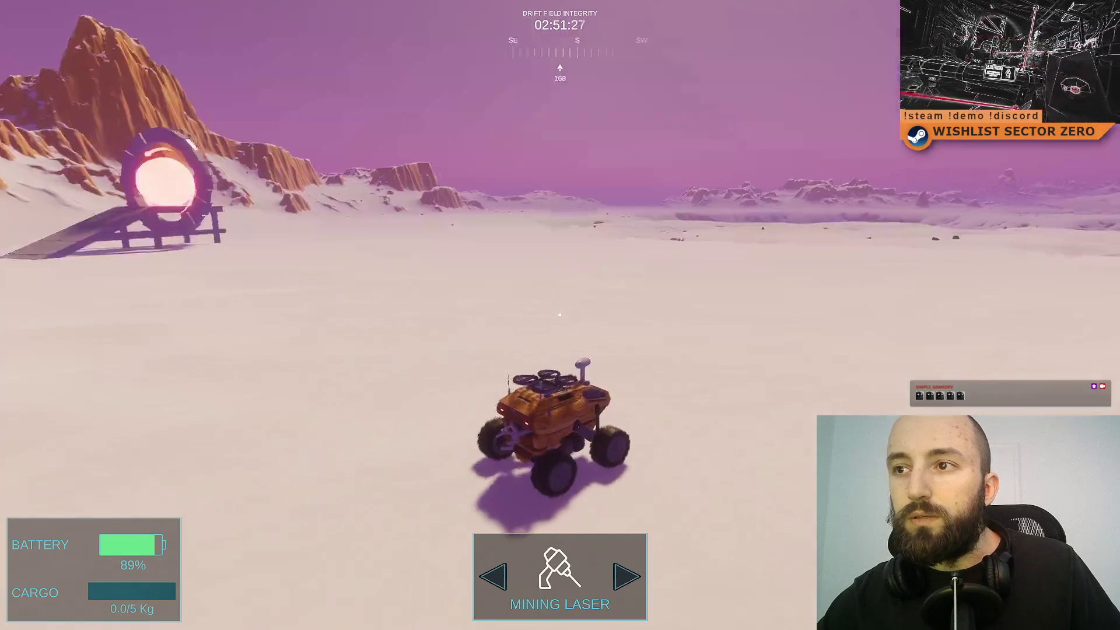
{"action": "key", "text": "a"}
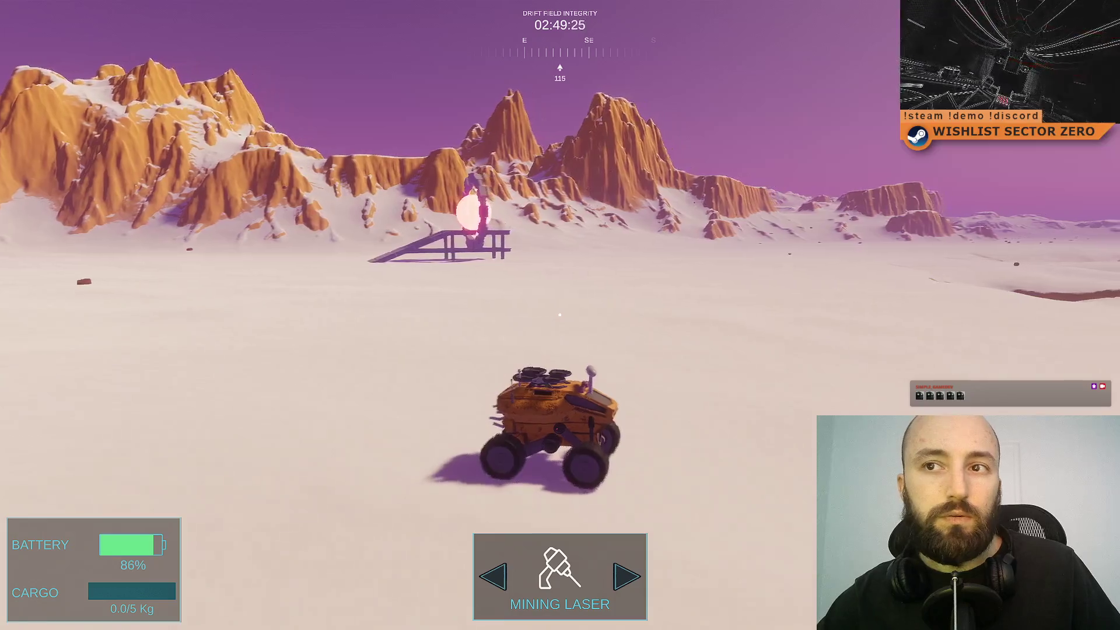
{"action": "key", "text": "d"}
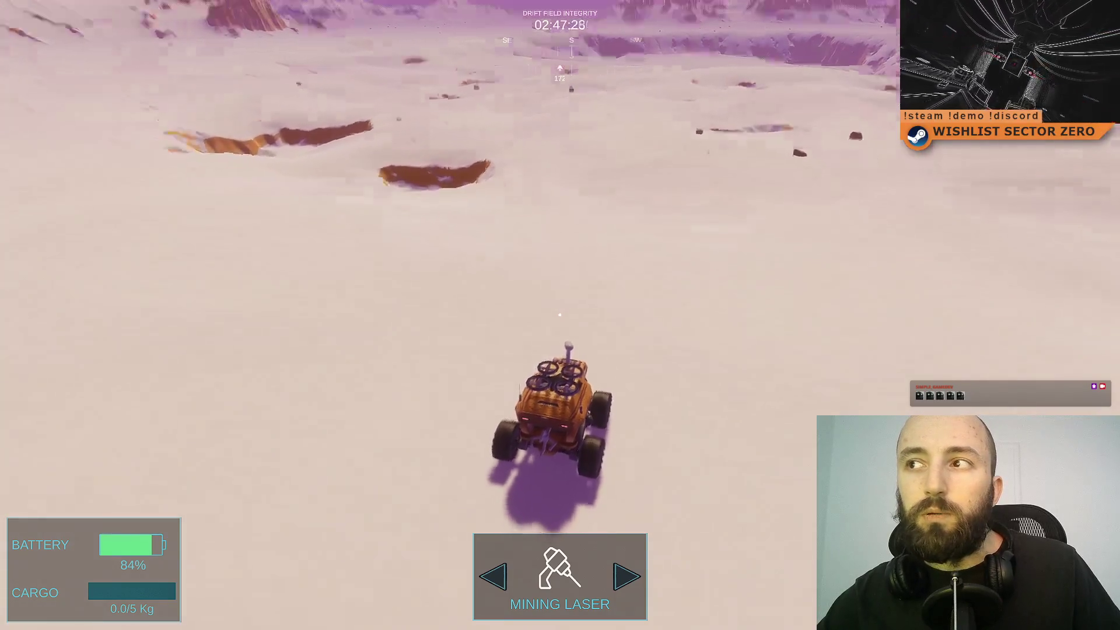
{"action": "key", "text": "a"}
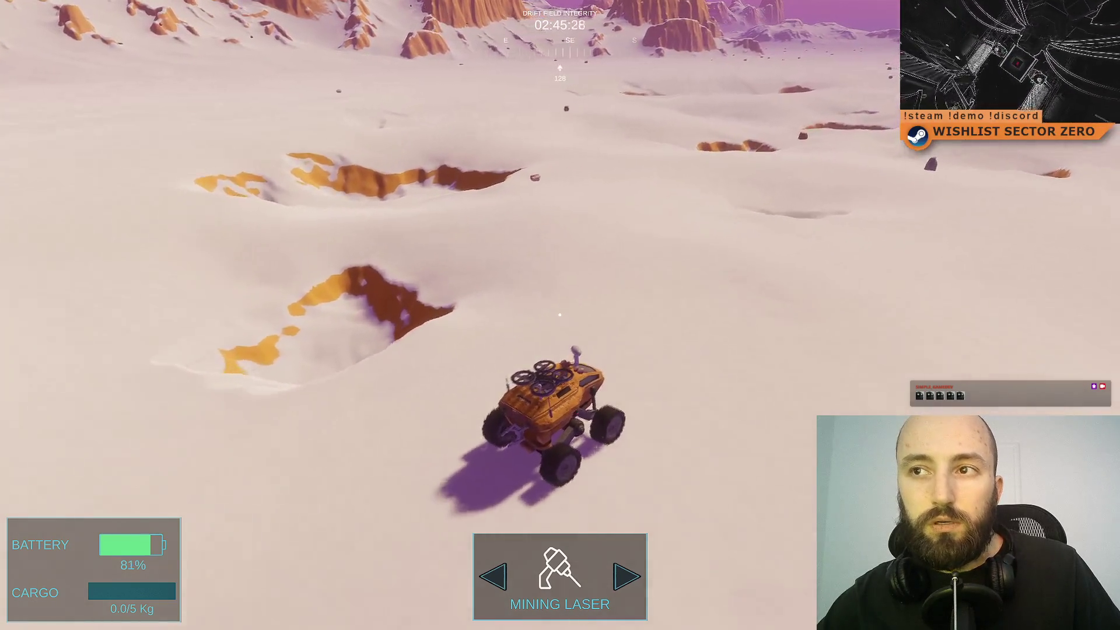
{"action": "key", "text": "w"}
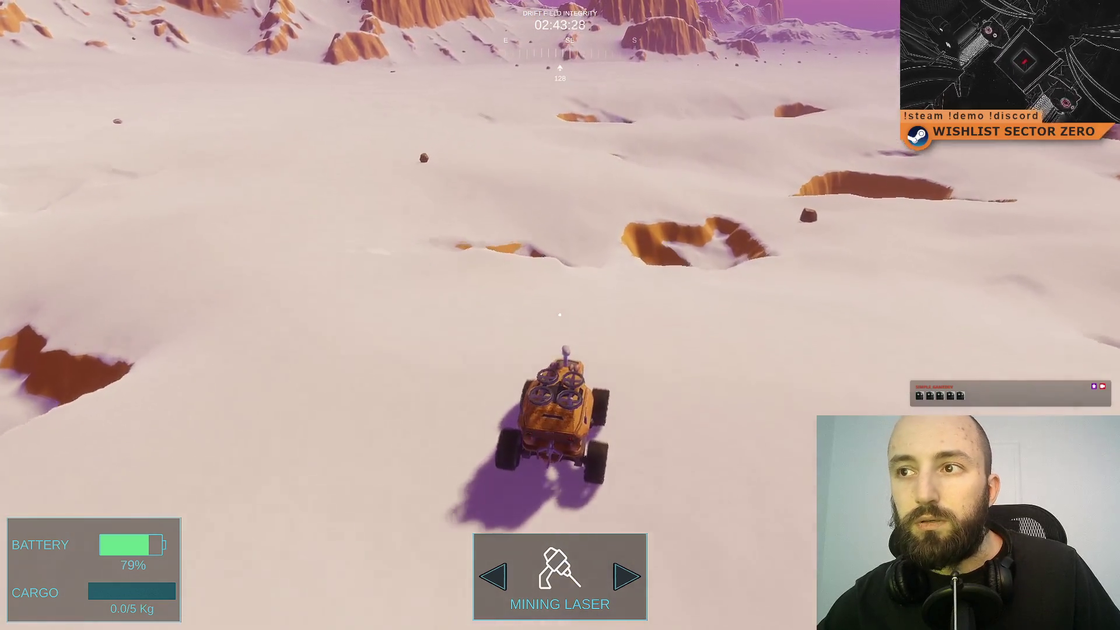
- Turn the rover left toward the orange mountains, then swing it right across the snow
{"action": "key", "text": "a"}
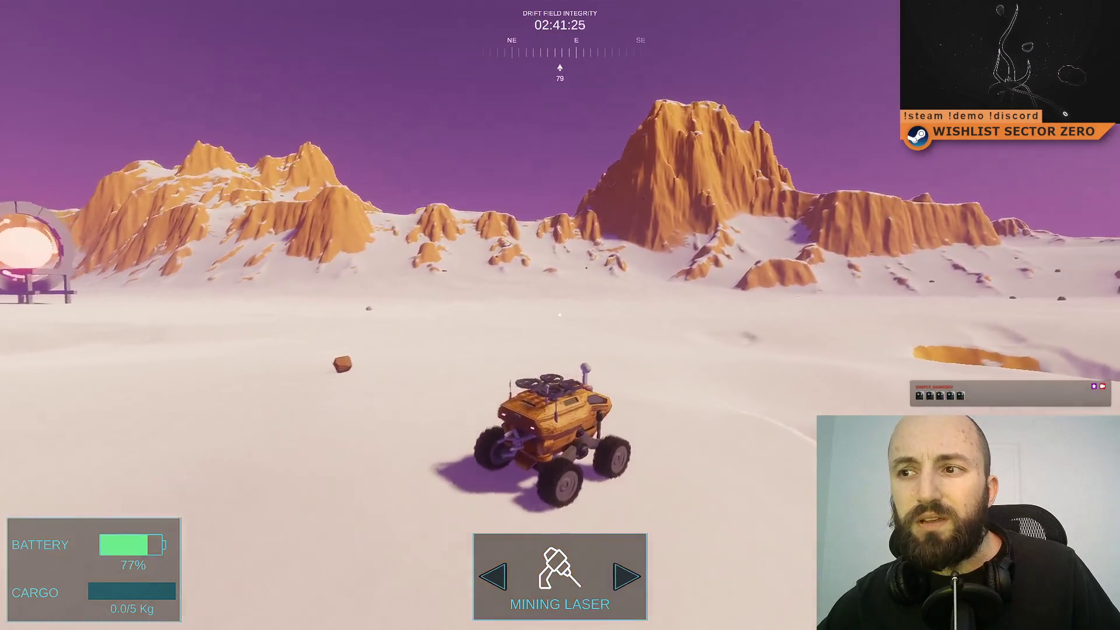
{"action": "key", "text": "a"}
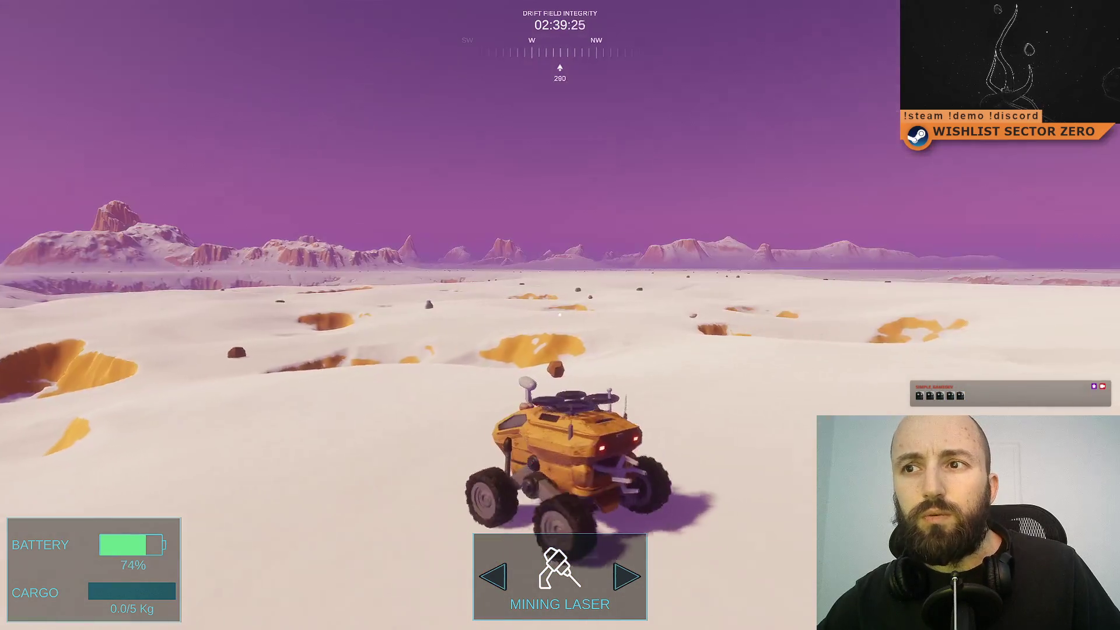
{"action": "key", "text": "a"}
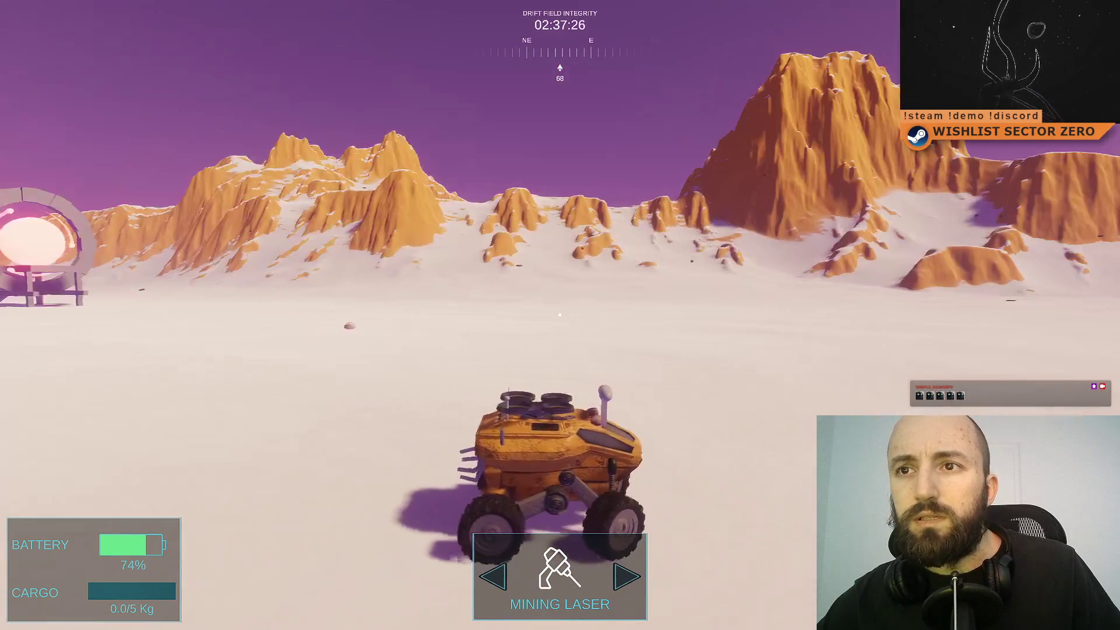
{"action": "key", "text": "d"}
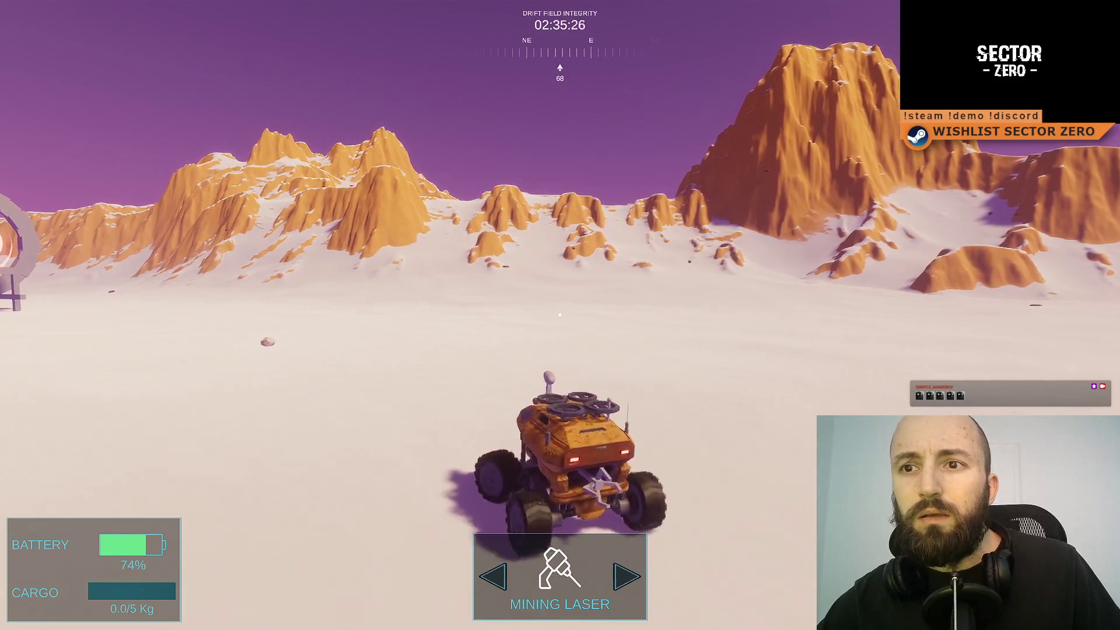
{"action": "key", "text": "a"}
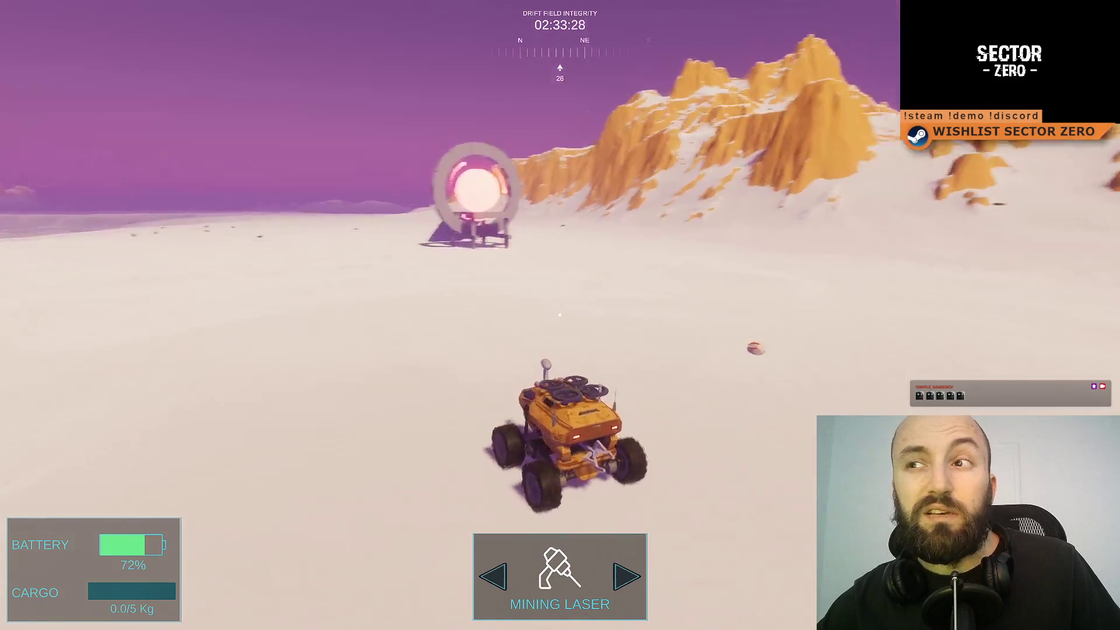
{"action": "key", "text": "d"}
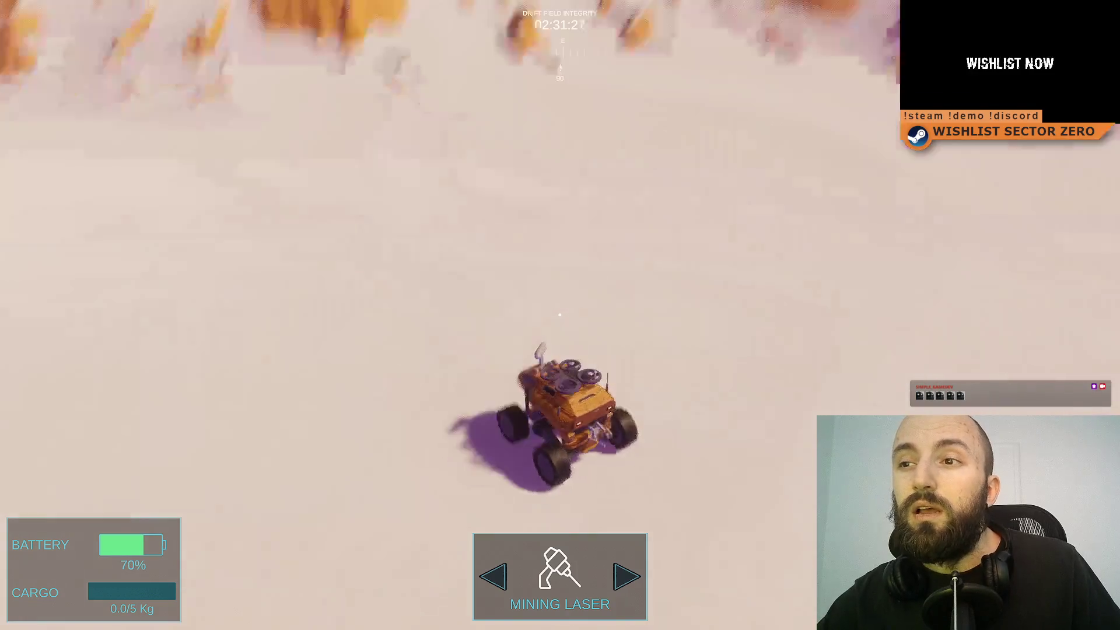
{"action": "key", "text": "d"}
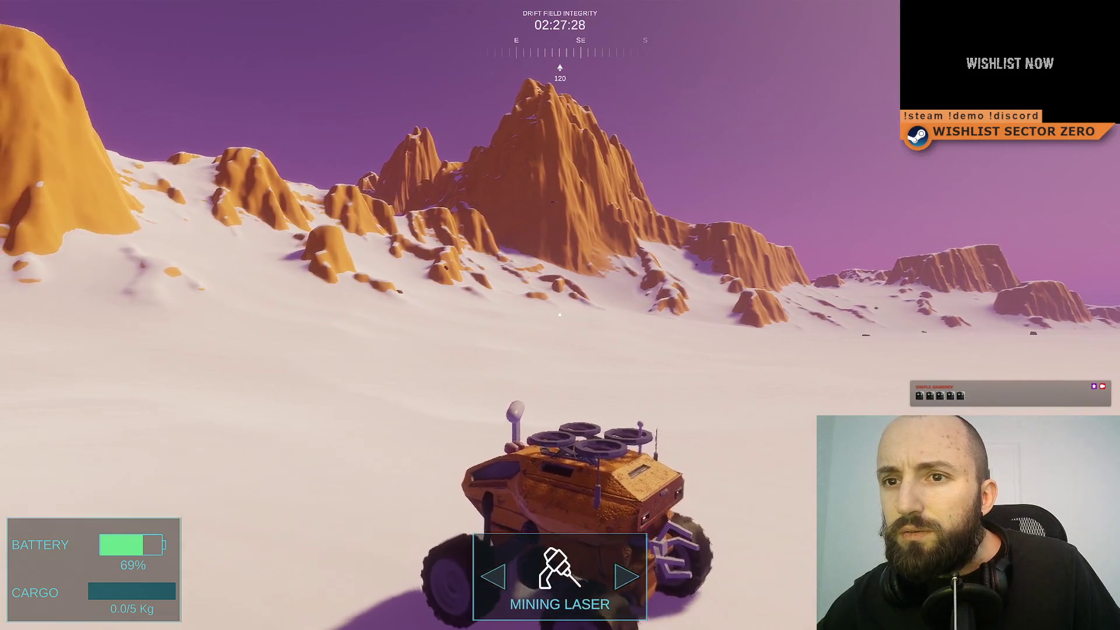
{"action": "key", "text": "d"}
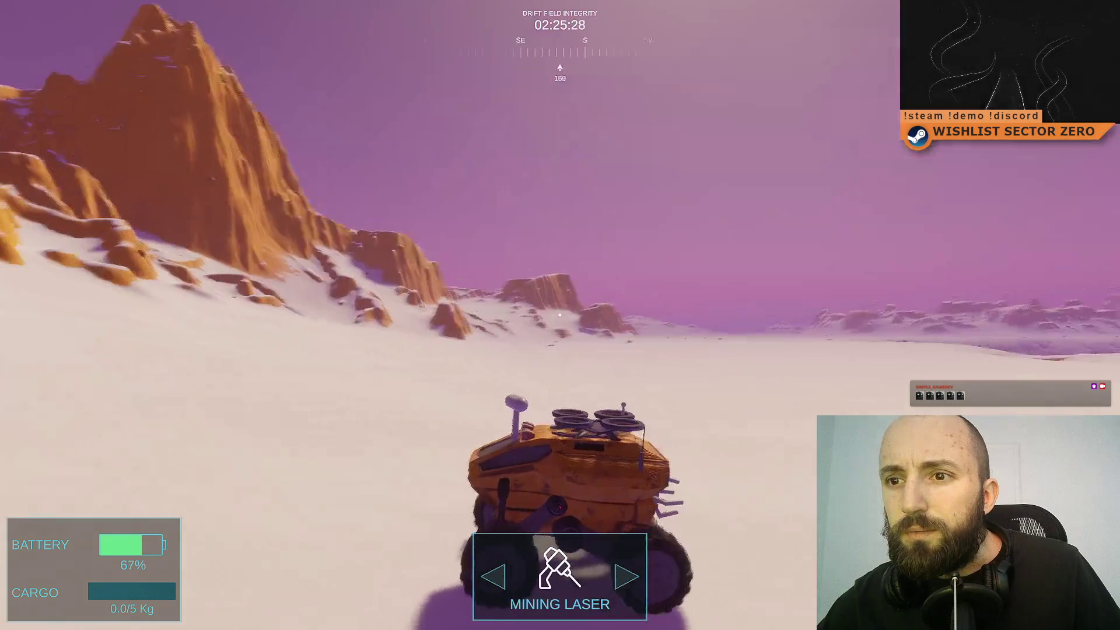
- Weave toward the mountains, then turn right and head straight for the portal
{"action": "key", "text": "d"}
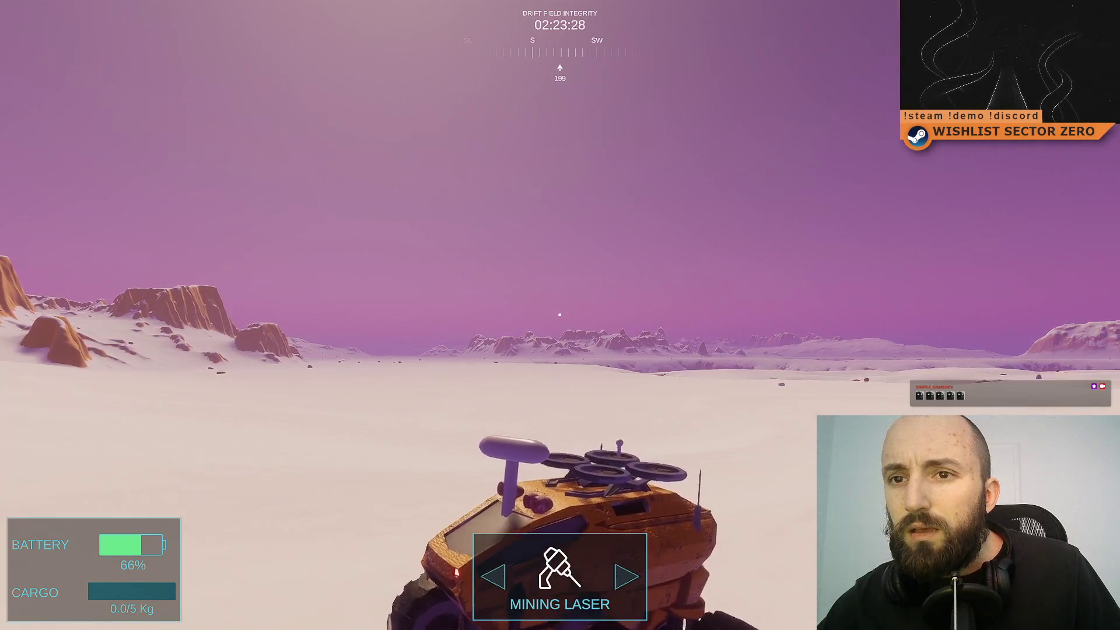
{"action": "key", "text": "a"}
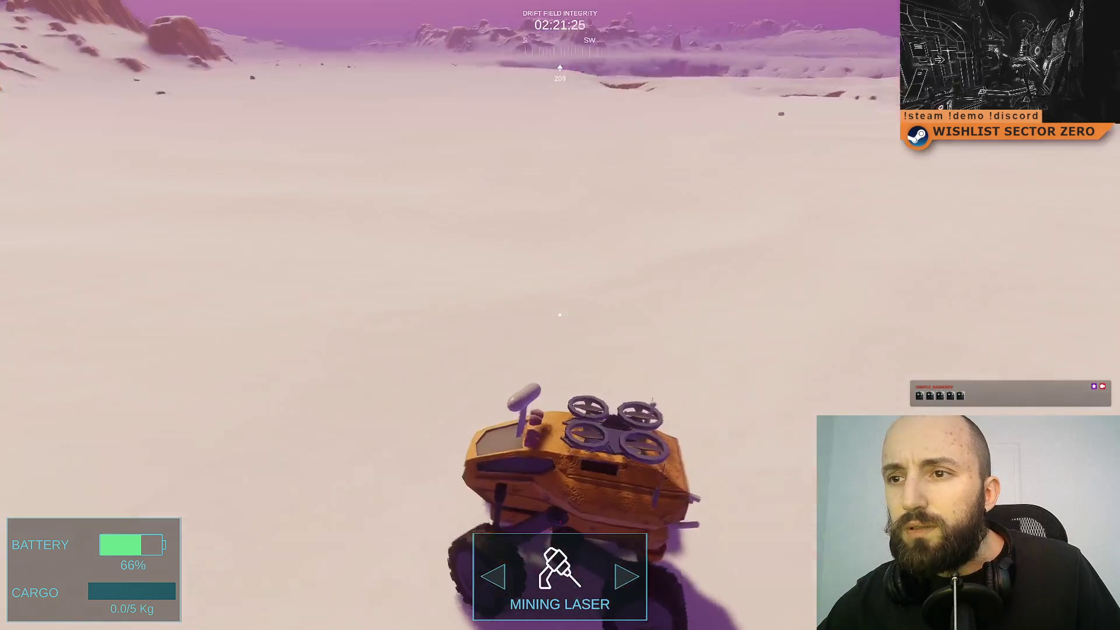
{"action": "key", "text": "a"}
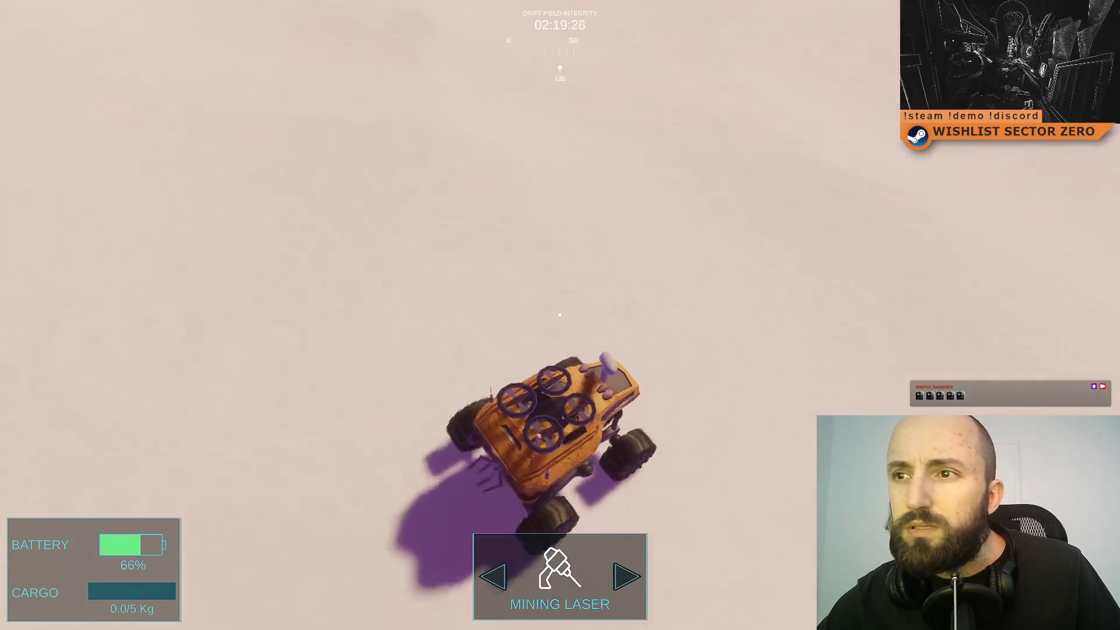
{"action": "key", "text": "w"}
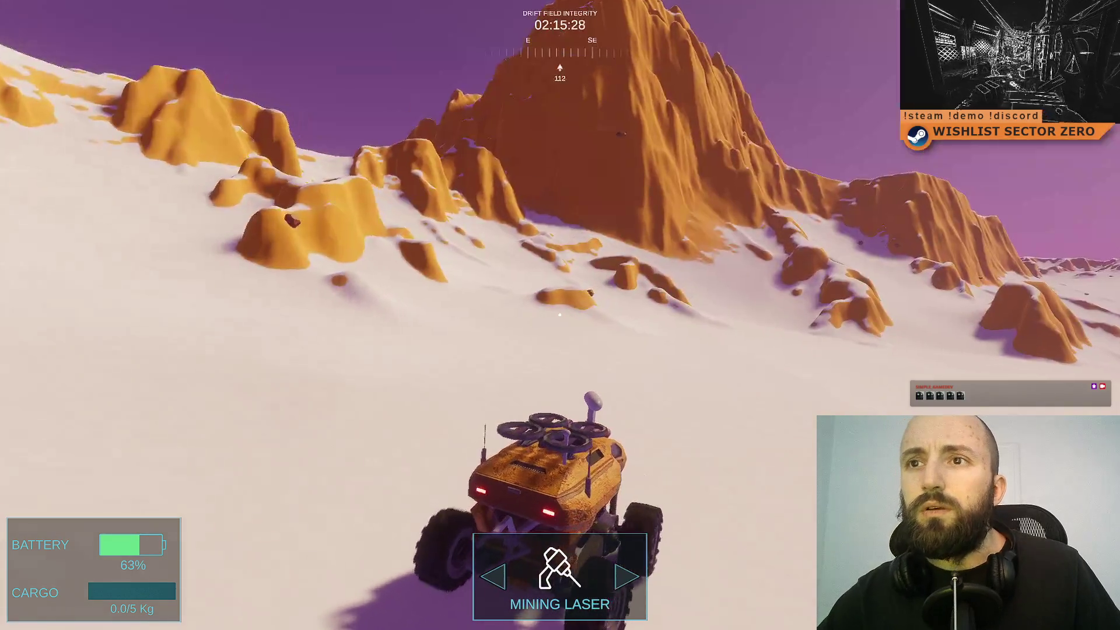
{"action": "key", "text": "d"}
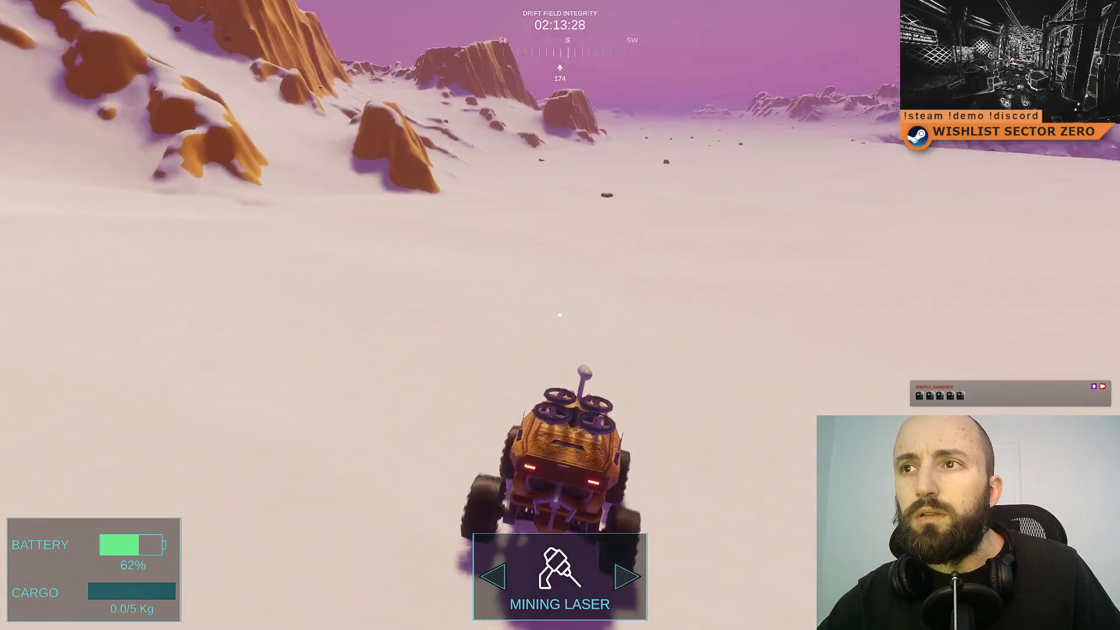
{"action": "key", "text": "d"}
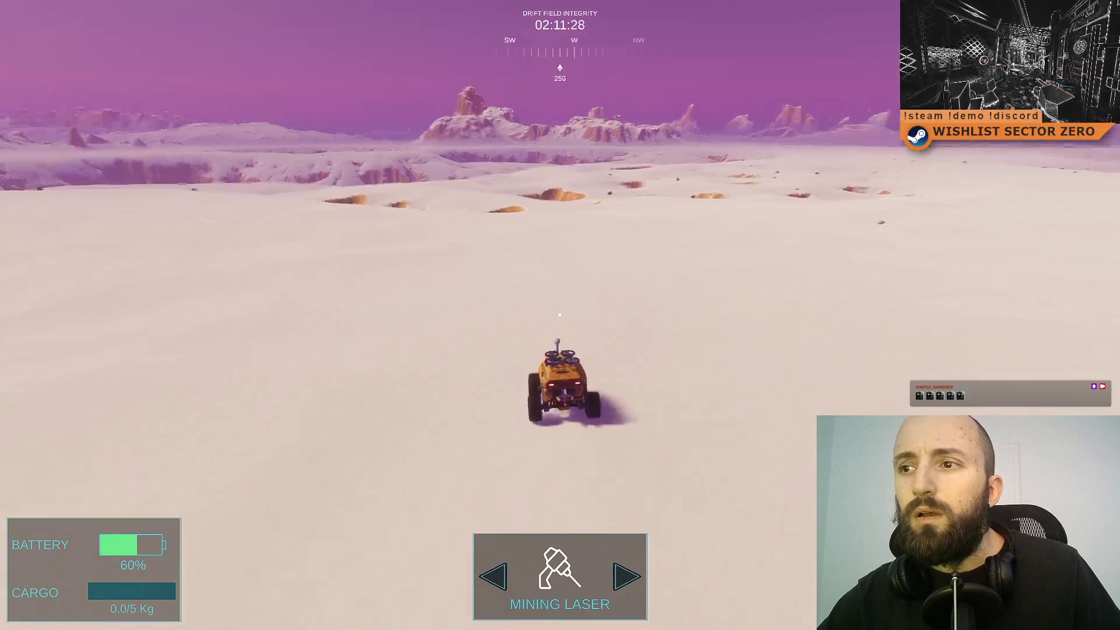
{"action": "key", "text": "d"}
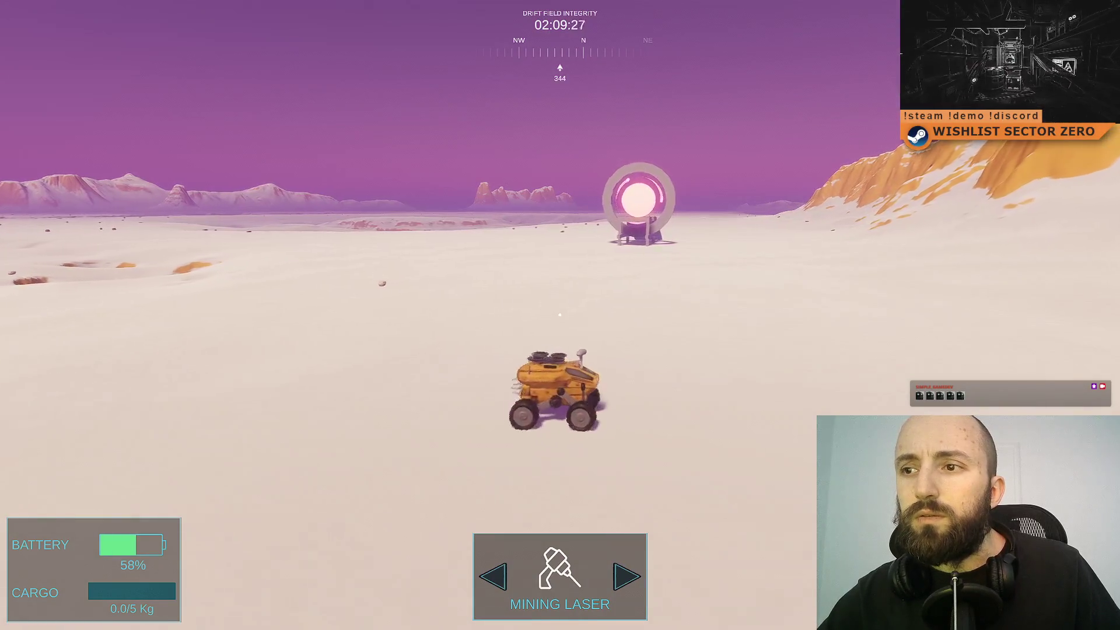
{"action": "key", "text": "w"}
- Switch to the drone, fly it over the terrain toward the dark structure, then return to the rover
{"action": "key", "text": "Tab"}
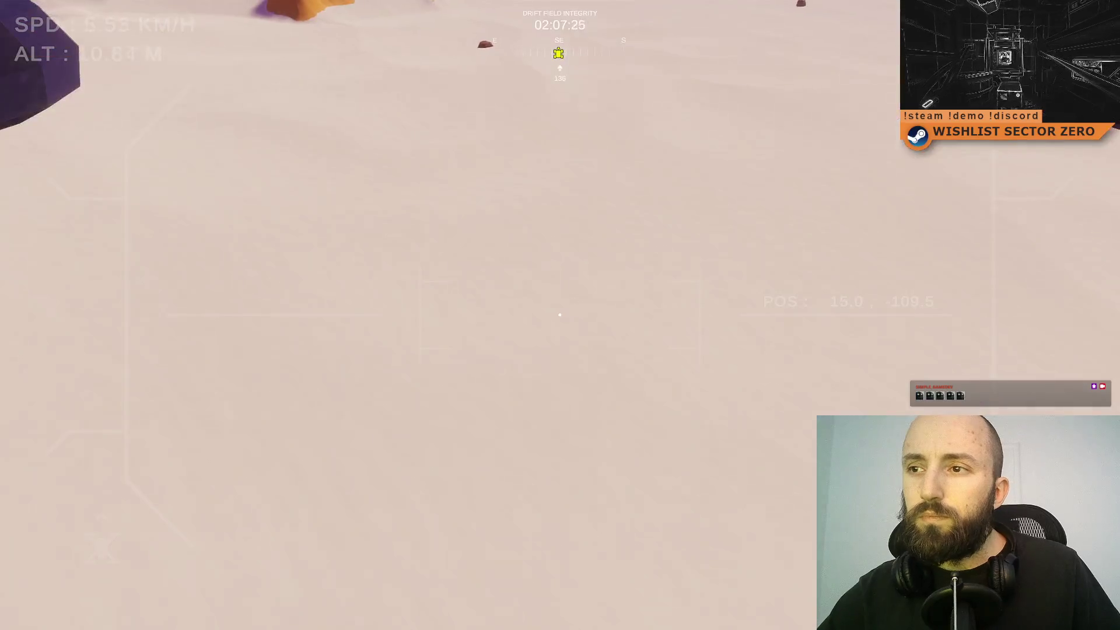
{"action": "key", "text": "w"}
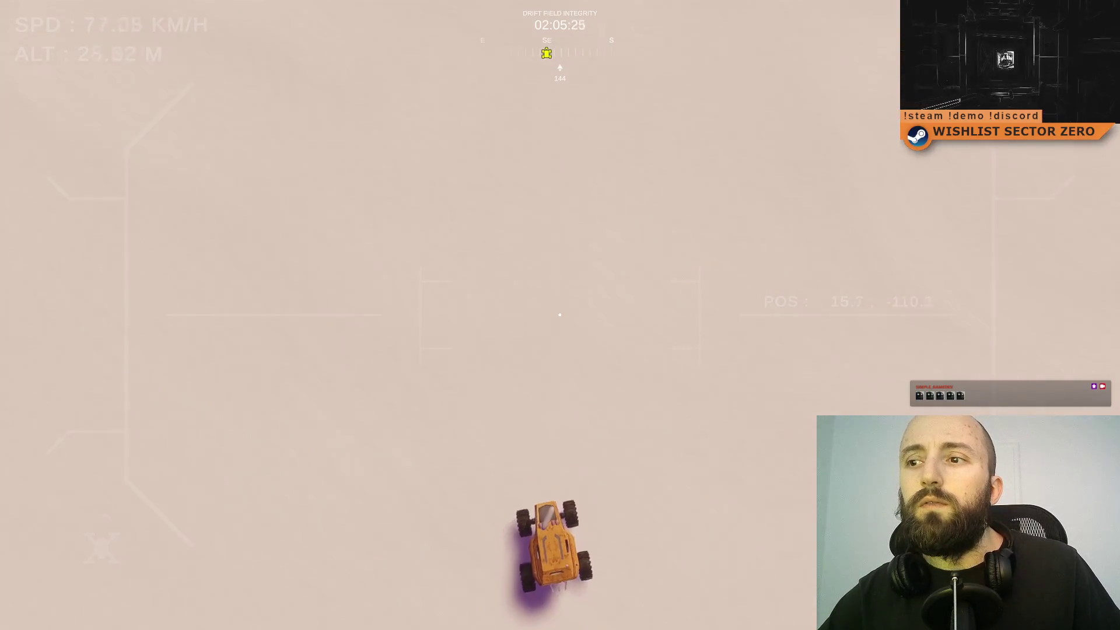
{"action": "key", "text": "d"}
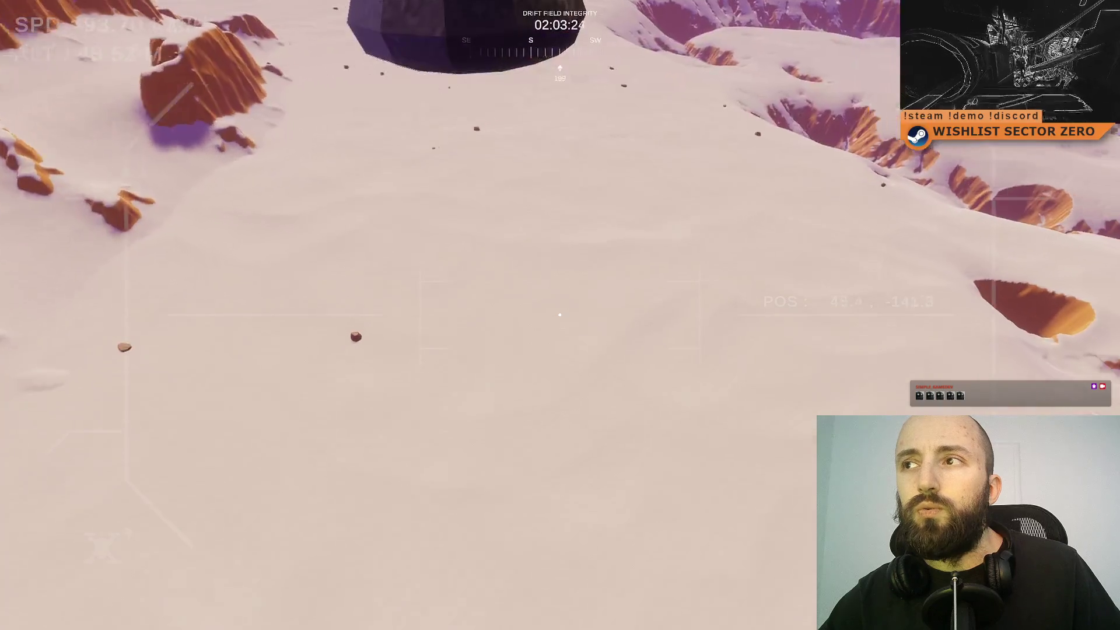
{"action": "key", "text": "w"}
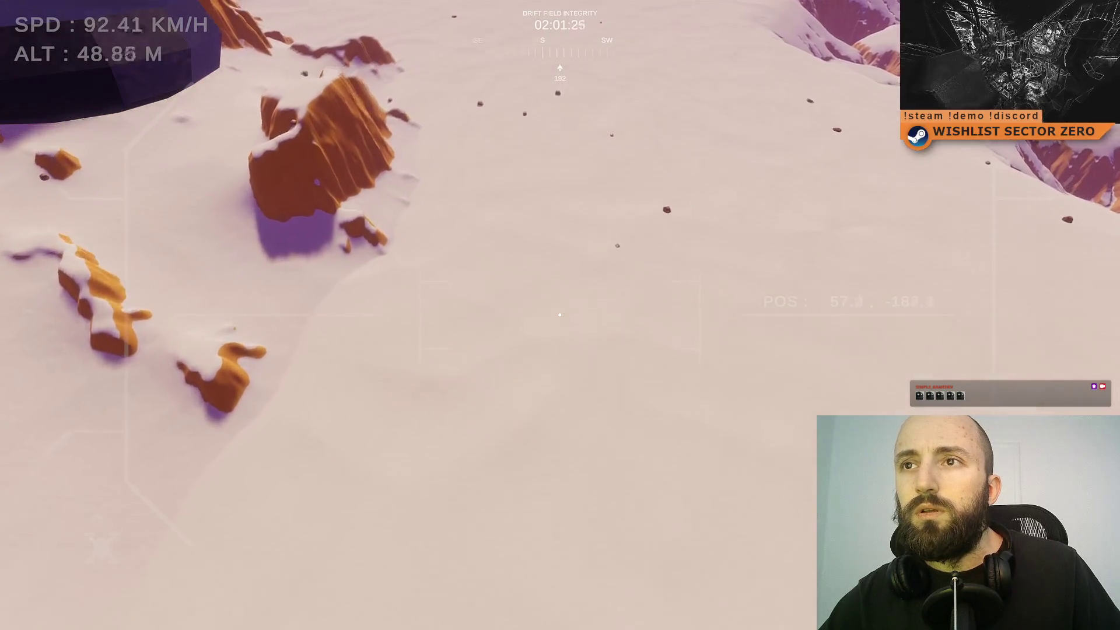
{"action": "key", "text": "d"}
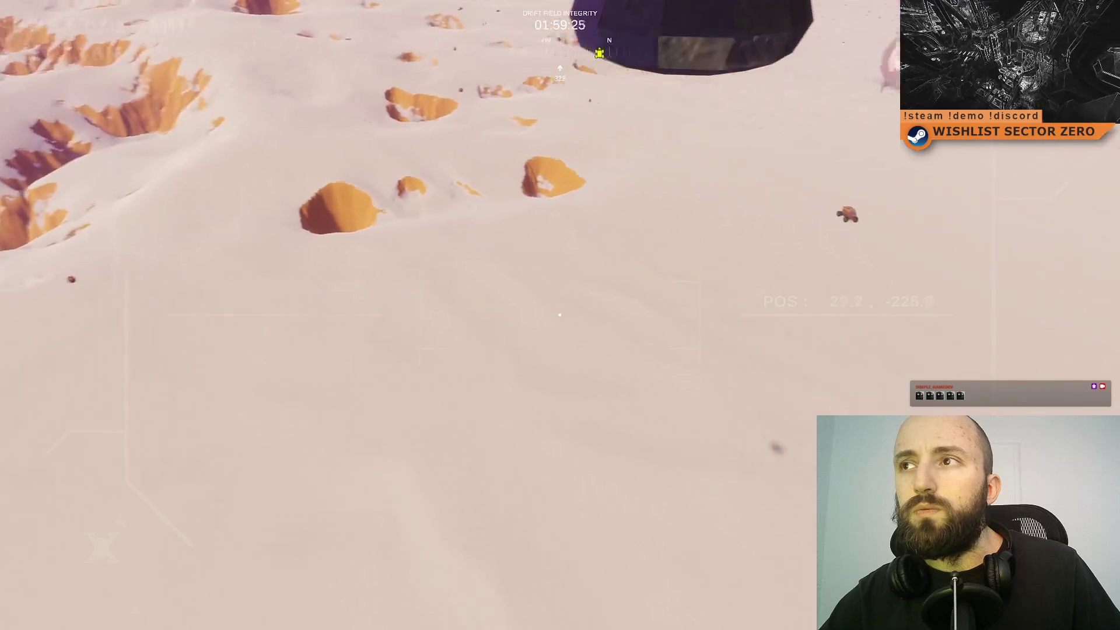
{"action": "key", "text": "Tab"}
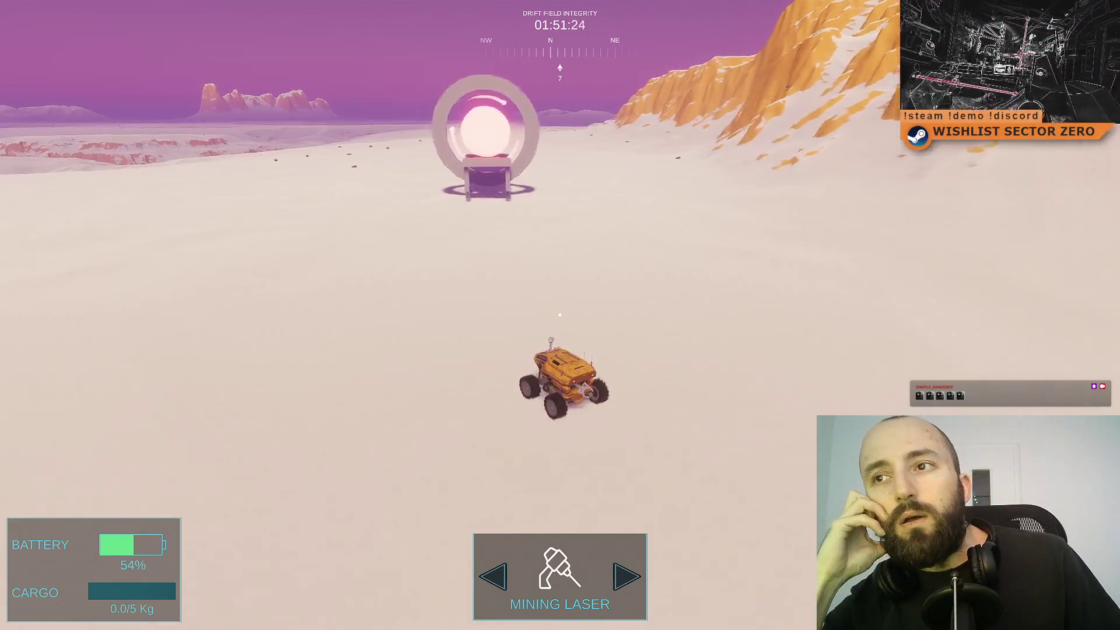
- Circle the rover around to line up with the portal ramp and drive up to it
{"action": "key", "text": "d"}
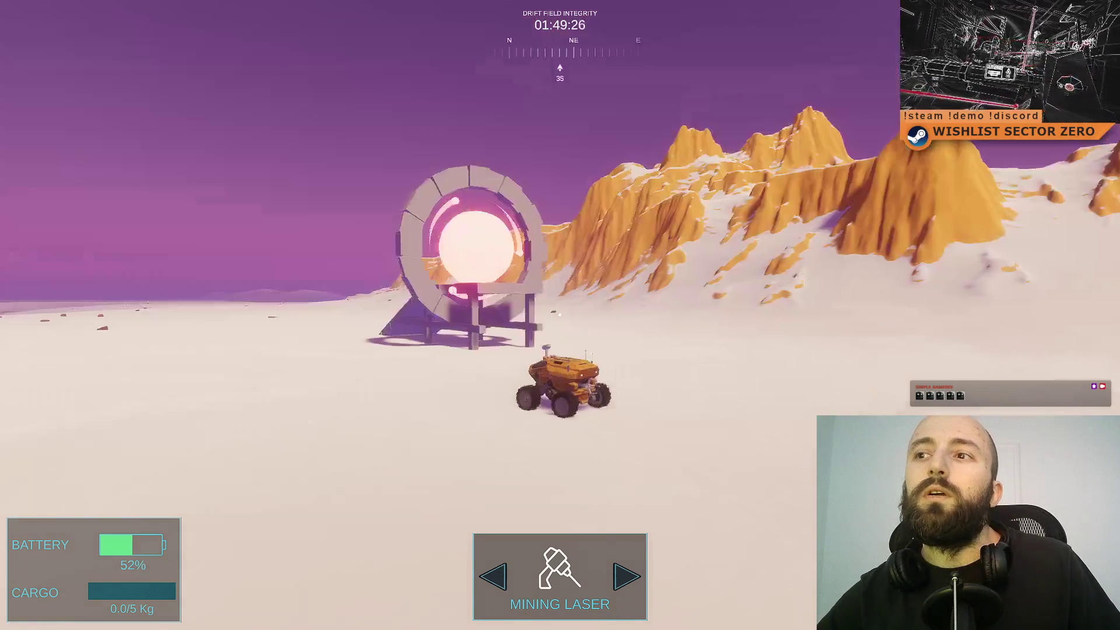
{"action": "key", "text": "d"}
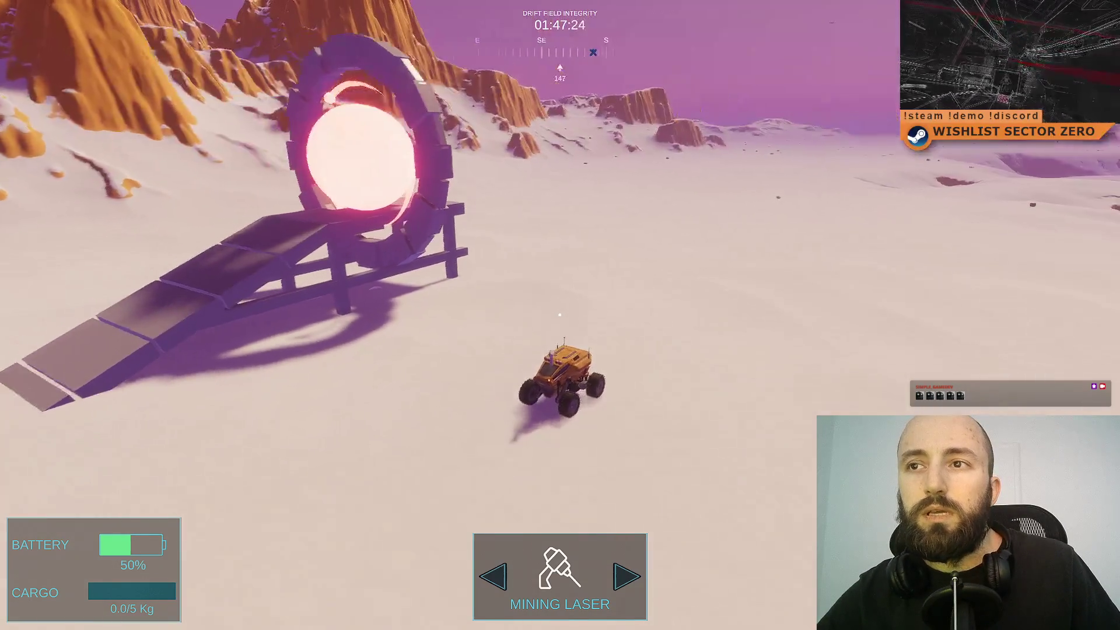
{"action": "key", "text": "d"}
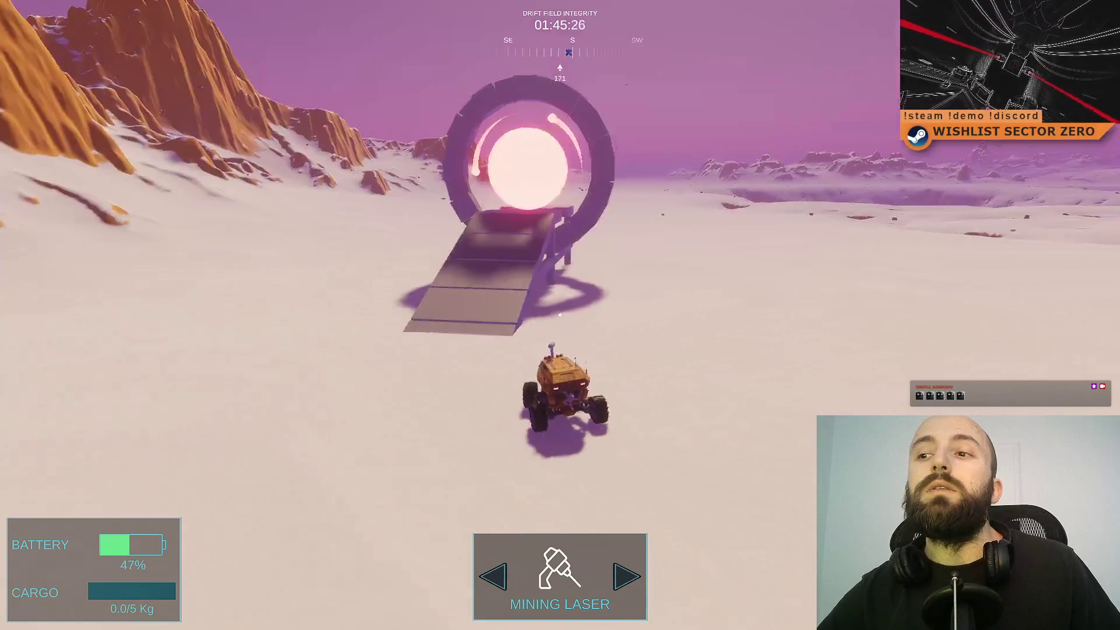
{"action": "key", "text": "w"}
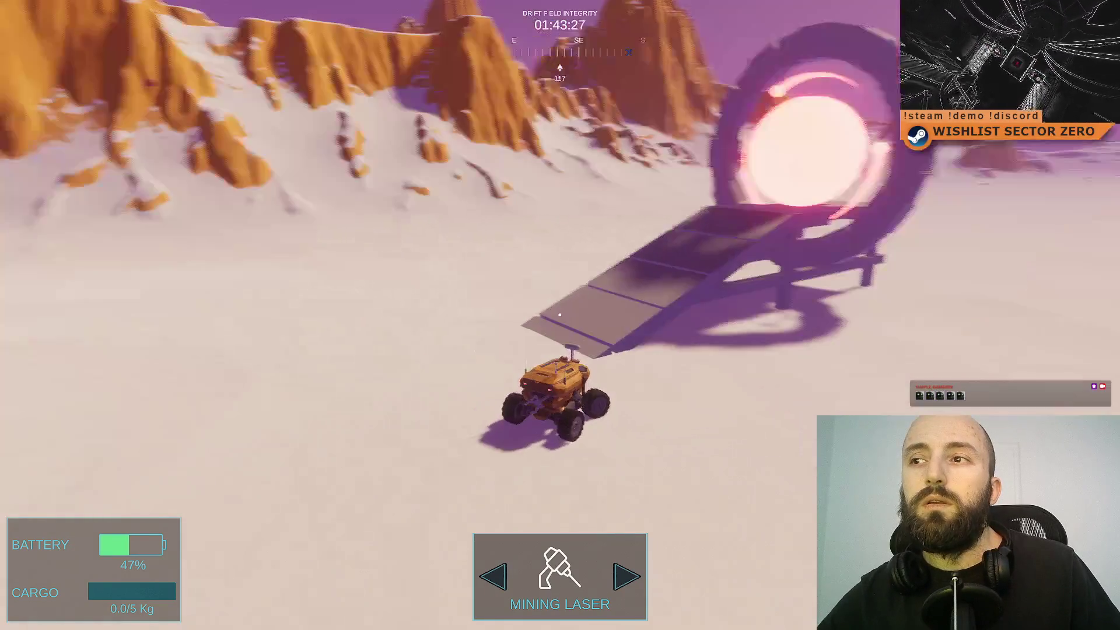
{"action": "key", "text": "w"}
{"action": "key", "text": "w"}
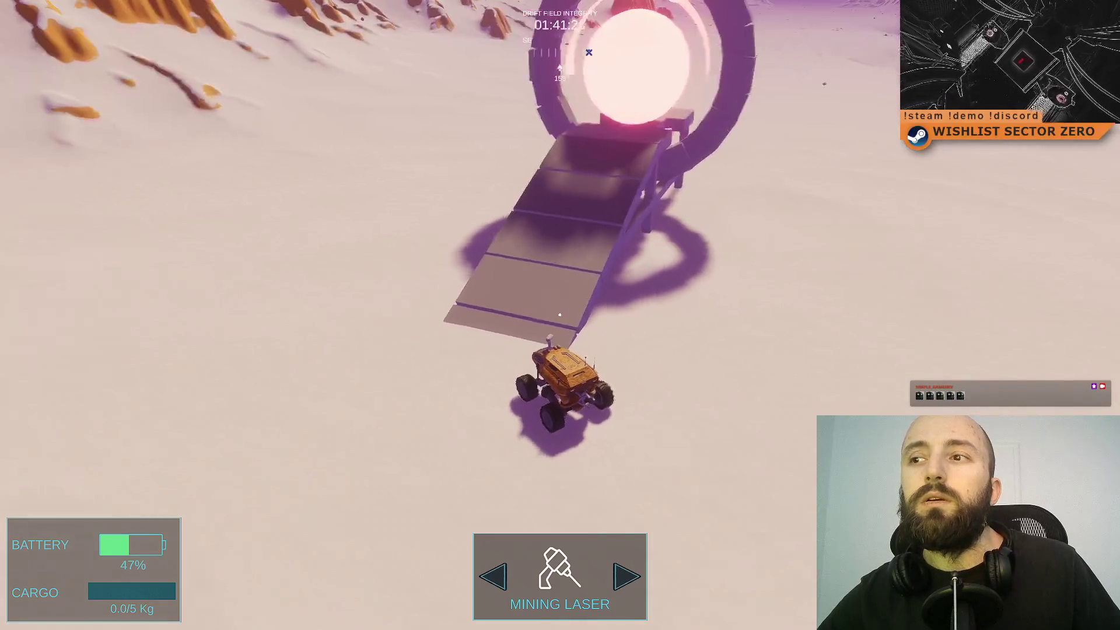
{"action": "key", "text": "w"}
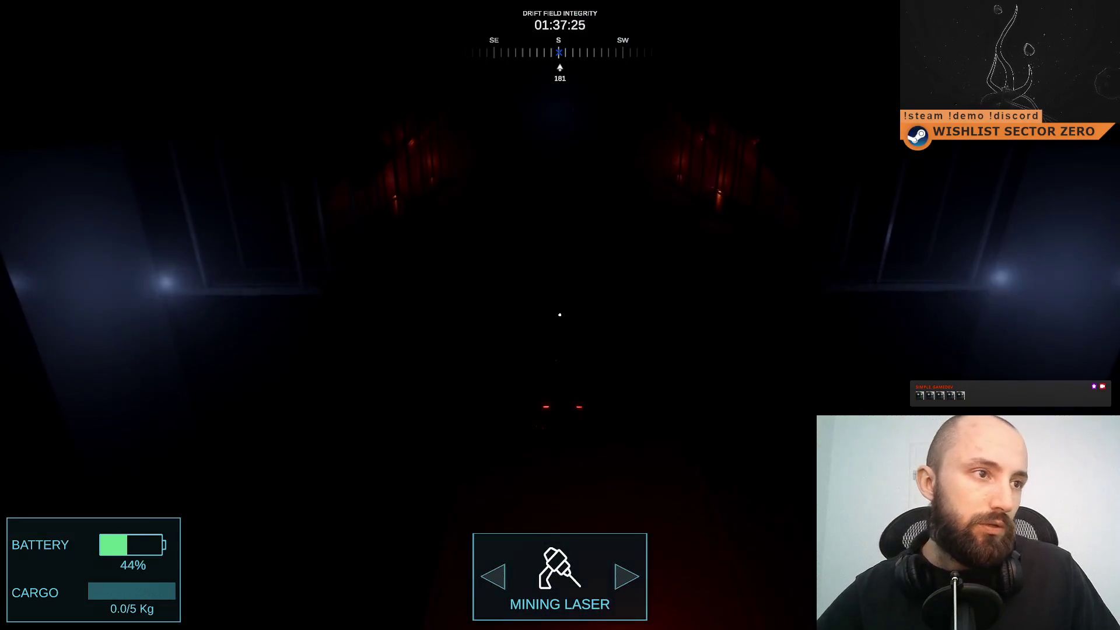
- Drive the rover around the dark hangar into the orange-lit room, then exit fullscreen with Escape
{"action": "key", "text": "w"}
{"action": "key", "text": "w"}
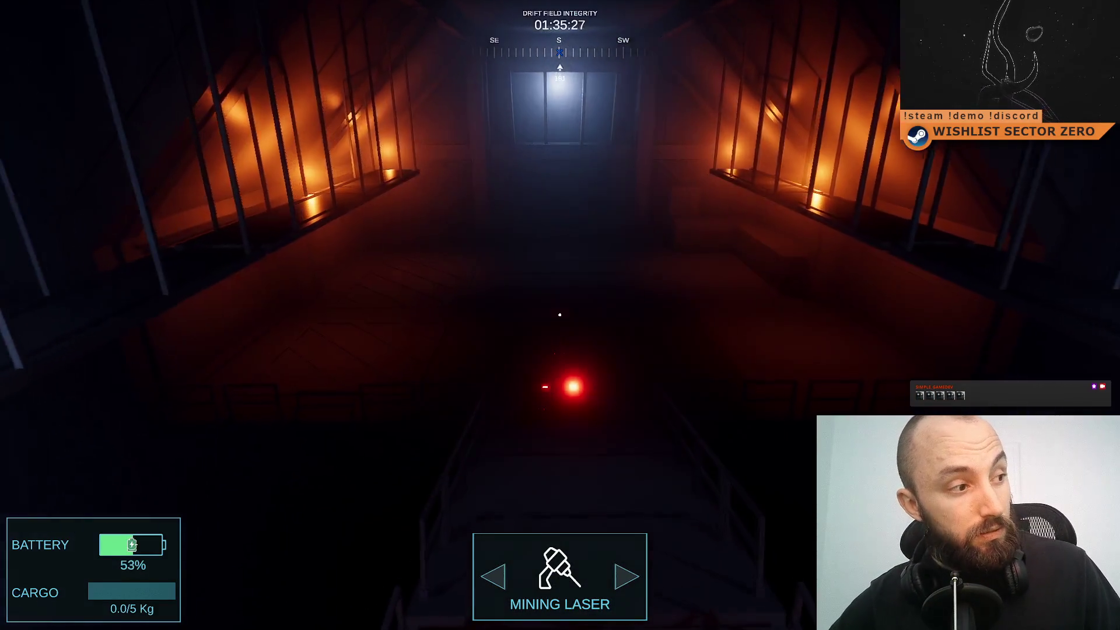
{"action": "key", "text": "d"}
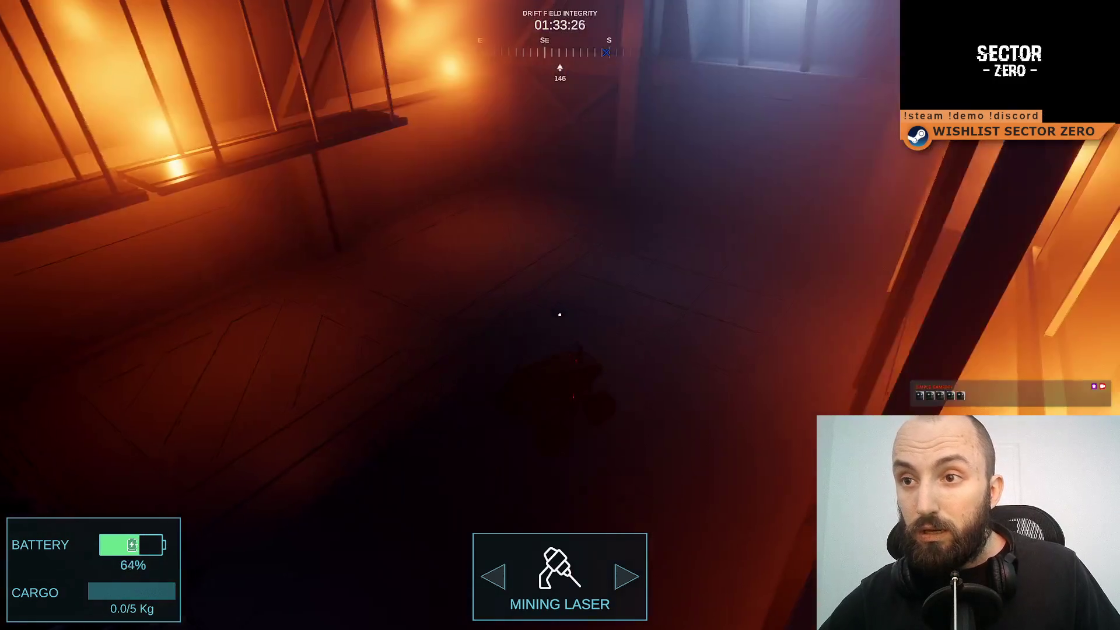
{"action": "key", "text": "d"}
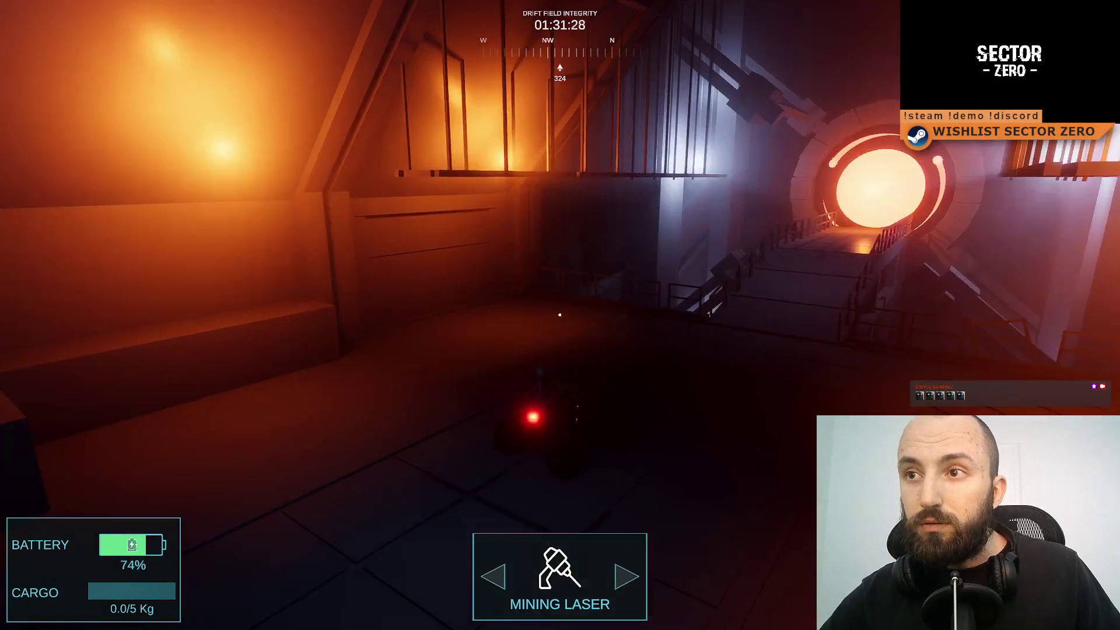
{"action": "key", "text": "a"}
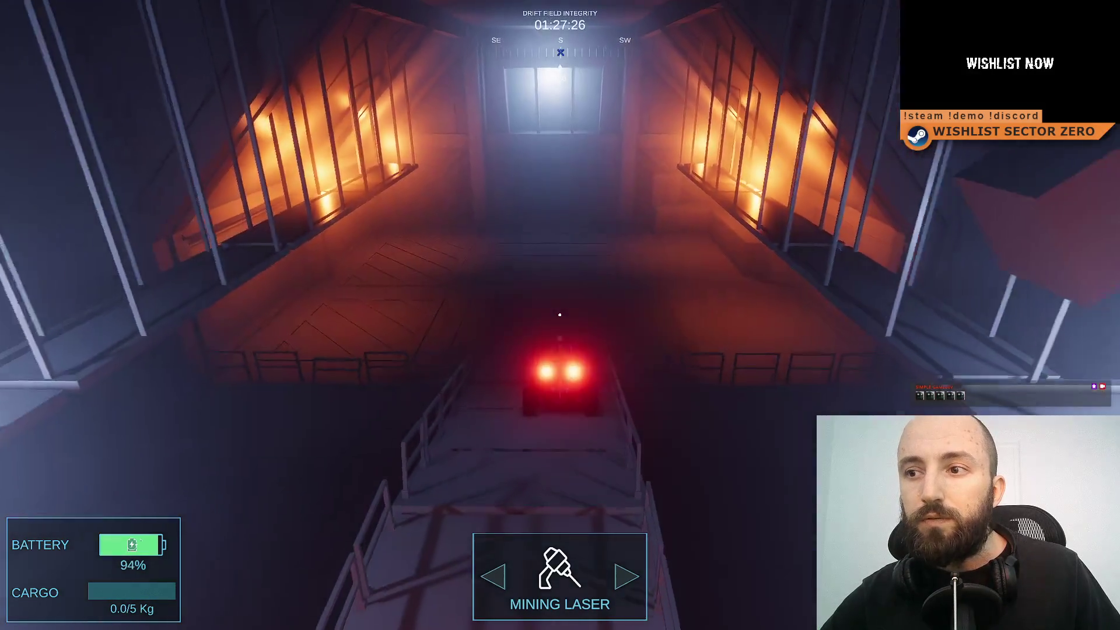
{"action": "key", "text": "w"}
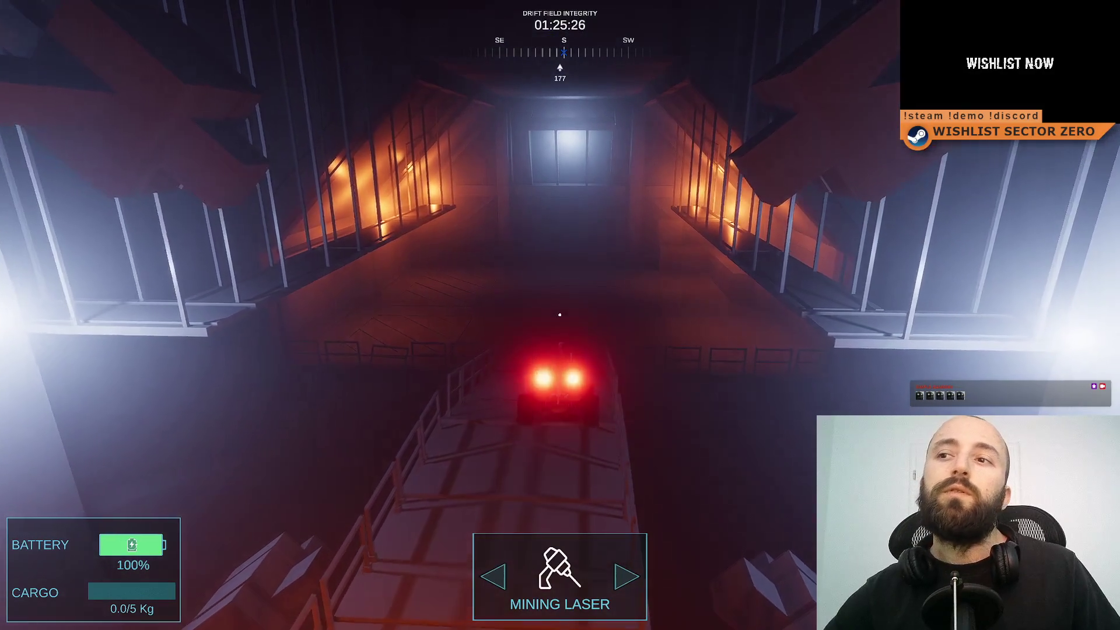
{"action": "key", "text": "w"}
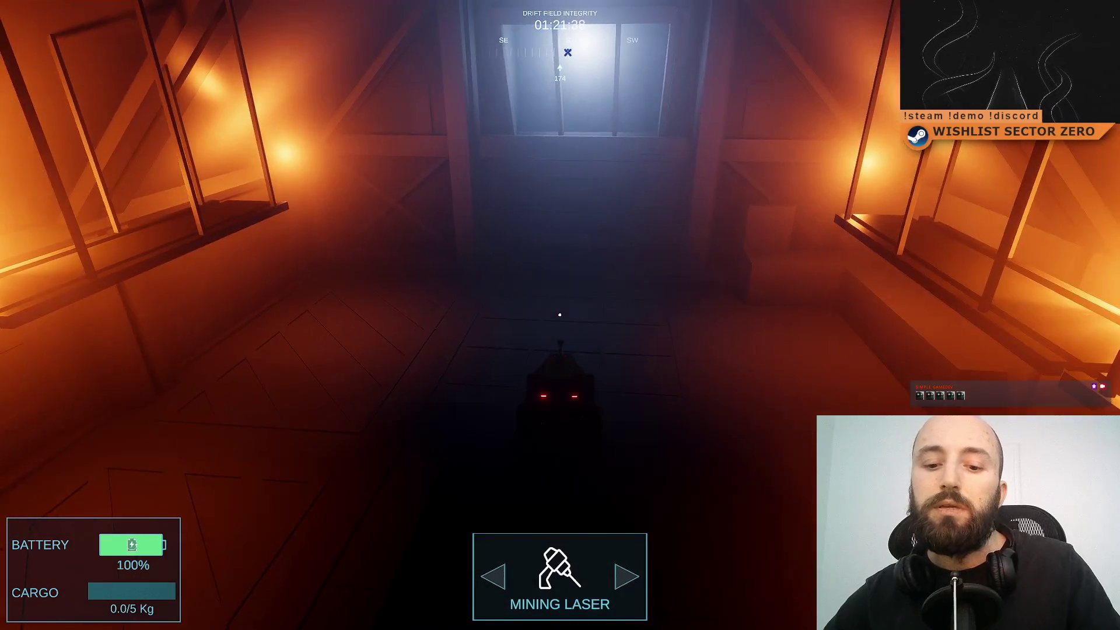
{"action": "key", "text": "Escape"}
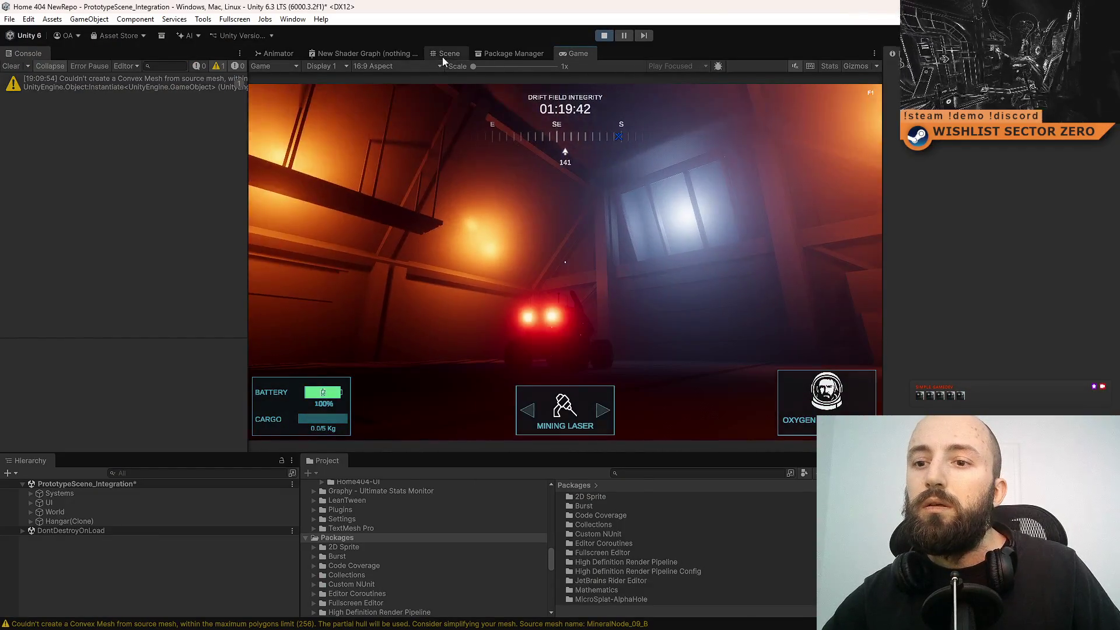
- In Scene view, duplicate the point light as Point Light (15) and slide it along the hangar floor
{"action": "left_click", "coordinate": [445, 53]}
{"action": "mouse_move", "coordinate": [549, 215]}
{"action": "left_mouse_down"}
{"action": "mouse_move", "coordinate": [227, 275]}
{"action": "mouse_move", "coordinate": [147, 272]}
{"action": "mouse_move", "coordinate": [243, 286]}
{"action": "mouse_move", "coordinate": [227, 289]}
{"action": "mouse_move", "coordinate": [399, 242]}
{"action": "left_mouse_up"}
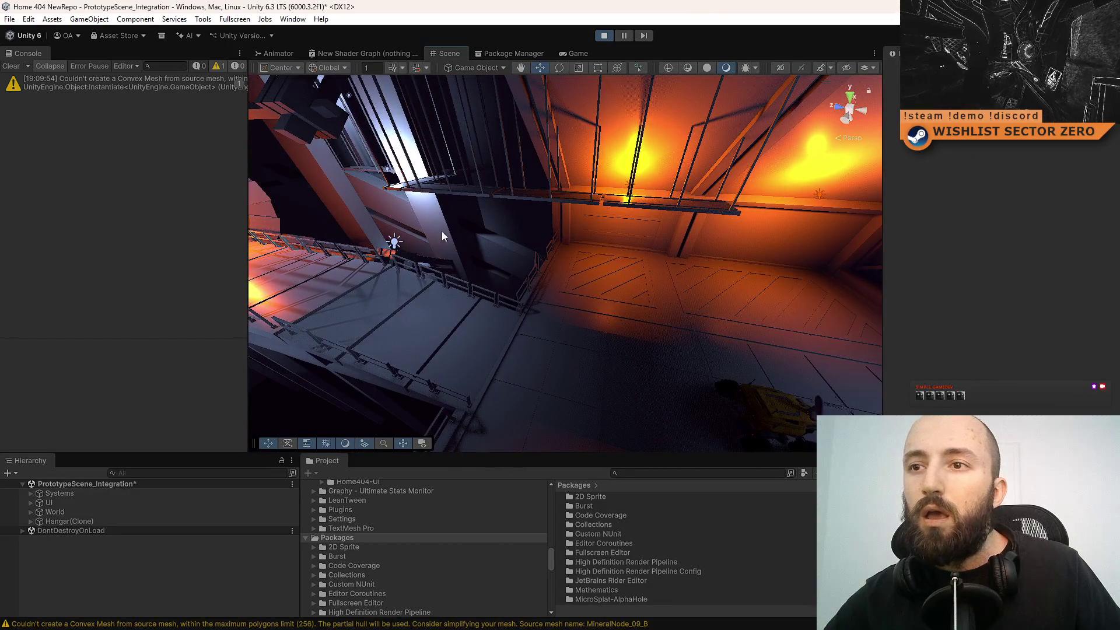
{"action": "mouse_move", "coordinate": [522, 218]}
{"action": "left_mouse_down"}
{"action": "mouse_move", "coordinate": [525, 250]}
{"action": "mouse_move", "coordinate": [555, 250]}
{"action": "mouse_move", "coordinate": [610, 297]}
{"action": "left_mouse_up"}
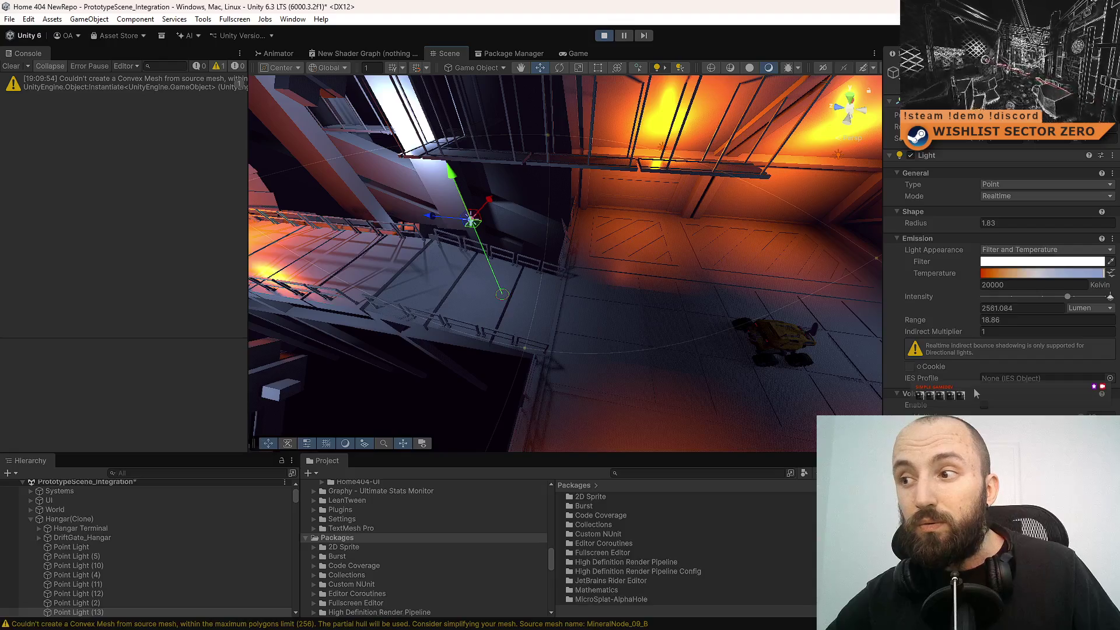
{"action": "mouse_move", "coordinate": [757, 362]}
{"action": "left_mouse_down"}
{"action": "mouse_move", "coordinate": [391, 241]}
{"action": "mouse_move", "coordinate": [782, 278]}
{"action": "left_mouse_up"}
{"action": "key", "text": "ctrl+d"}
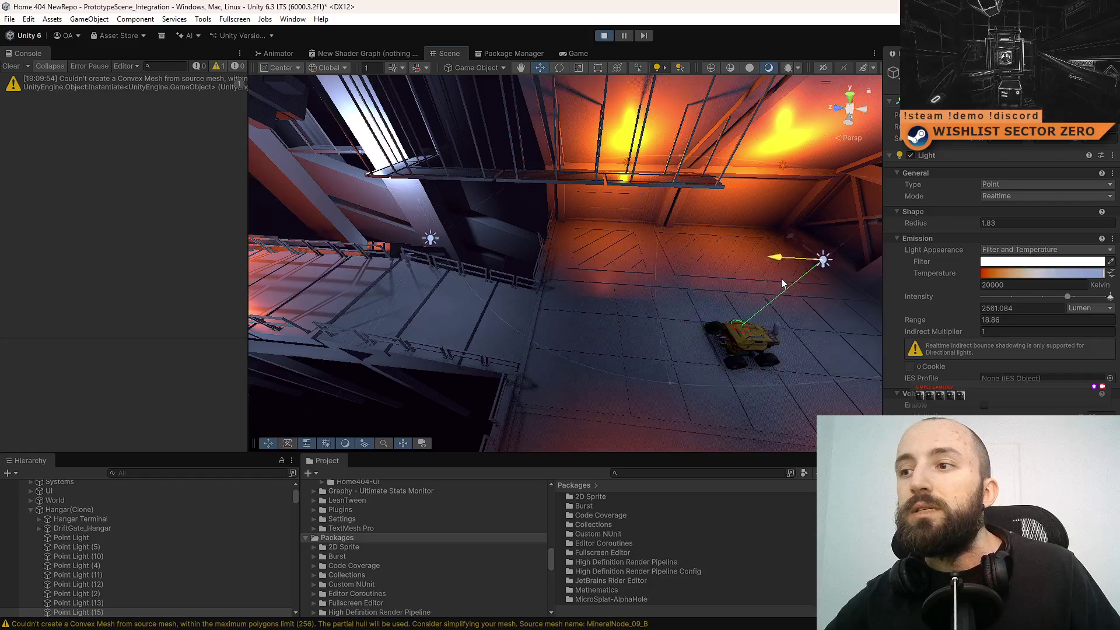
{"action": "mouse_move", "coordinate": [511, 300]}
{"action": "left_mouse_down"}
{"action": "mouse_move", "coordinate": [545, 293]}
{"action": "mouse_move", "coordinate": [444, 251]}
{"action": "mouse_move", "coordinate": [575, 240]}
{"action": "mouse_move", "coordinate": [366, 248]}
{"action": "mouse_move", "coordinate": [477, 246]}
{"action": "left_mouse_up"}
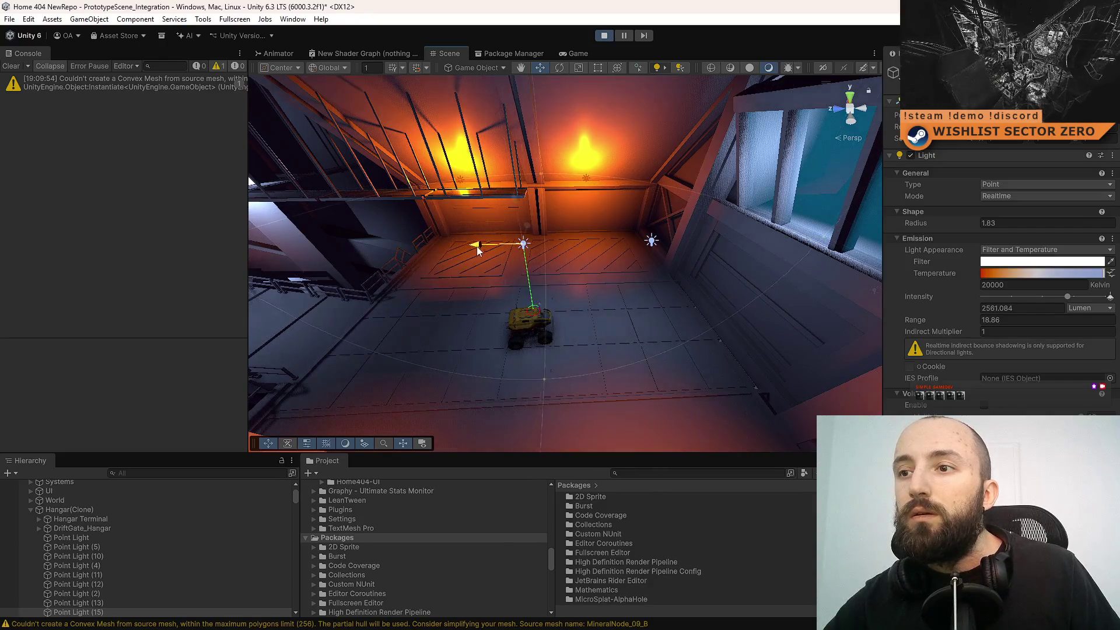
{"action": "left_click", "coordinate": [577, 53]}
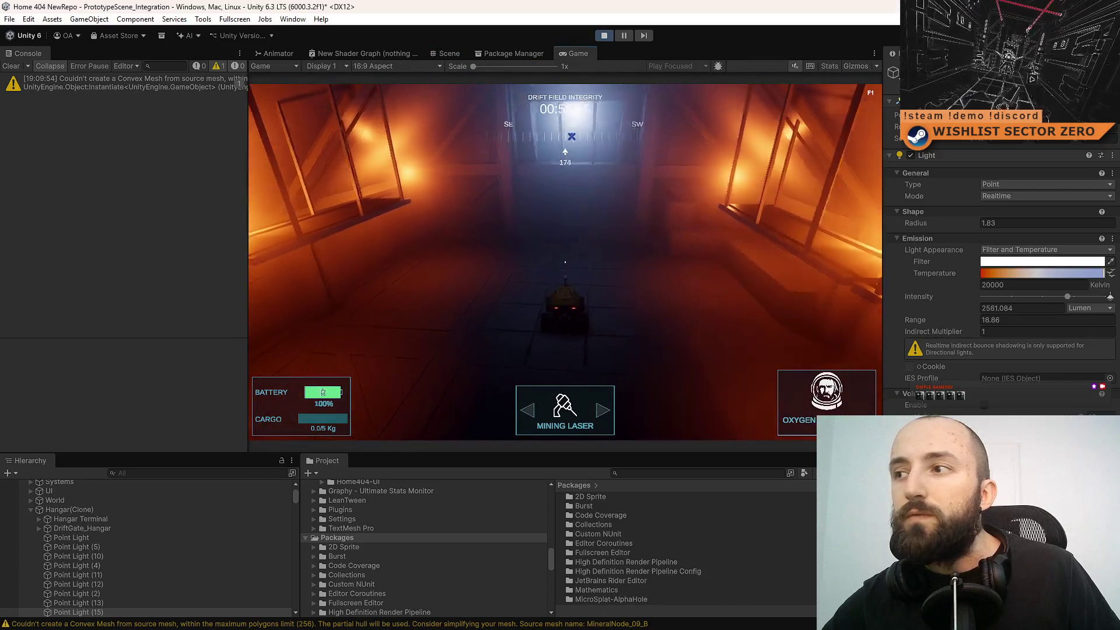
- Raise Point Light (15) intensity to 24419.38 lumens and nudge it further along the floor
{"action": "left_click", "coordinate": [451, 56]}
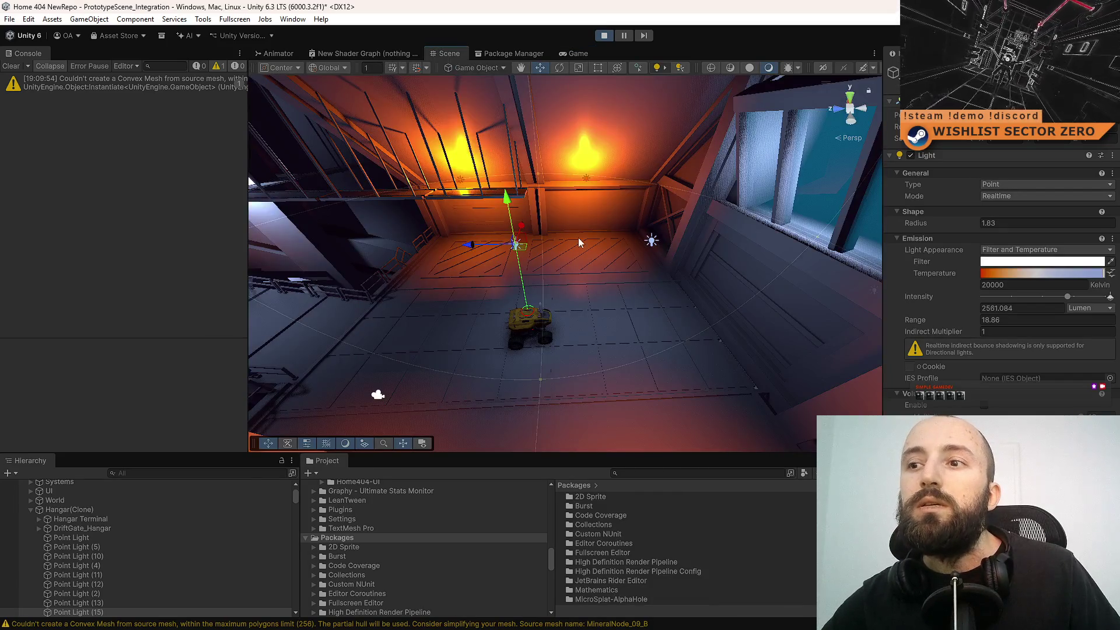
{"action": "left_click", "coordinate": [577, 53]}
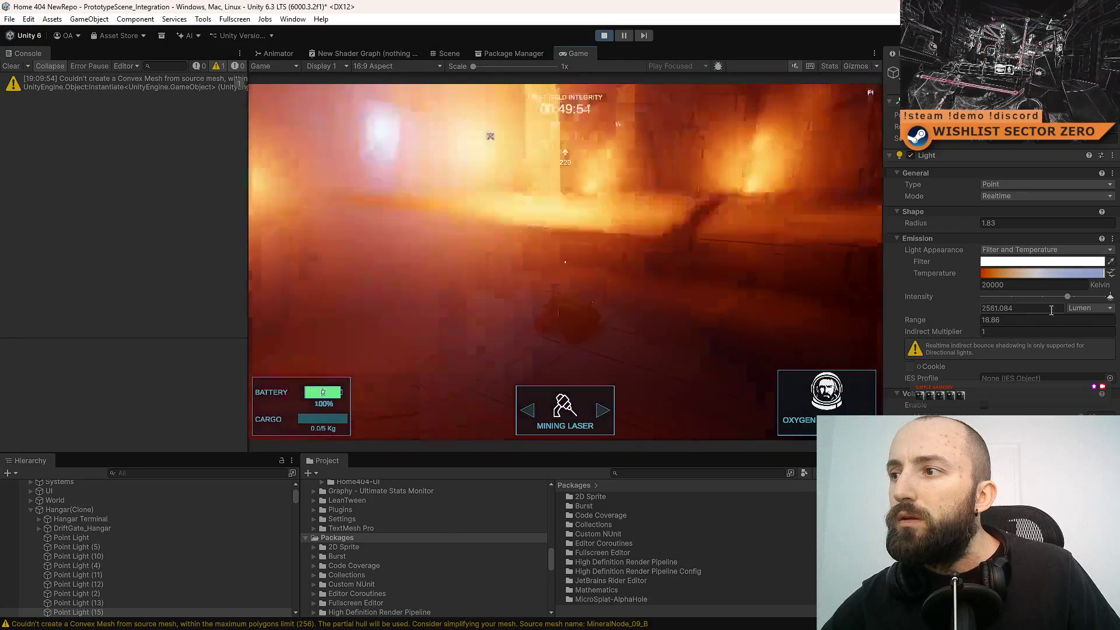
{"action": "mouse_move", "coordinate": [1073, 298]}
{"action": "left_mouse_down"}
{"action": "mouse_move", "coordinate": [1118, 302]}
{"action": "mouse_move", "coordinate": [1091, 305]}
{"action": "left_mouse_up"}
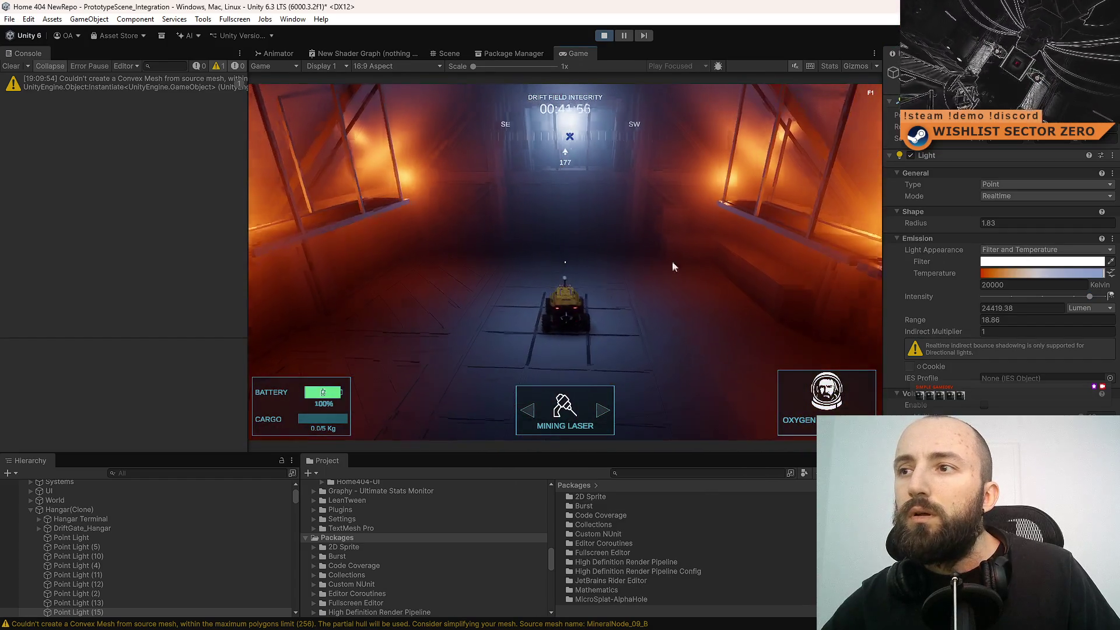
{"action": "left_click", "coordinate": [454, 54]}
{"action": "left_click_drag", "start_coordinate": [485, 248], "coordinate": [563, 243]}
{"action": "left_click", "coordinate": [563, 54]}
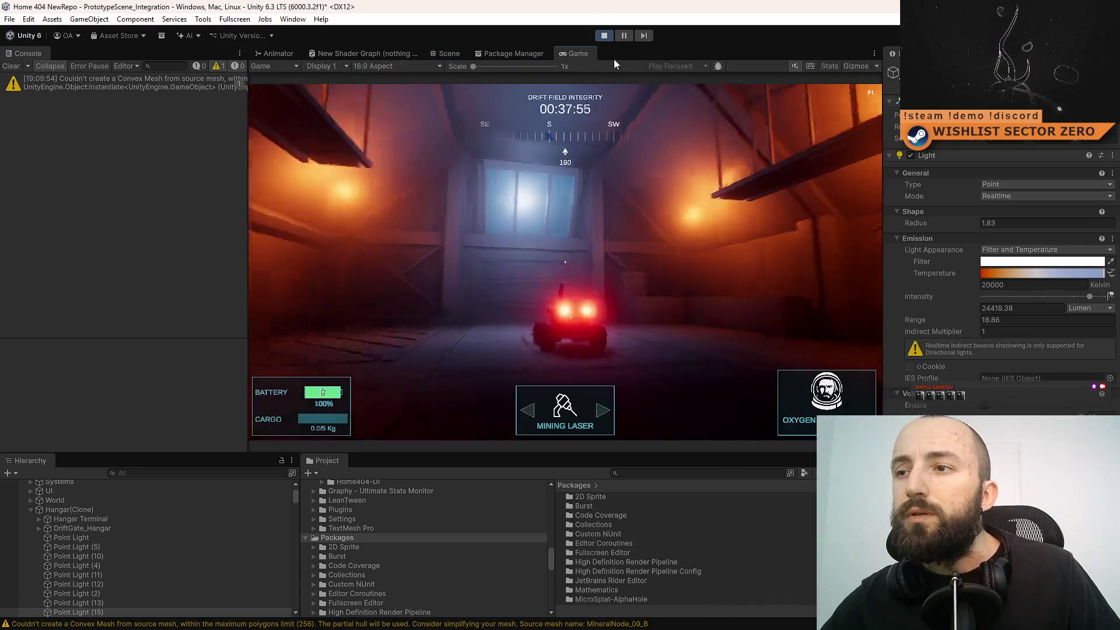
- Drive the rover up the tunnel toward the lit door, backing up and turning to look around
{"action": "key", "text": "d"}
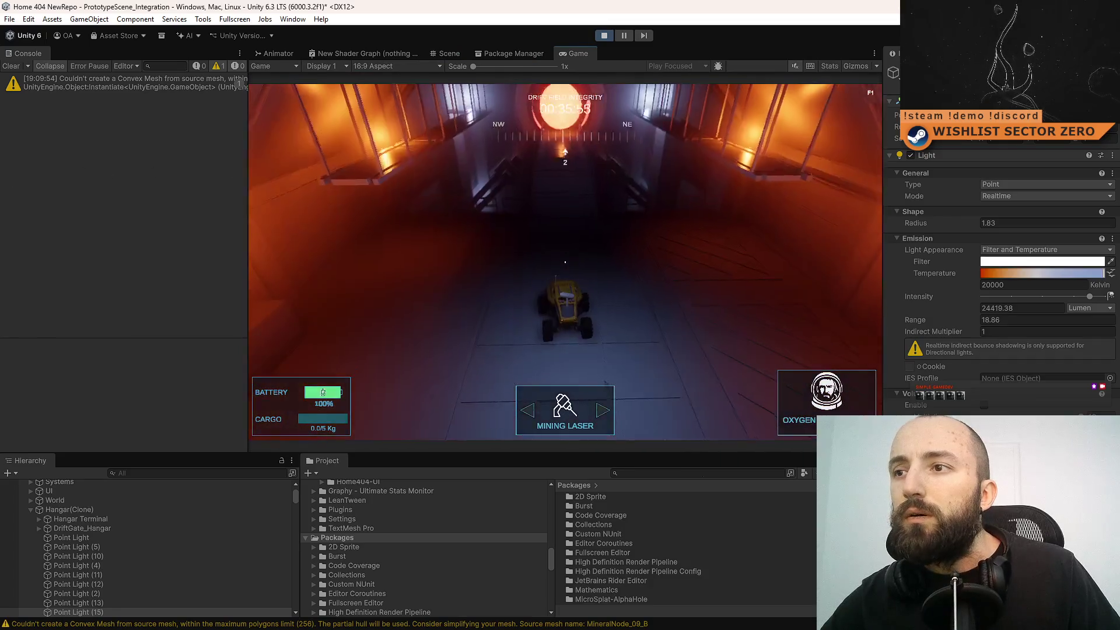
{"action": "key", "text": "a"}
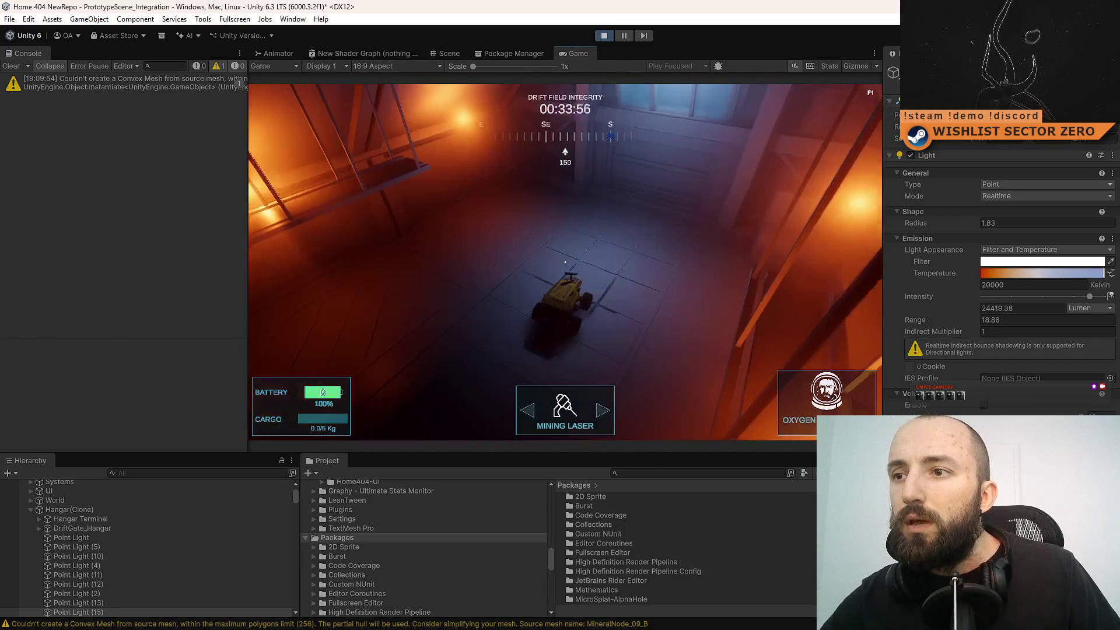
{"action": "key", "text": "a"}
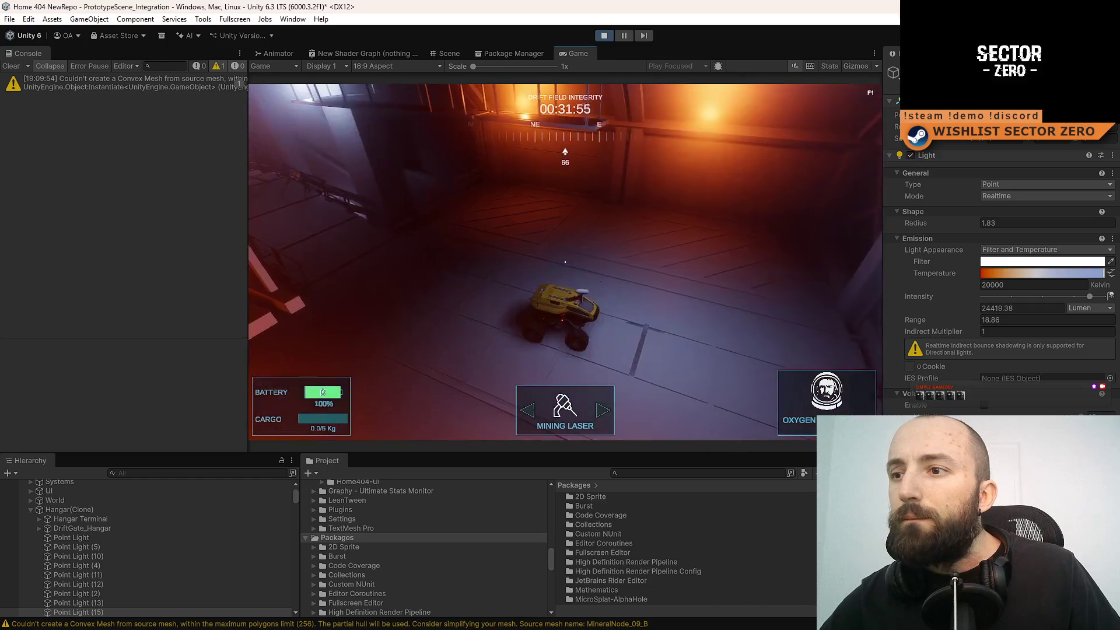
{"action": "key", "text": "d"}
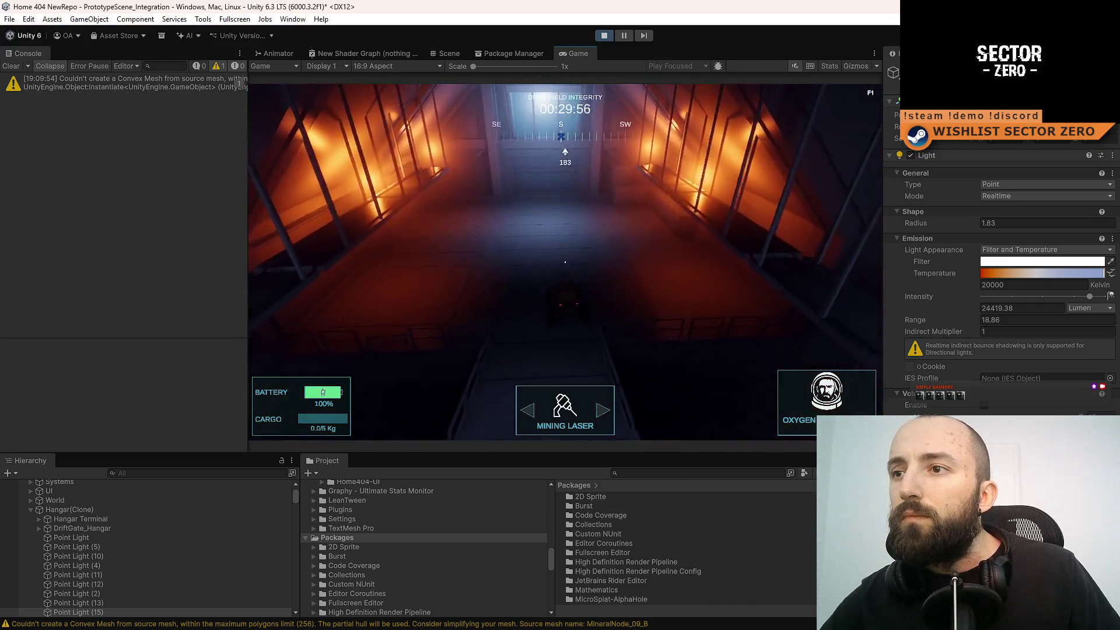
{"action": "key", "text": "w"}
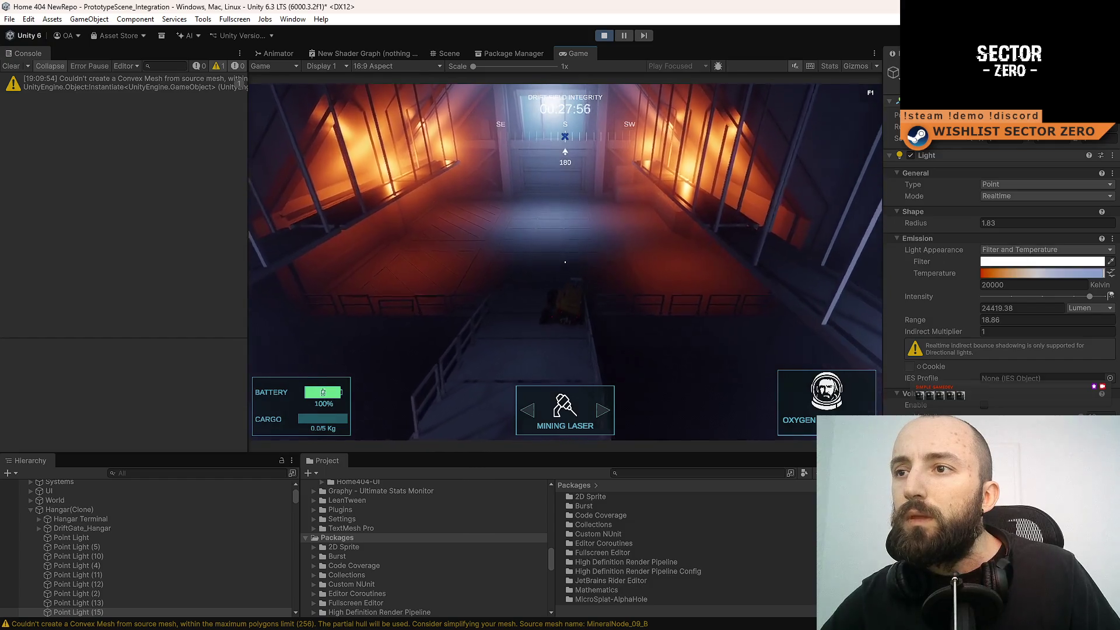
{"action": "key", "text": "a"}
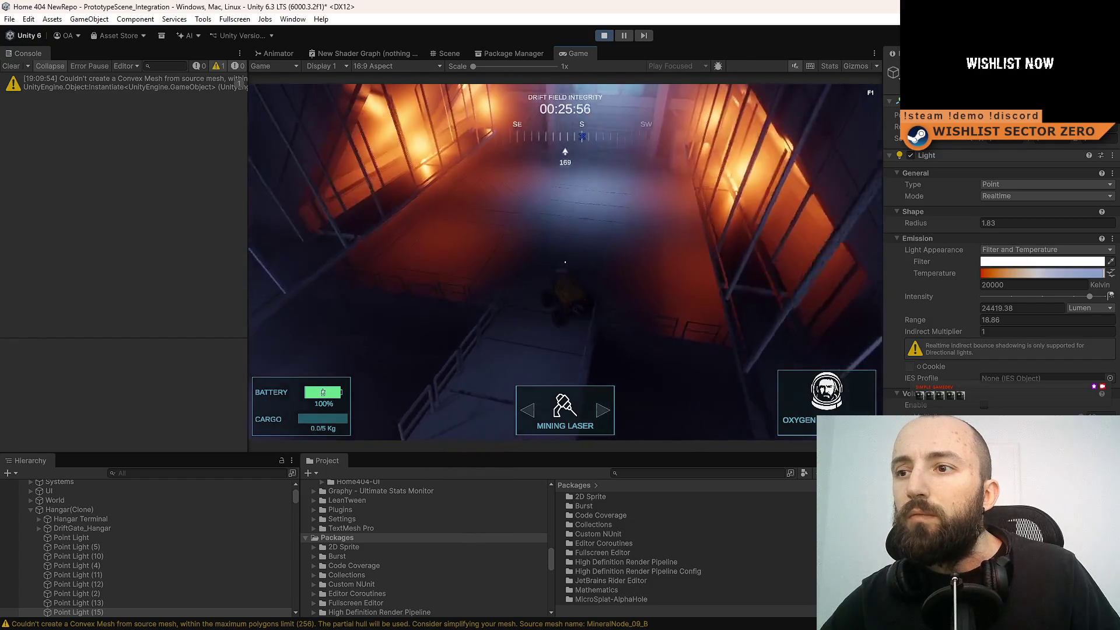
{"action": "key", "text": "d"}
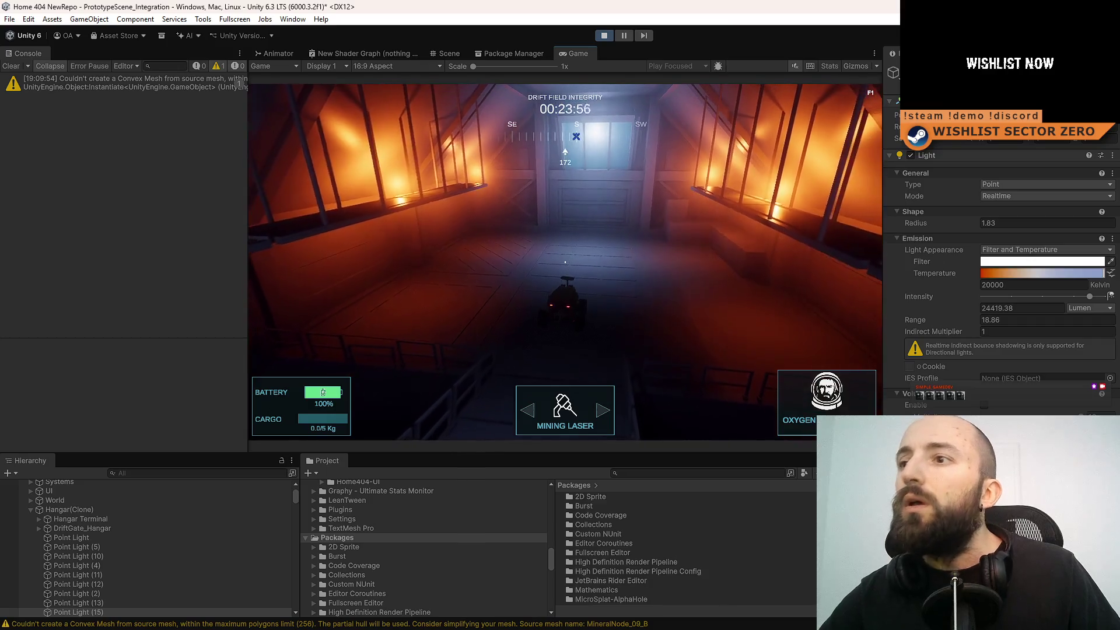
{"action": "key", "text": "s"}
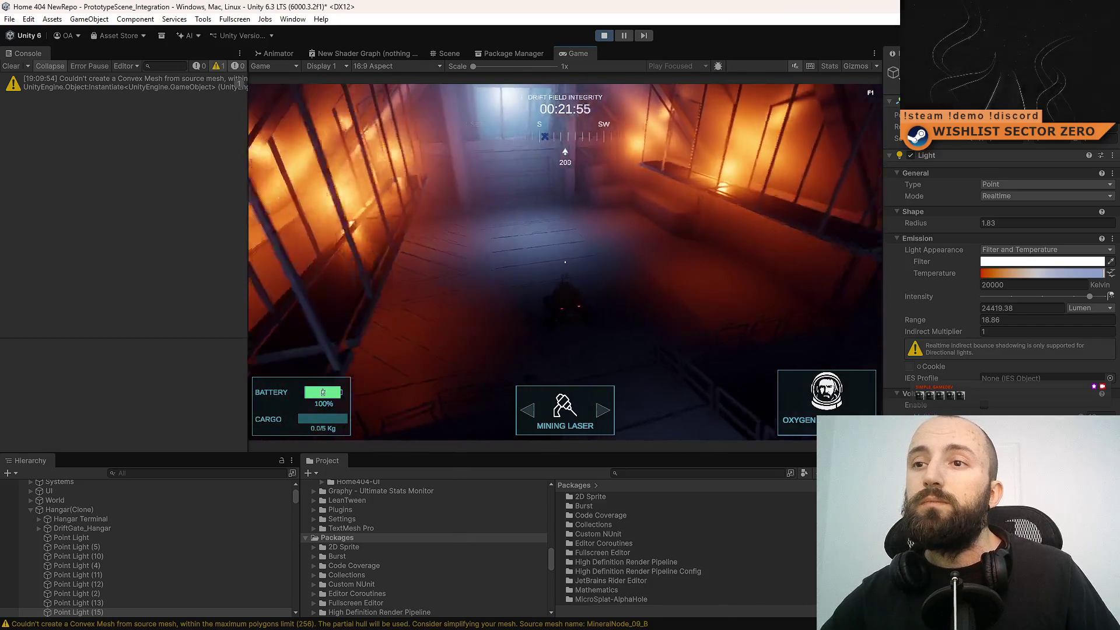
{"action": "key", "text": "d"}
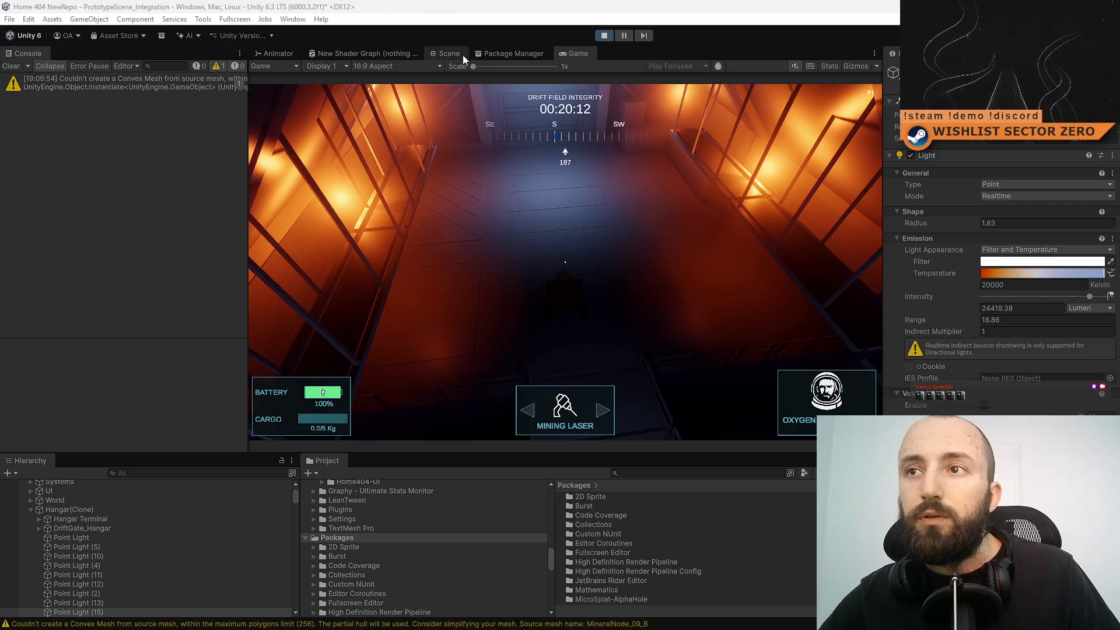
{"action": "key", "text": "w"}
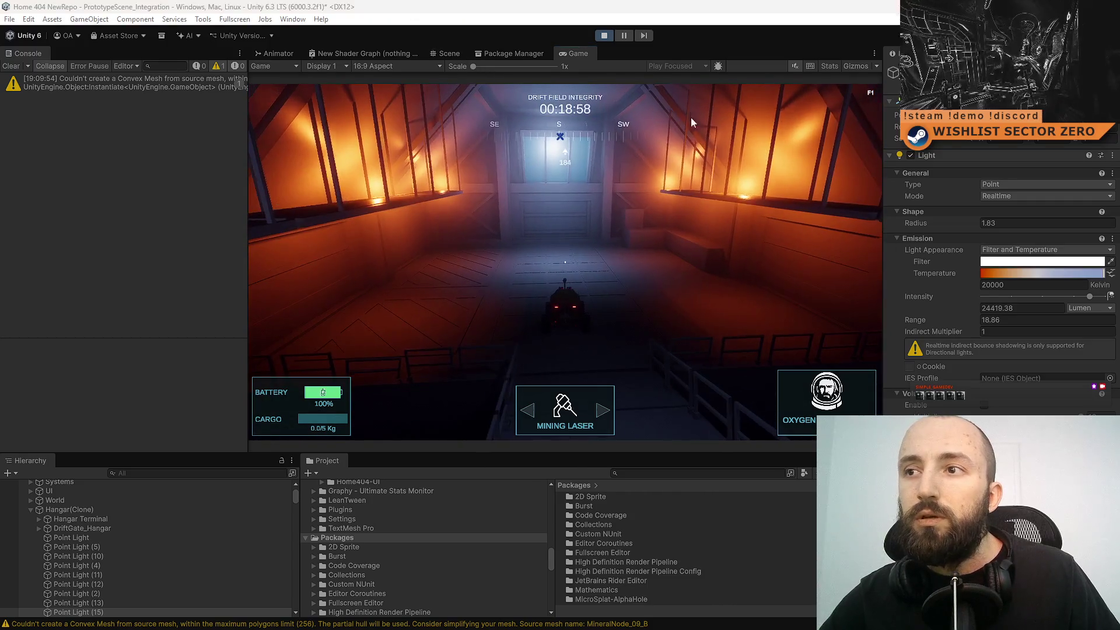
{"action": "key", "text": "d"}
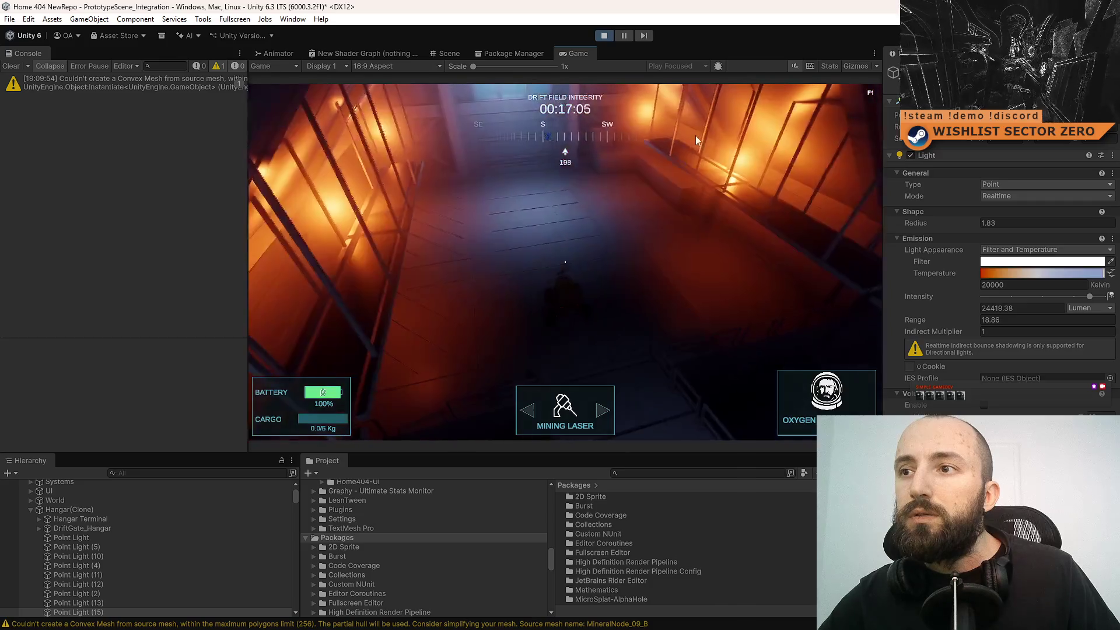
{"action": "key", "text": "d"}
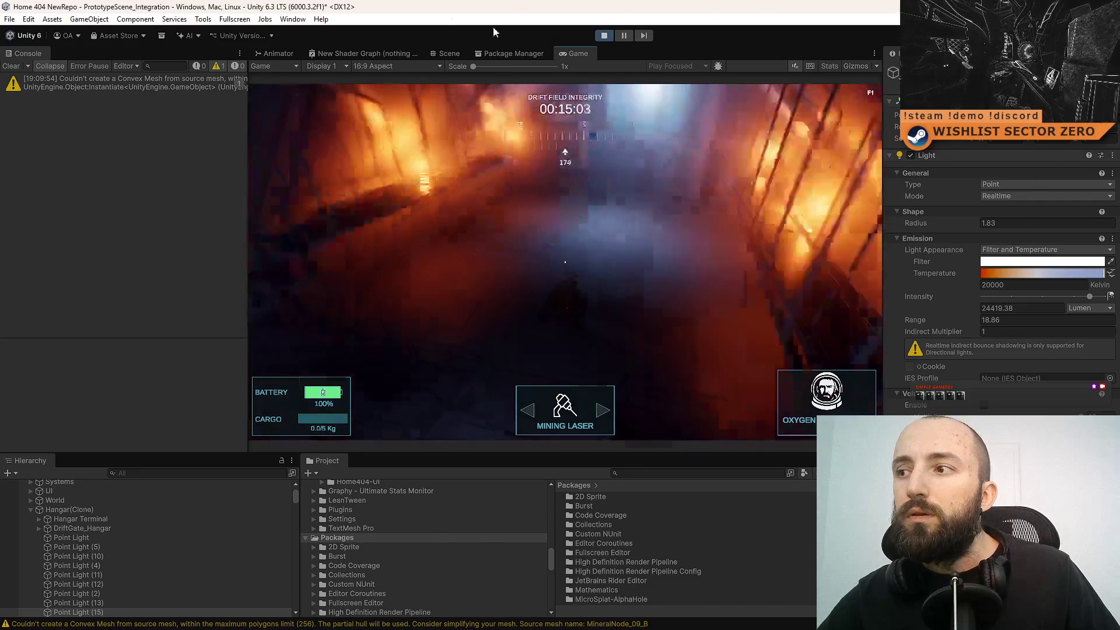
{"action": "key", "text": "a"}
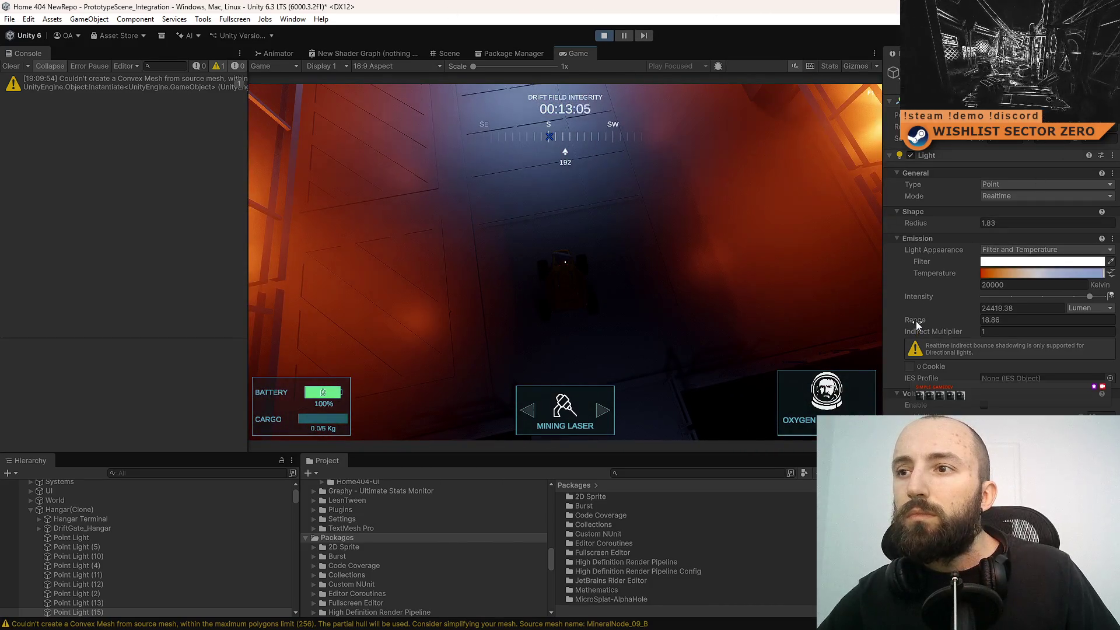
- Increase the point light's range to 58.45, then line the rover up facing the door
{"action": "left_click_drag", "start_coordinate": [916, 321], "coordinate": [1086, 319]}
{"action": "left_click", "coordinate": [556, 325]}
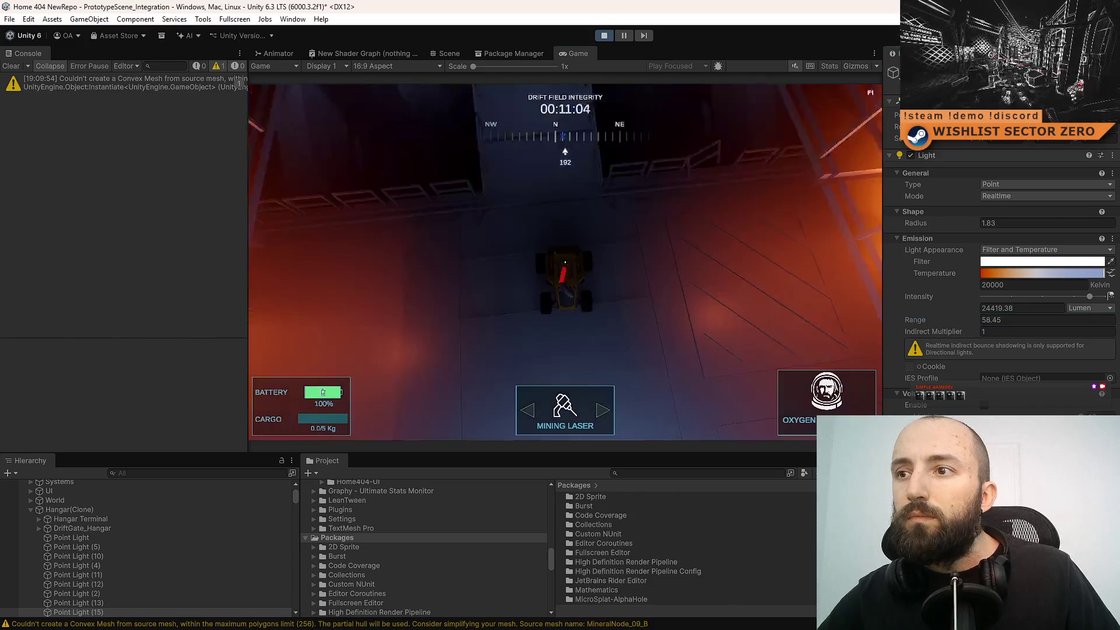
{"action": "key", "text": "d"}
{"action": "key", "text": "a"}
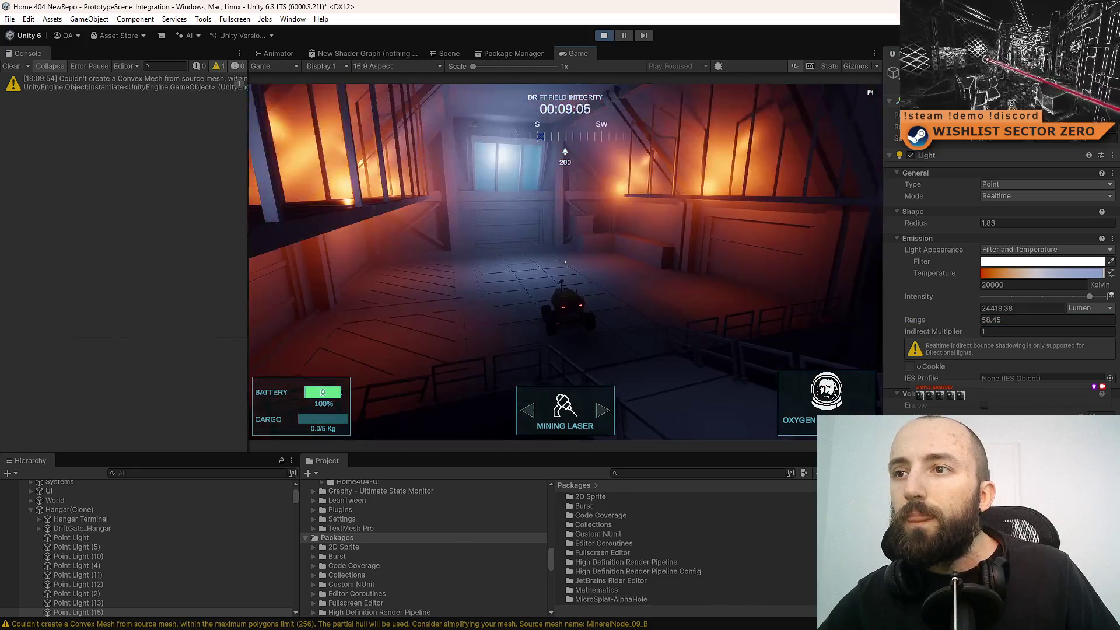
{"action": "key", "text": "d"}
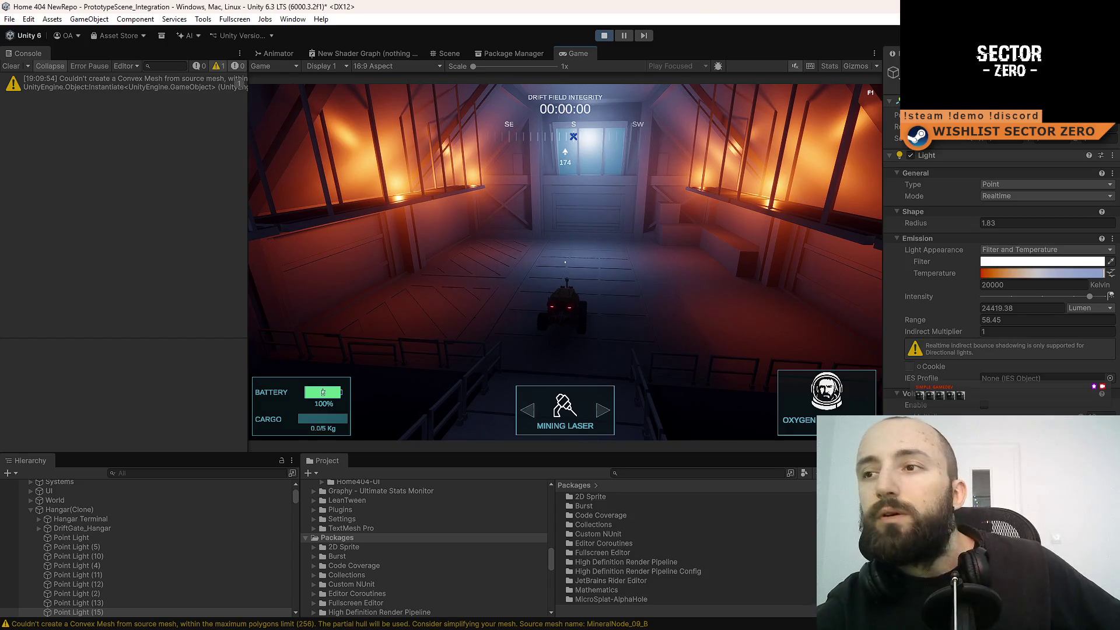
- Swing the game camera around the hangar back toward the door, then go fullscreen with F10
{"action": "key", "text": "d"}
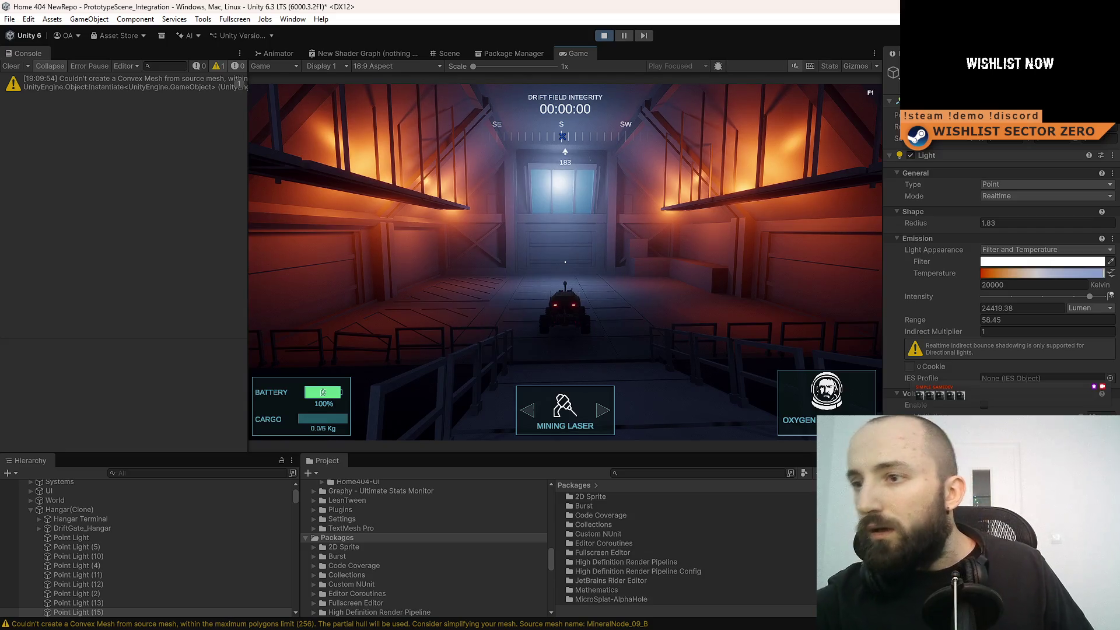
{"action": "key", "text": "d"}
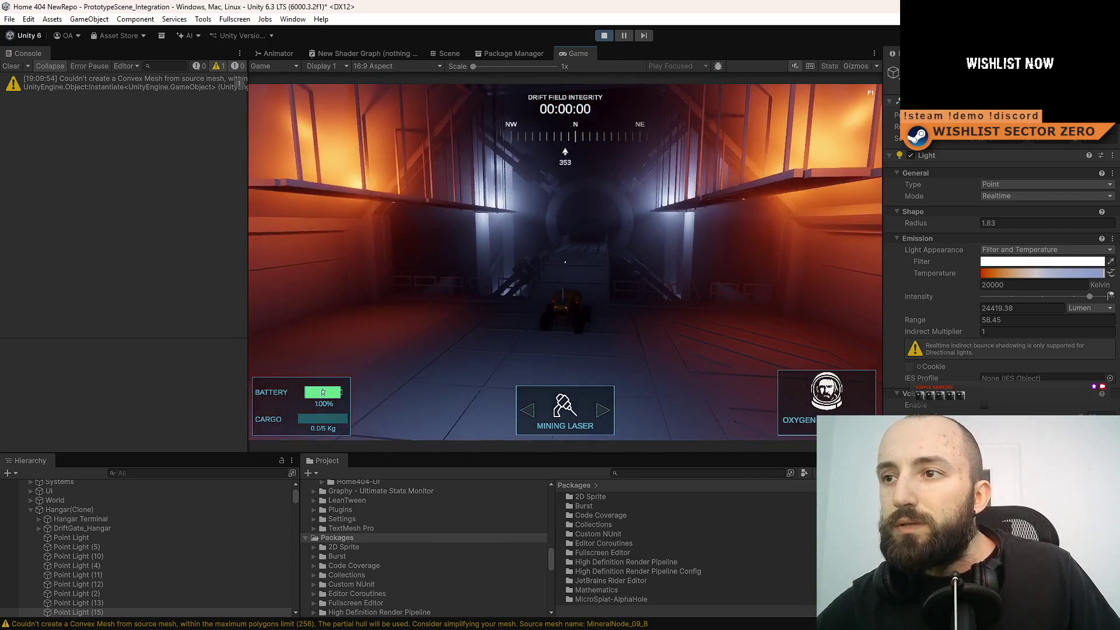
{"action": "key", "text": "a"}
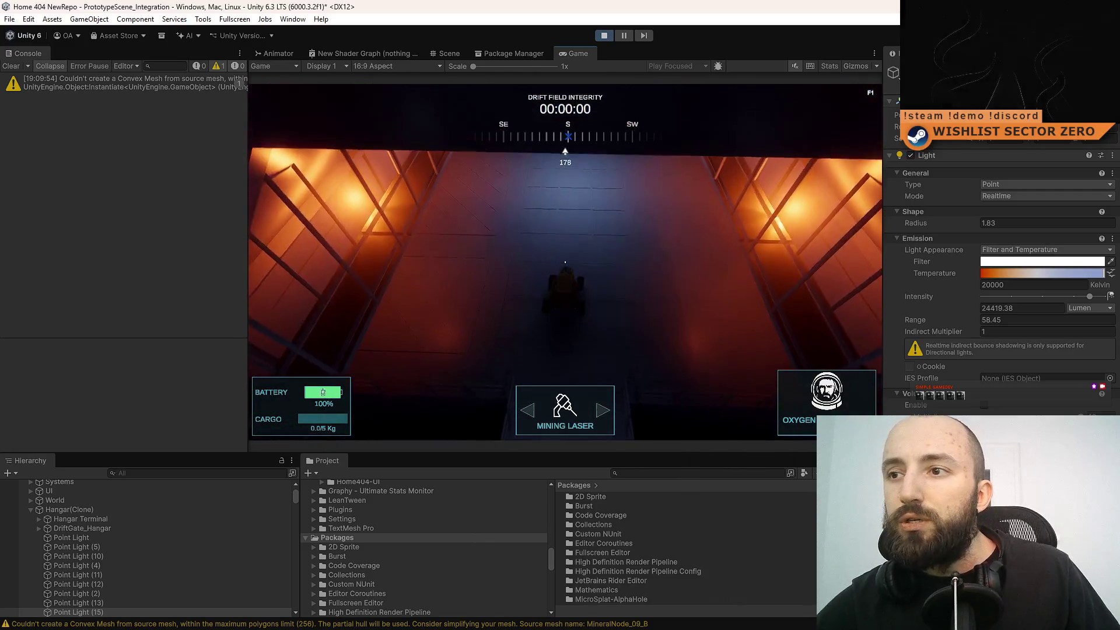
{"action": "key", "text": "F10"}
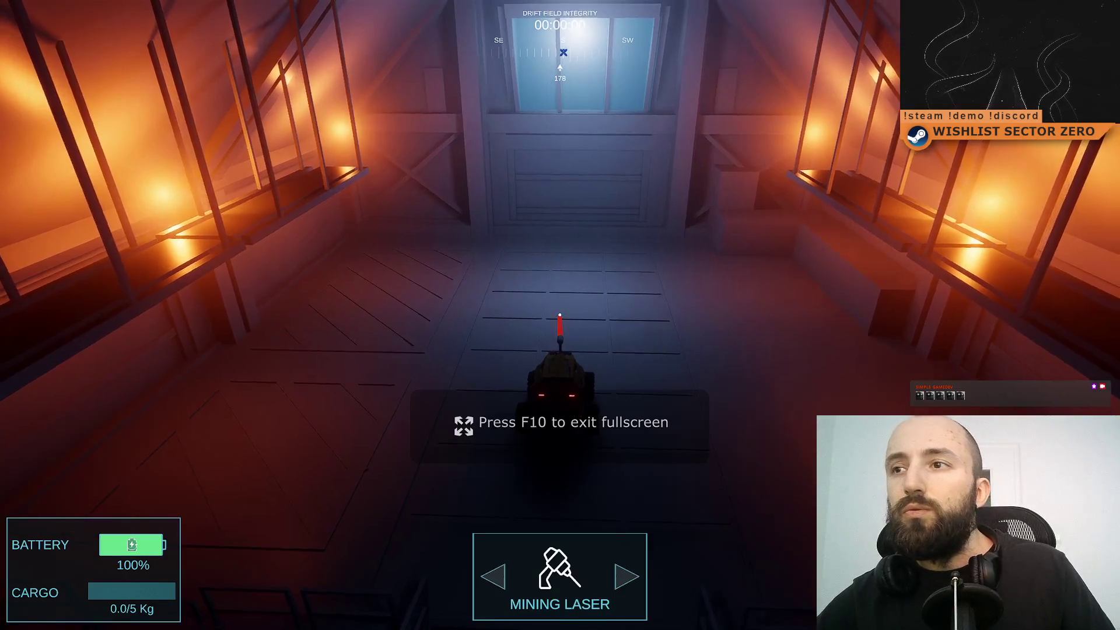
- Back the rover up and turn it around to face the tunnel ramp
{"action": "key", "text": "w"}
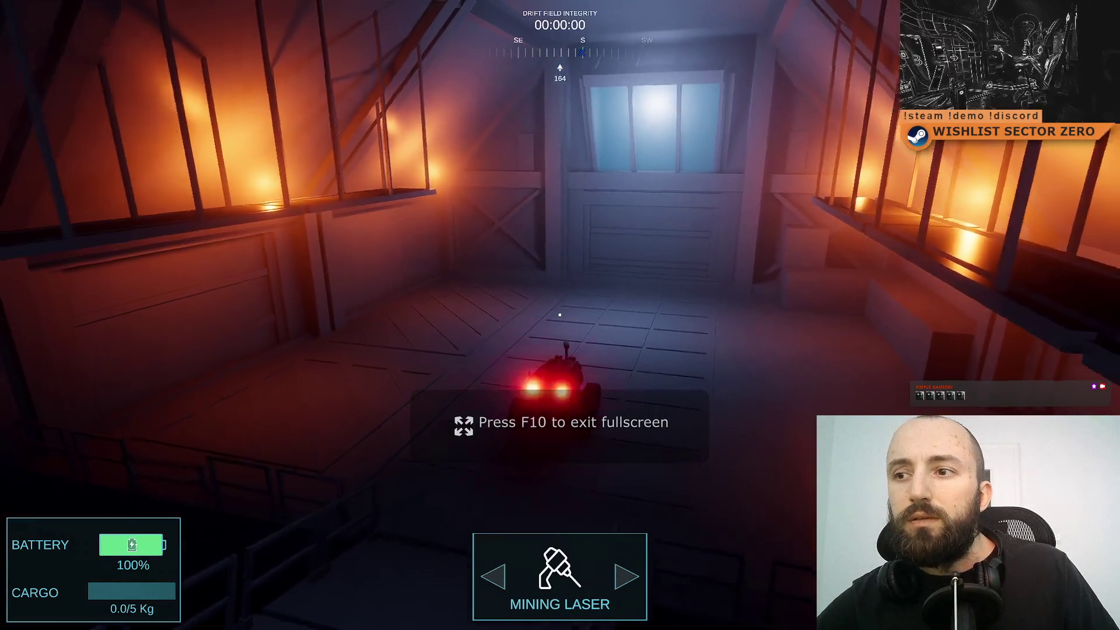
{"action": "key", "text": "s"}
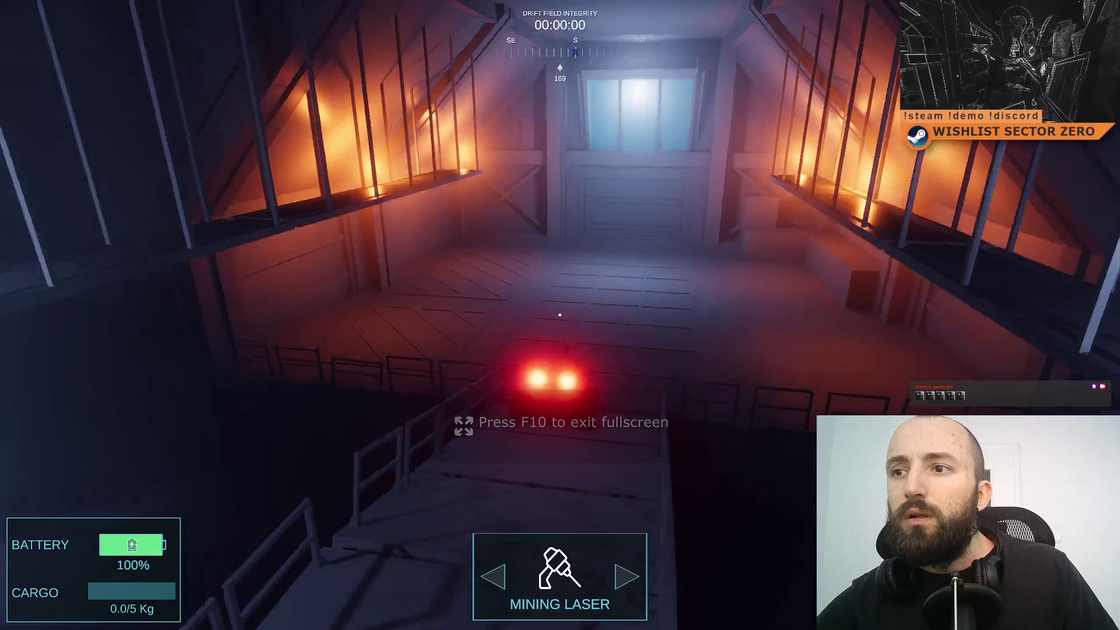
{"action": "key", "text": "a"}
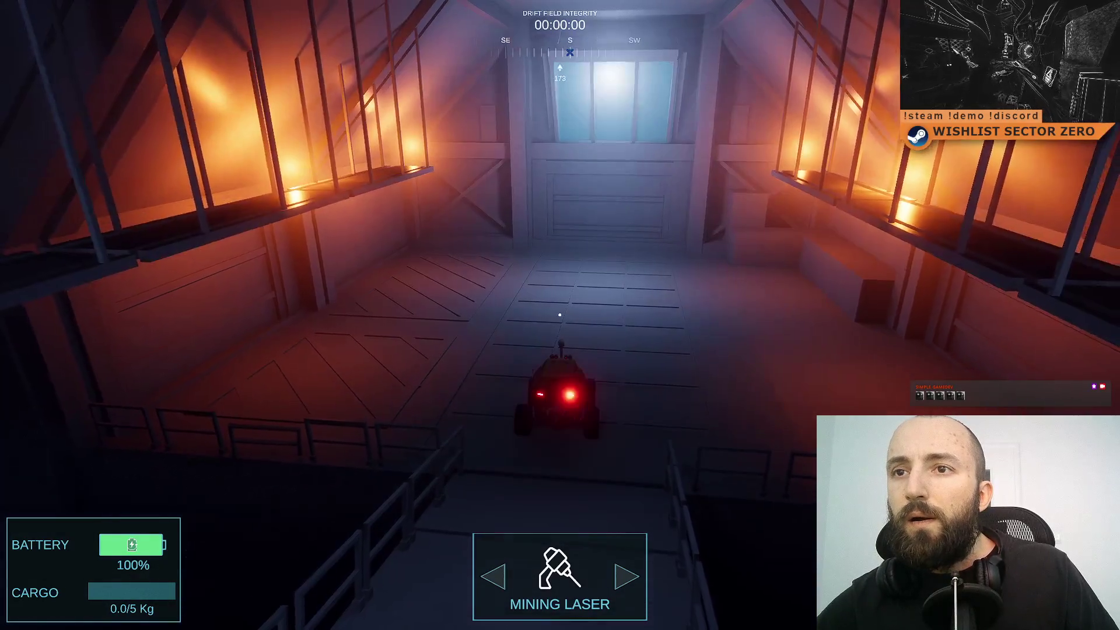
{"action": "key", "text": "s"}
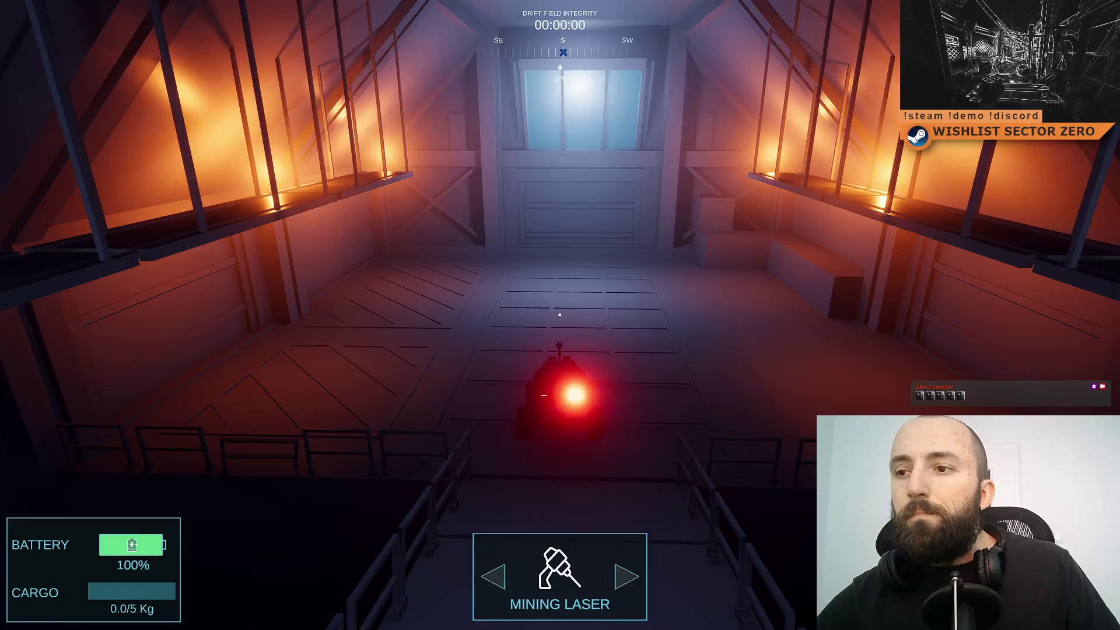
{"action": "key", "text": "a"}
- Drive up the ramp into the tunnel and back to the lit hangar, then exit fullscreen
{"action": "key", "text": "w"}
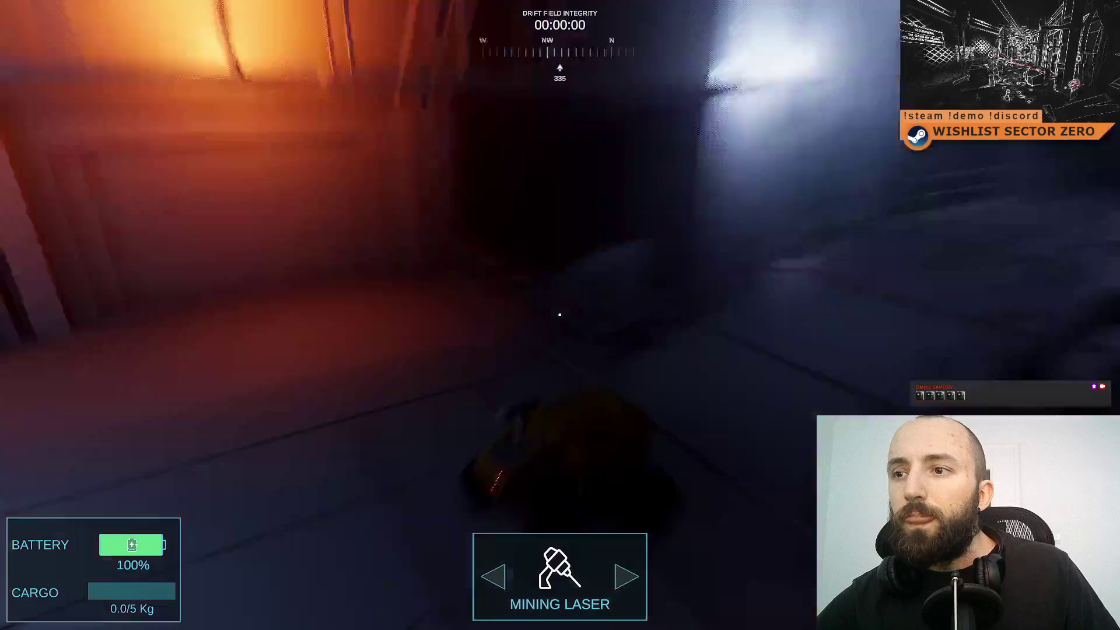
{"action": "key", "text": "w"}
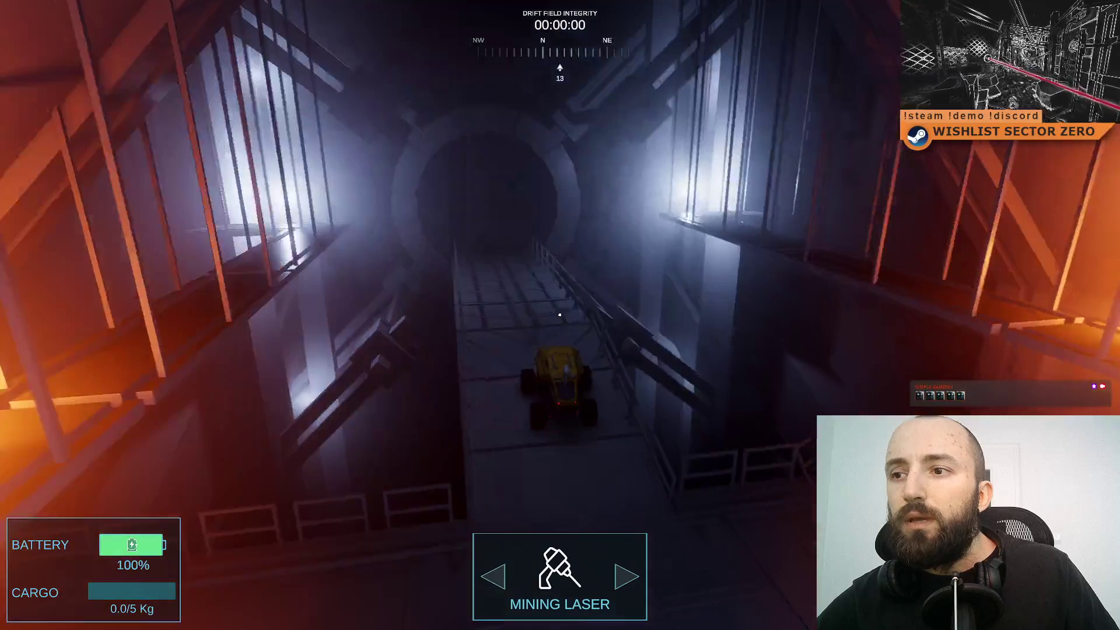
{"action": "key", "text": "a"}
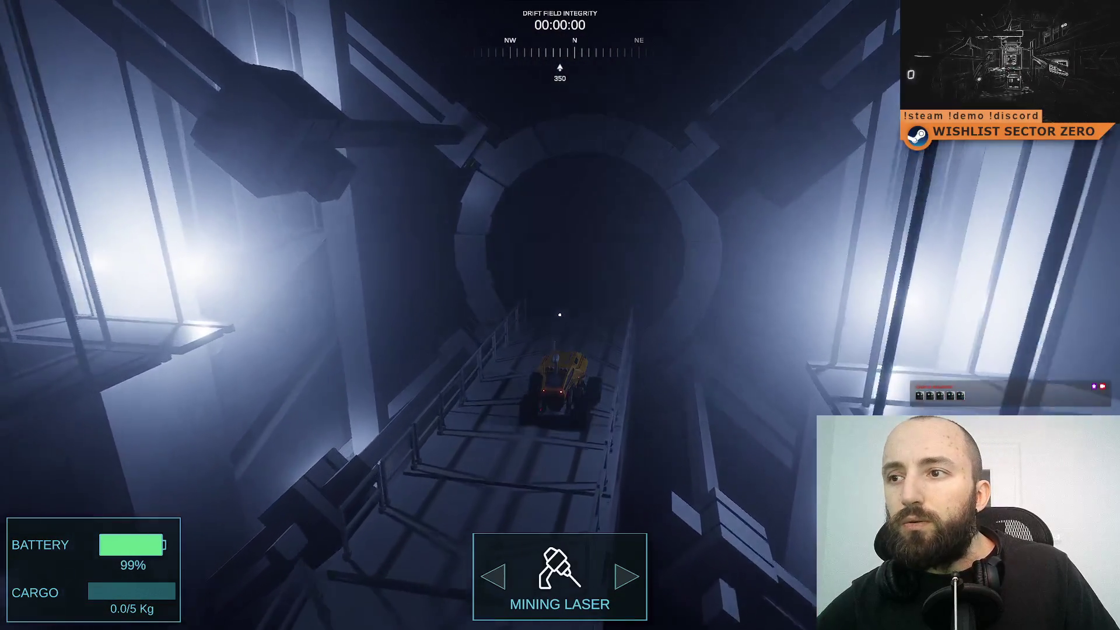
{"action": "key", "text": "w"}
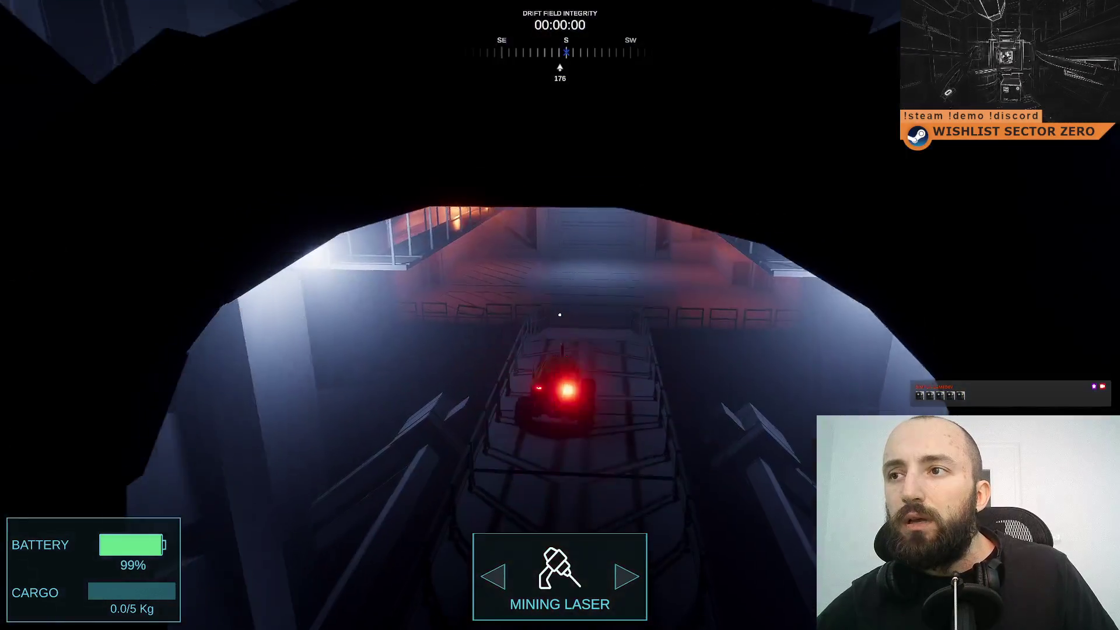
{"action": "key", "text": "w"}
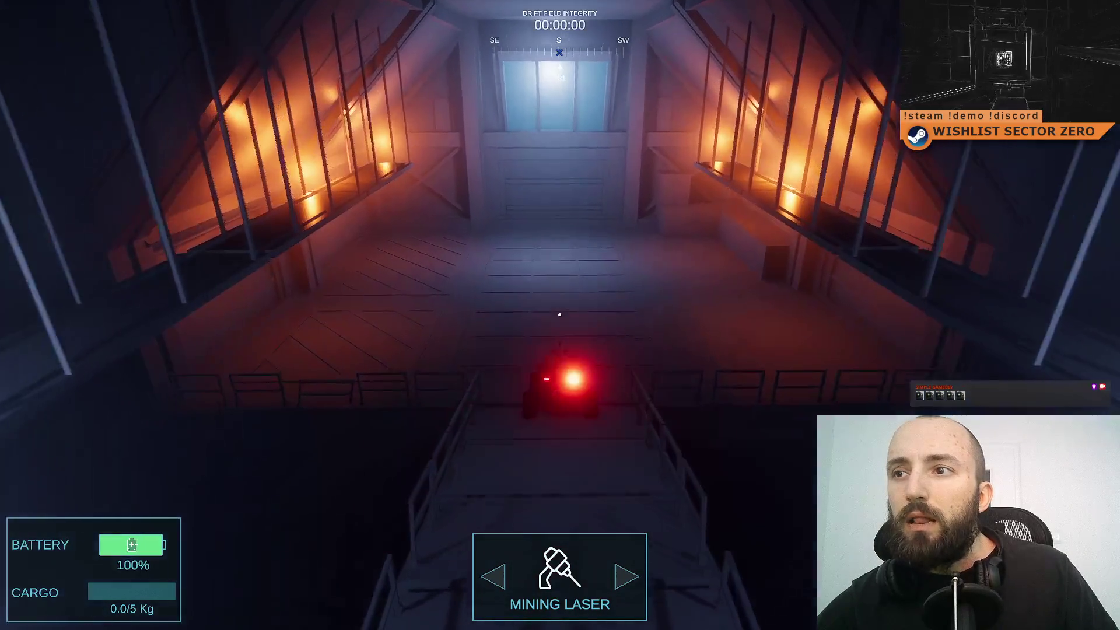
{"action": "key", "text": "F11"}
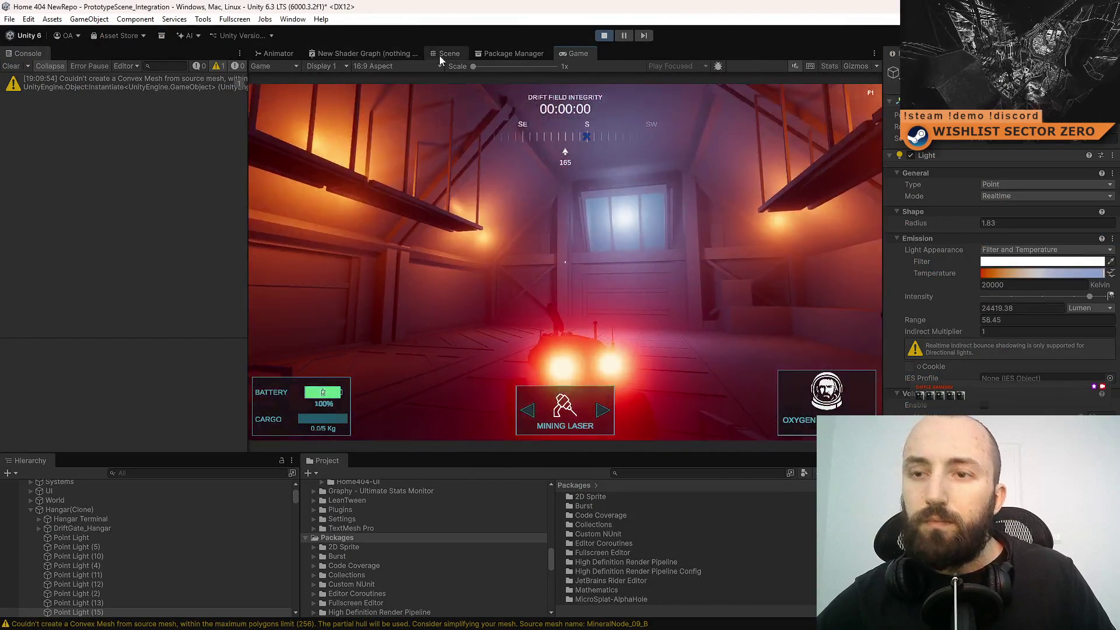
- Duplicate the point light by the hangar wall as Point Light (15), then resume the running game
{"action": "left_click", "coordinate": [439, 55]}
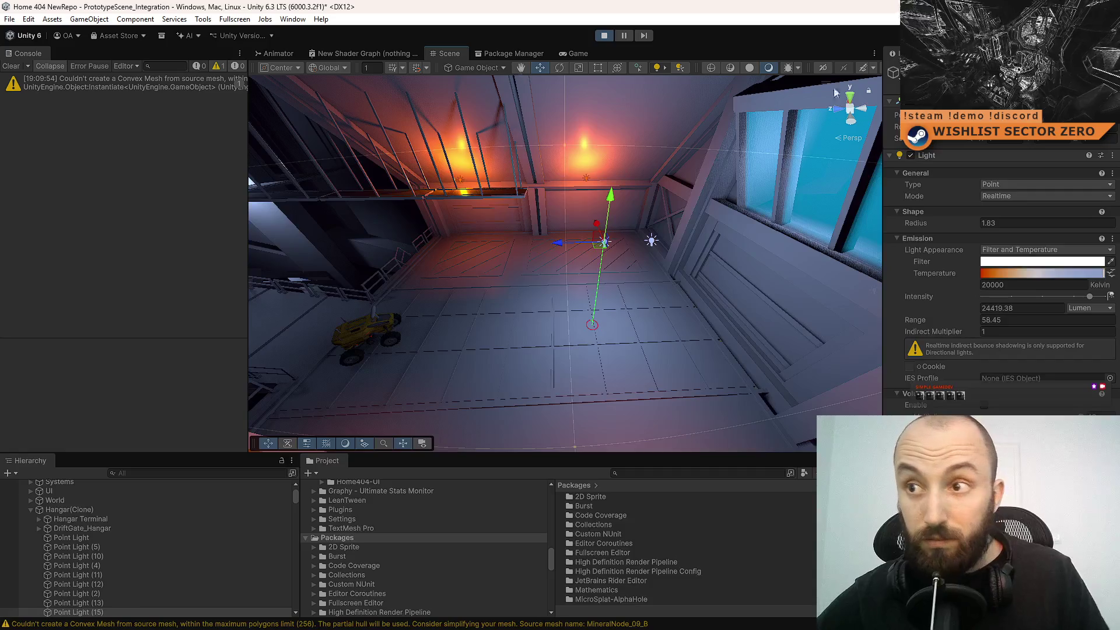
{"action": "mouse_move", "coordinate": [642, 235]}
{"action": "left_mouse_down"}
{"action": "mouse_move", "coordinate": [664, 232]}
{"action": "mouse_move", "coordinate": [590, 246]}
{"action": "left_mouse_up"}
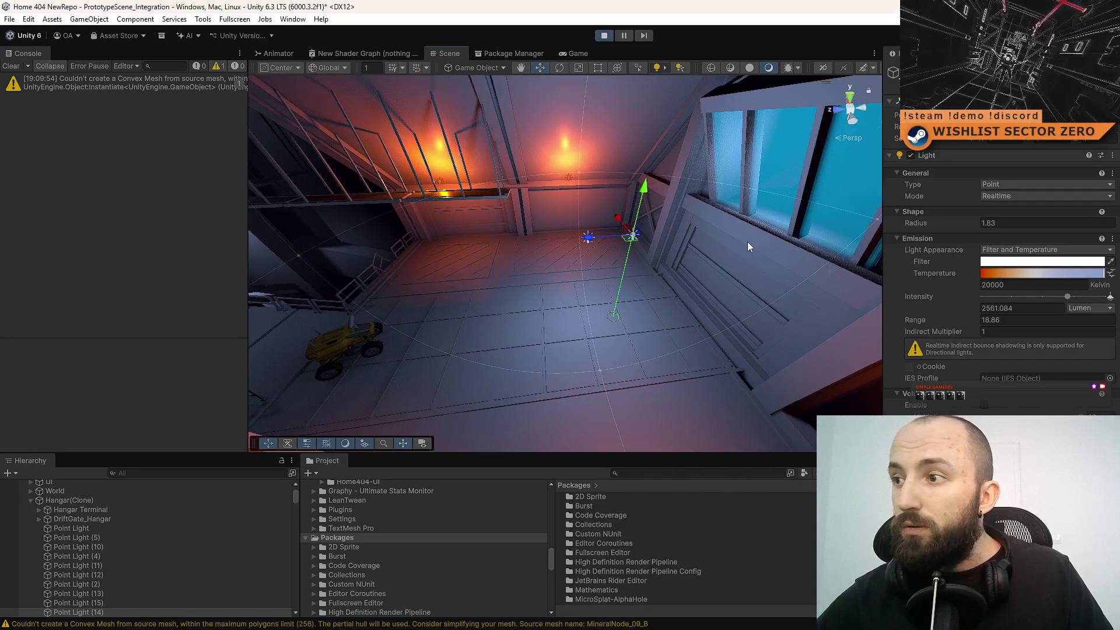
{"action": "left_click", "coordinate": [634, 236]}
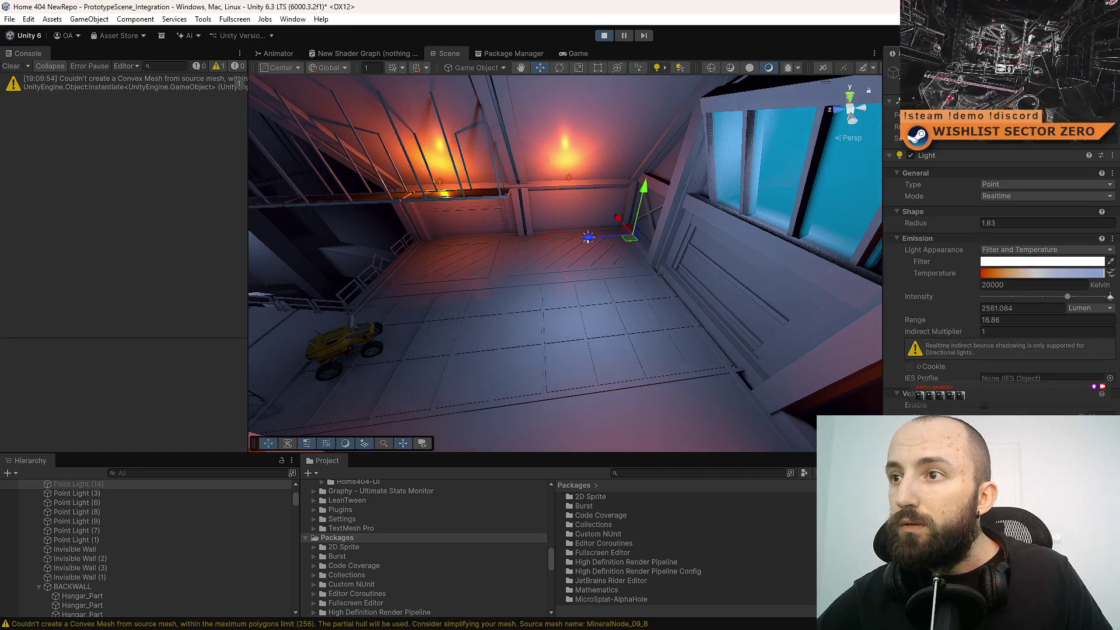
{"action": "key", "text": "ctrl+d"}
{"action": "key", "text": "f"}
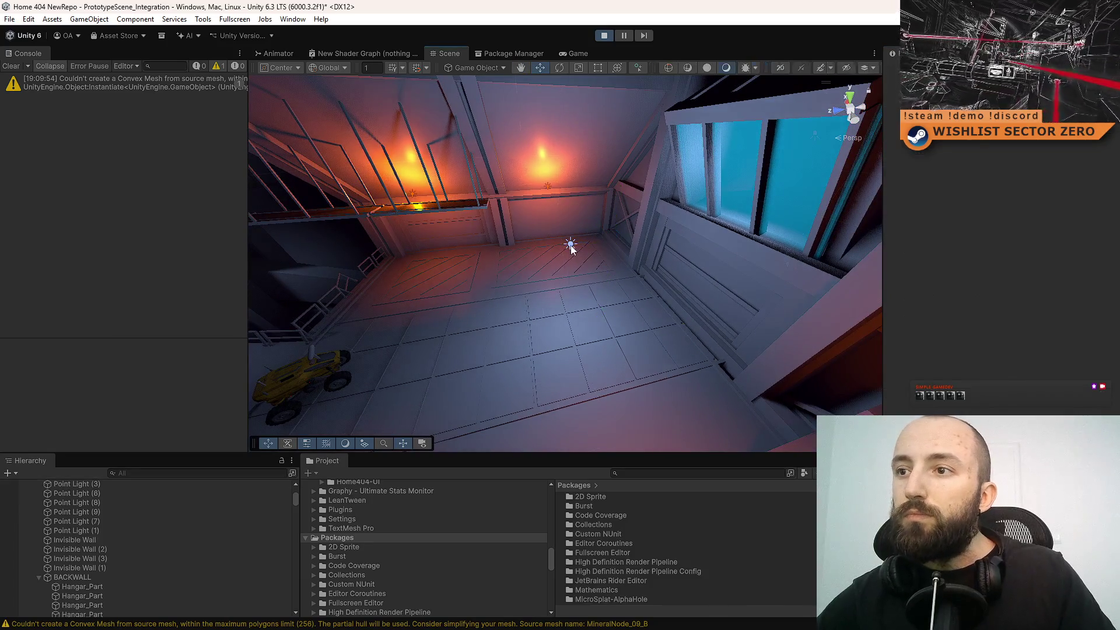
{"action": "left_click", "coordinate": [560, 53]}
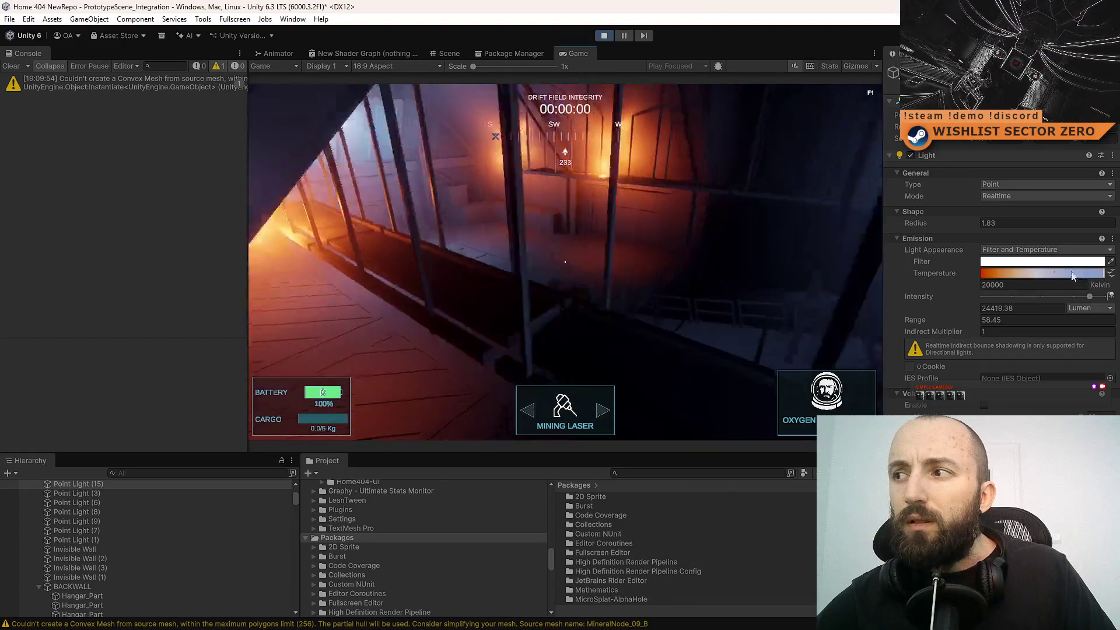
- Sweep the new light's temperature to 1500 K and back to 20000 K, then cut its range to 13.4
{"action": "left_click_drag", "start_coordinate": [990, 272], "coordinate": [962, 272]}
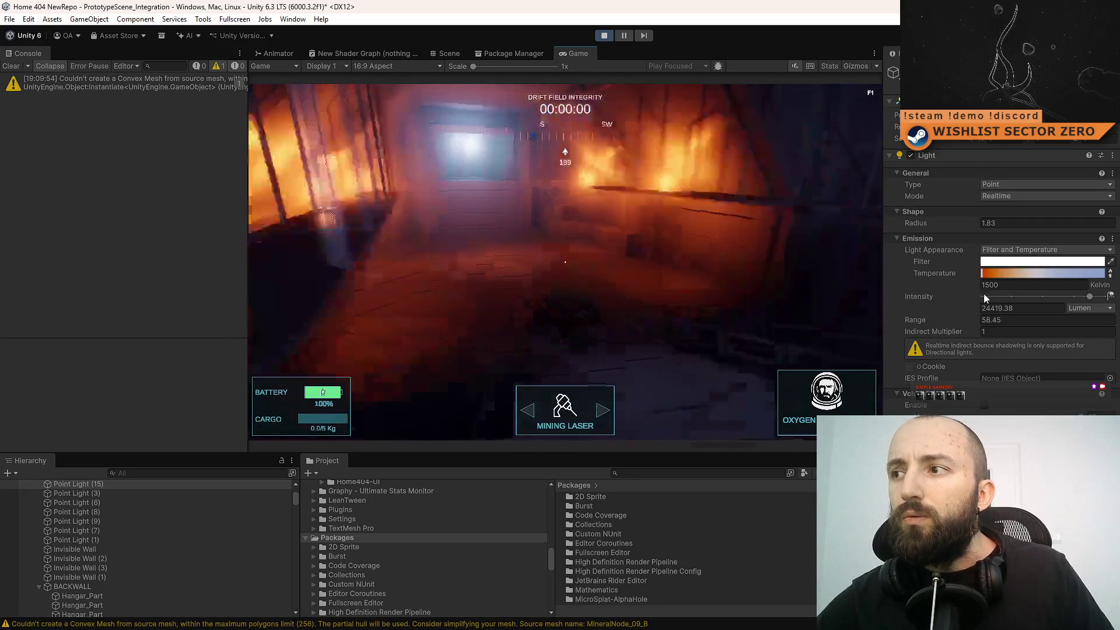
{"action": "left_click_drag", "start_coordinate": [986, 273], "coordinate": [1112, 273]}
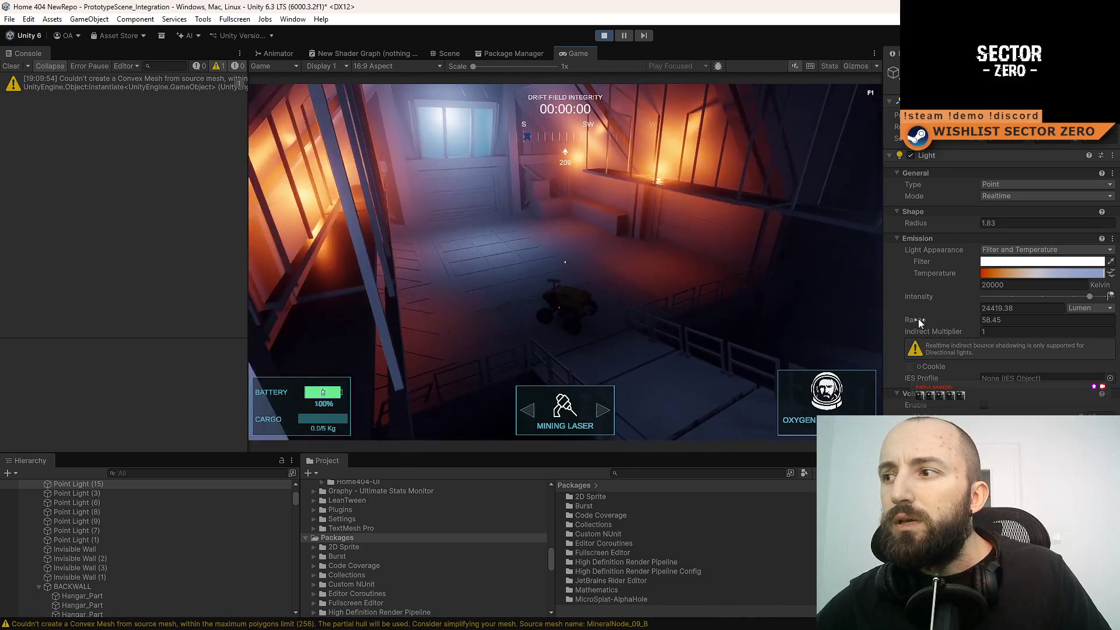
{"action": "left_click_drag", "start_coordinate": [912, 320], "coordinate": [909, 319]}
{"action": "mouse_move", "coordinate": [772, 320]}
{"action": "left_mouse_down"}
{"action": "mouse_move", "coordinate": [654, 302]}
{"action": "mouse_move", "coordinate": [667, 299]}
{"action": "left_mouse_up"}
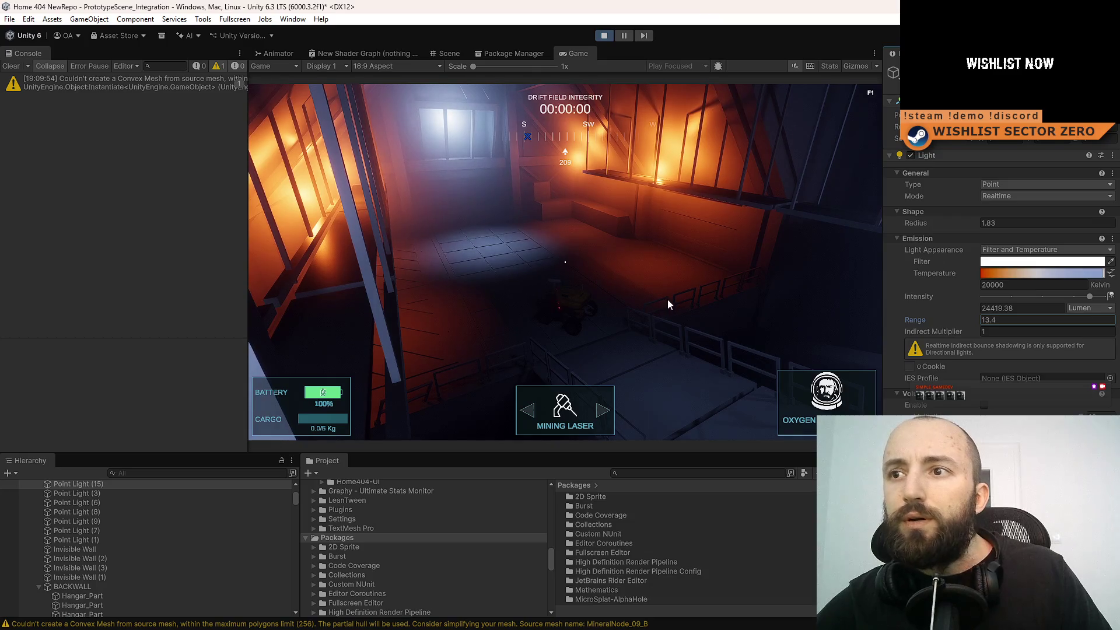
{"action": "left_click", "coordinate": [449, 53]}
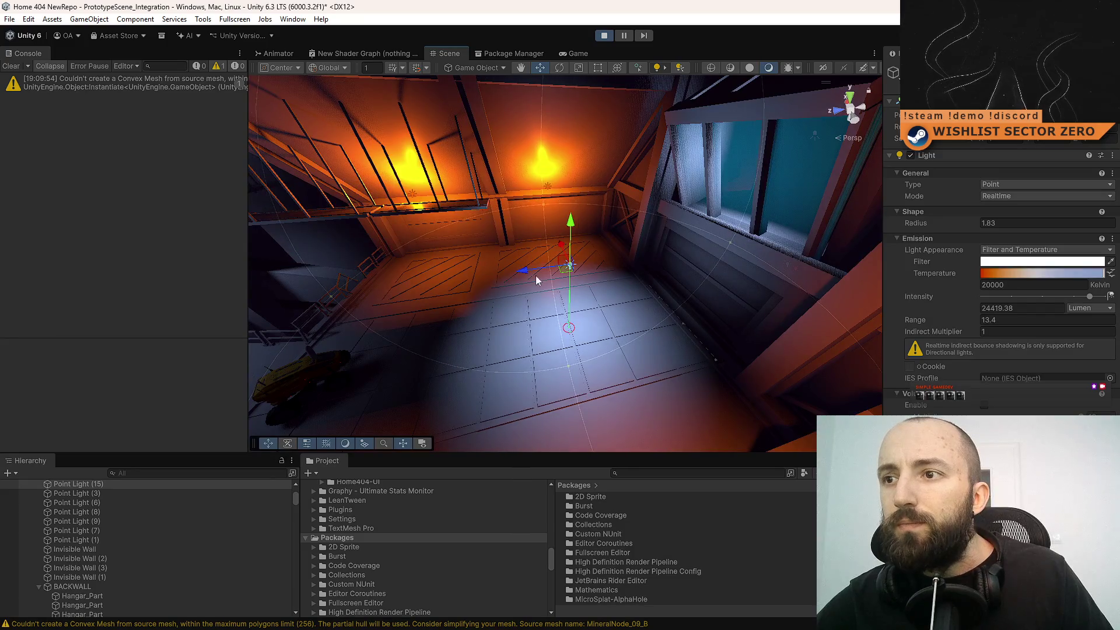
- Move the floor point light toward the window and duplicate it into Point Light (16) and (17)
{"action": "left_click", "coordinate": [576, 267]}
{"action": "left_click", "coordinate": [571, 264]}
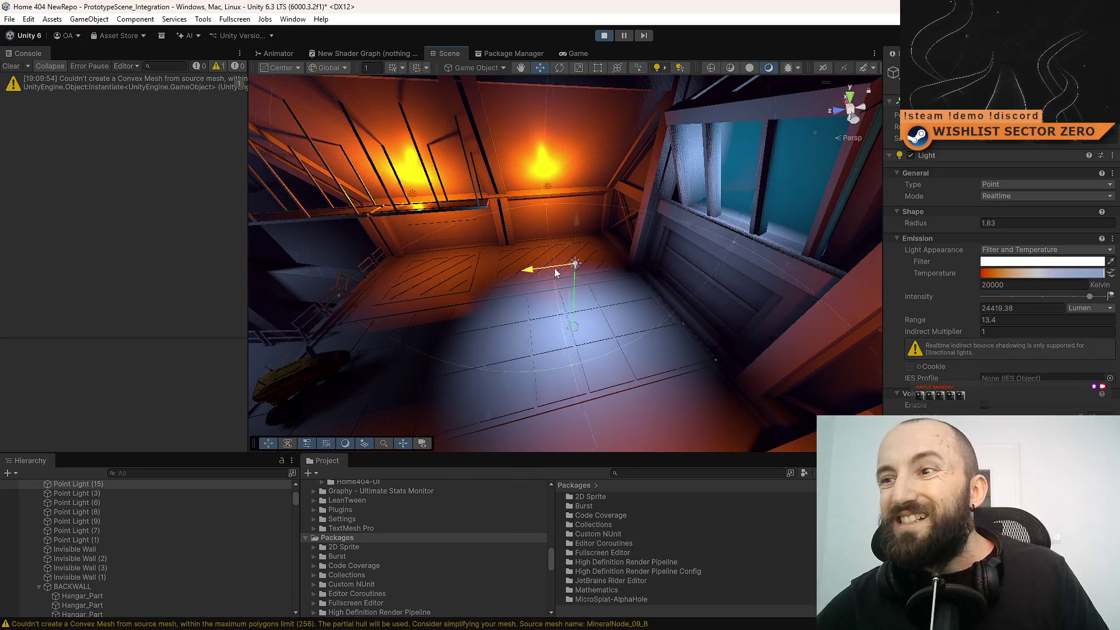
{"action": "mouse_move", "coordinate": [543, 267]}
{"action": "left_mouse_down"}
{"action": "mouse_move", "coordinate": [589, 267]}
{"action": "mouse_move", "coordinate": [688, 233]}
{"action": "mouse_move", "coordinate": [430, 247]}
{"action": "mouse_move", "coordinate": [542, 240]}
{"action": "mouse_move", "coordinate": [546, 255]}
{"action": "mouse_move", "coordinate": [455, 266]}
{"action": "mouse_move", "coordinate": [435, 266]}
{"action": "mouse_move", "coordinate": [885, 215]}
{"action": "mouse_move", "coordinate": [819, 230]}
{"action": "mouse_move", "coordinate": [753, 219]}
{"action": "left_mouse_up"}
{"action": "key", "text": "ctrl+d"}
{"action": "key", "text": "ctrl+d"}
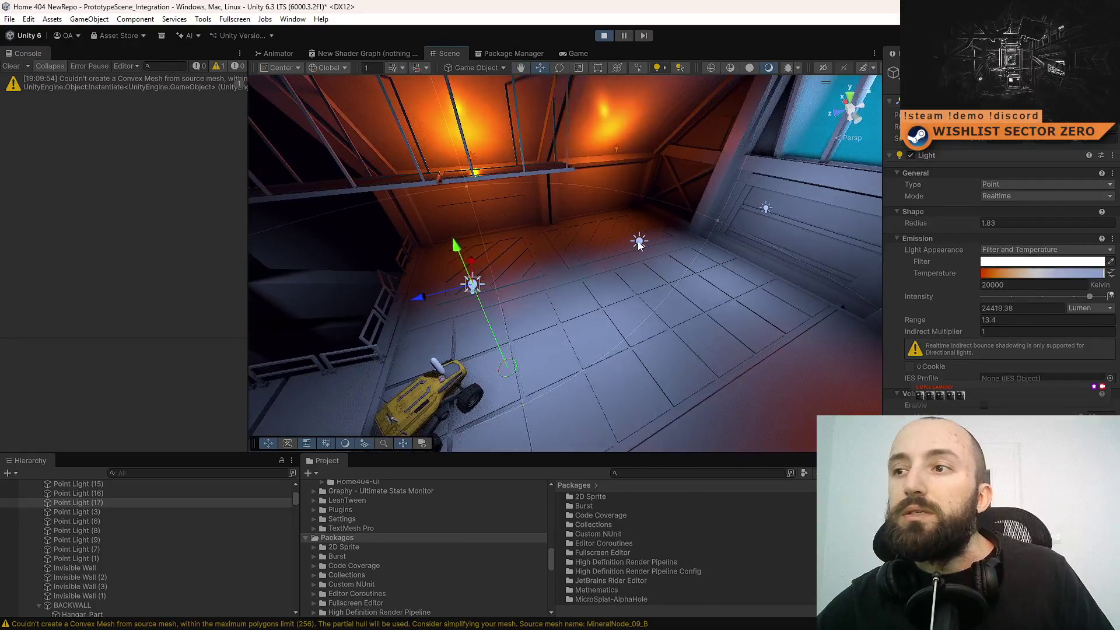
{"action": "left_click", "coordinate": [768, 208], "text": "shift"}
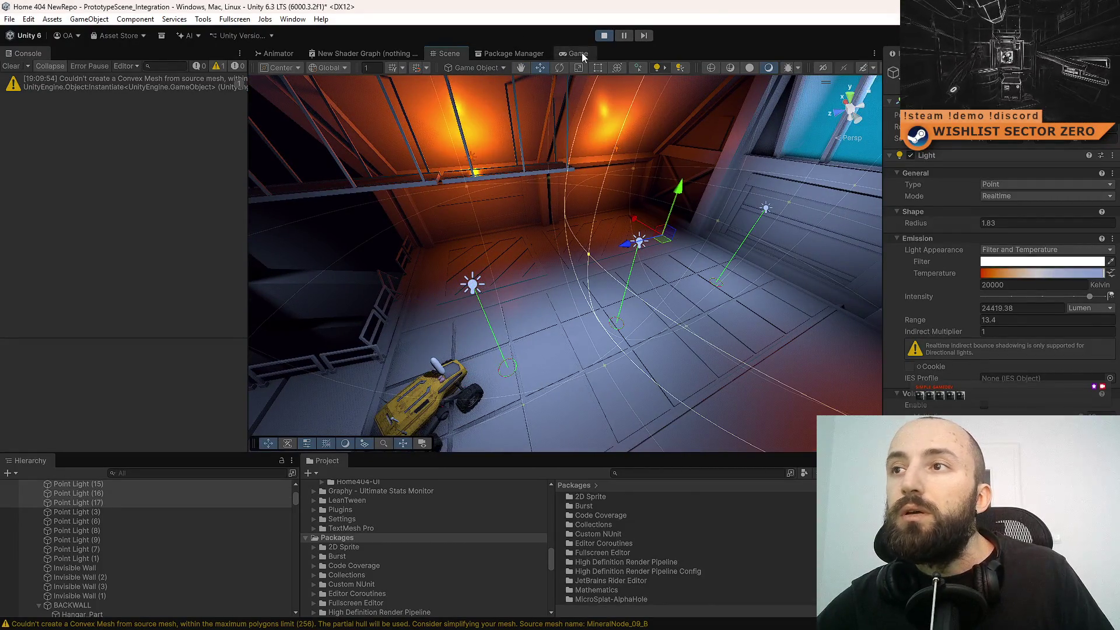
- Set the point light's radius to 5.5, then nudge it up to about 7.7
{"action": "left_click", "coordinate": [582, 53]}
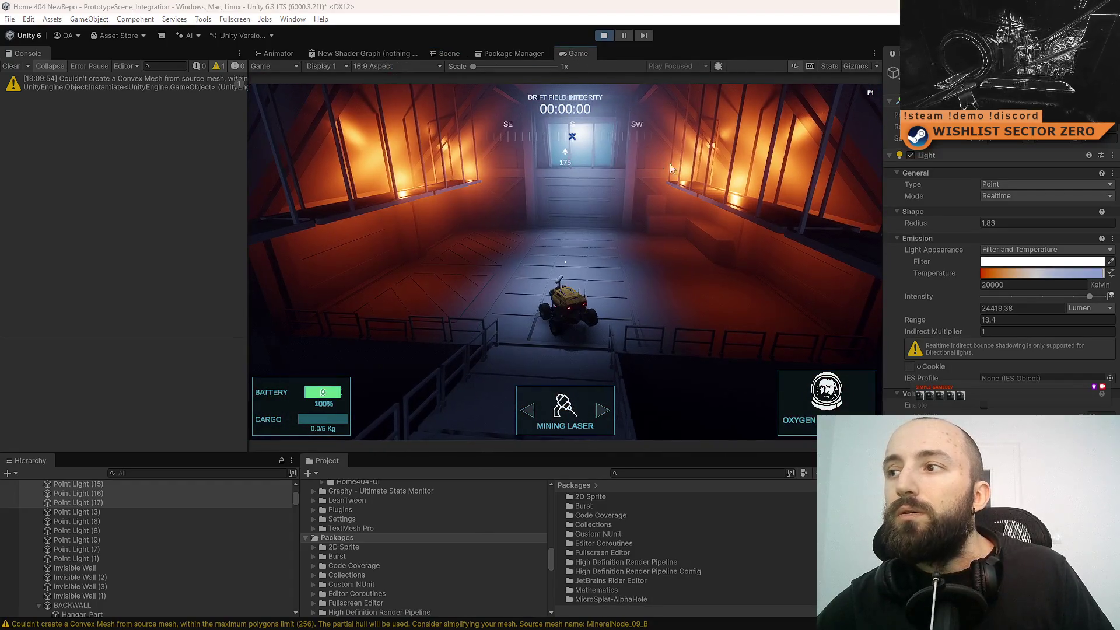
{"action": "left_click", "coordinate": [1008, 226]}
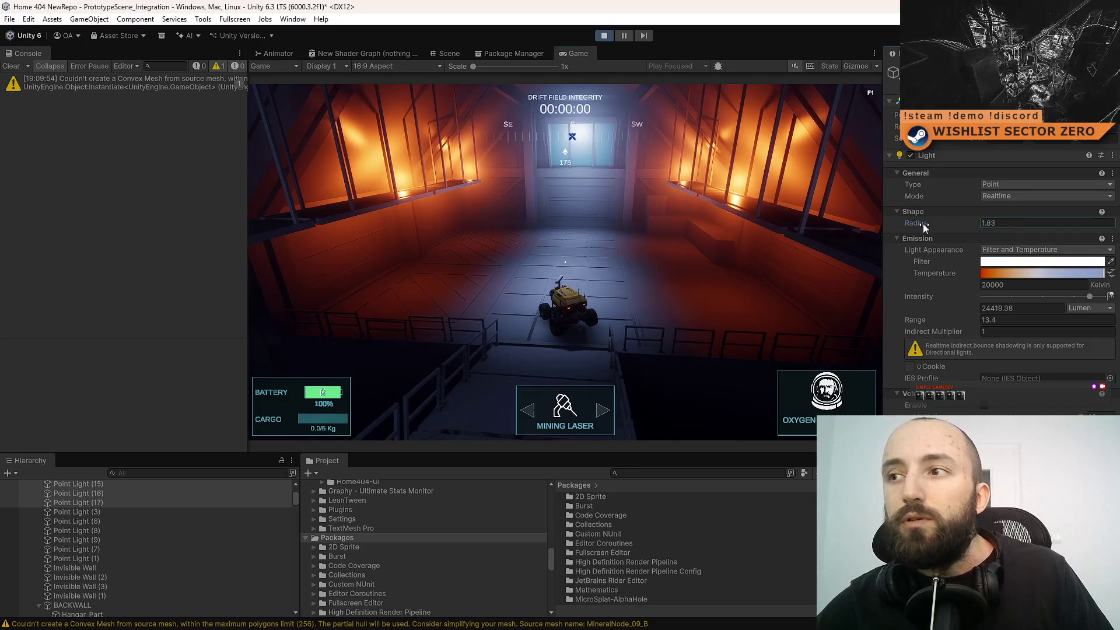
{"action": "type", "text": "5.5"}
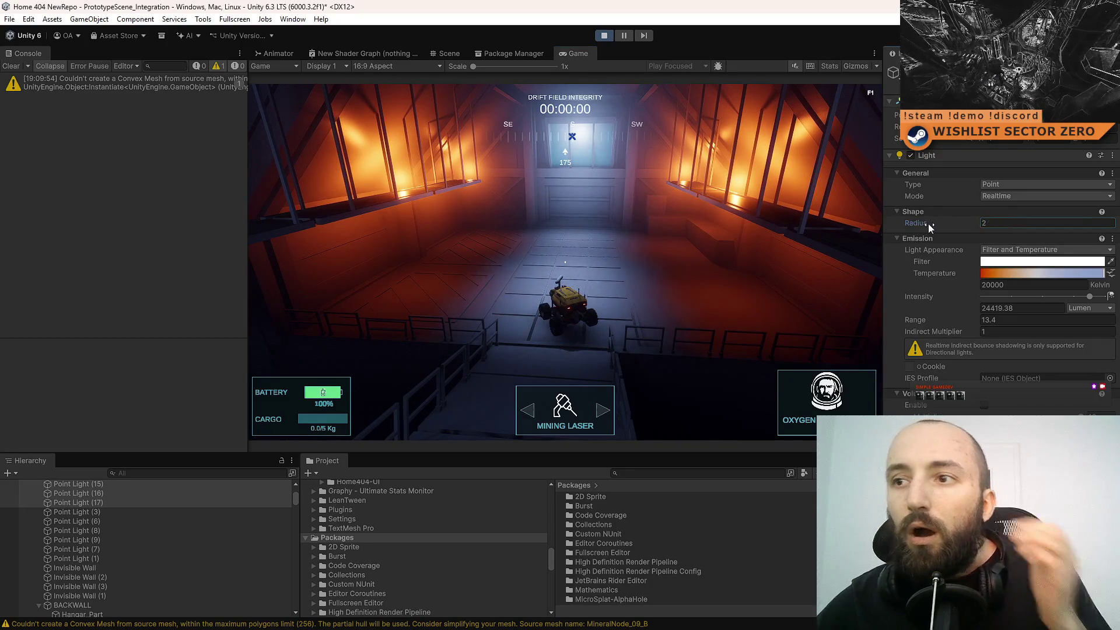
{"action": "mouse_move", "coordinate": [933, 223]}
{"action": "left_mouse_down"}
{"action": "mouse_move", "coordinate": [945, 223]}
{"action": "mouse_move", "coordinate": [912, 221]}
{"action": "mouse_move", "coordinate": [924, 223]}
{"action": "left_mouse_up"}
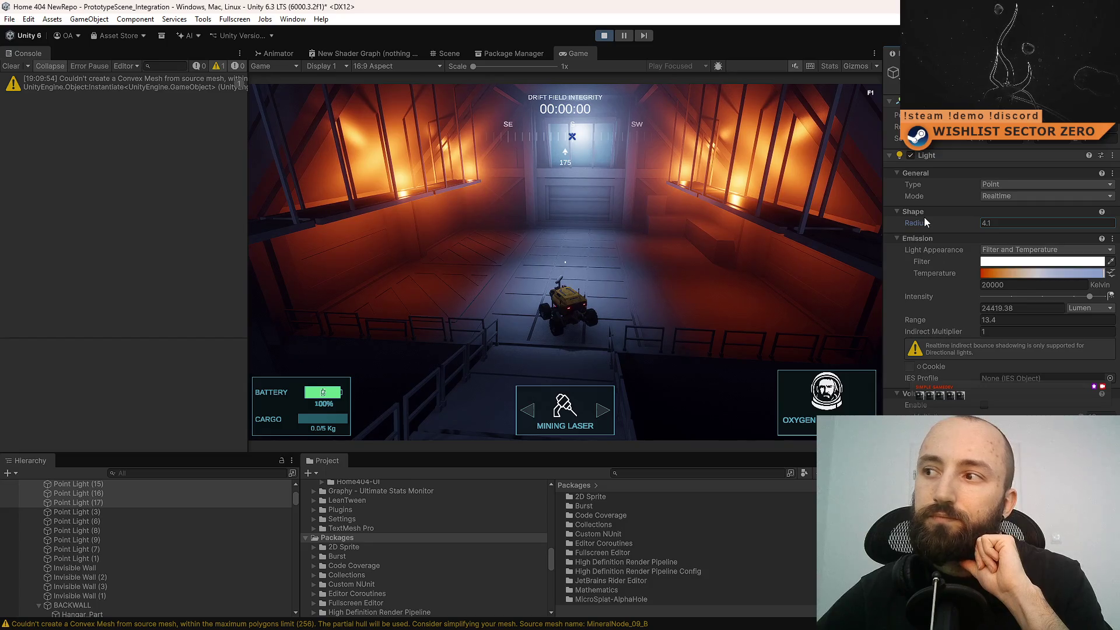
- Scrub the light's Range down to about 11, then back up to 14.42
{"action": "left_click", "coordinate": [926, 322]}
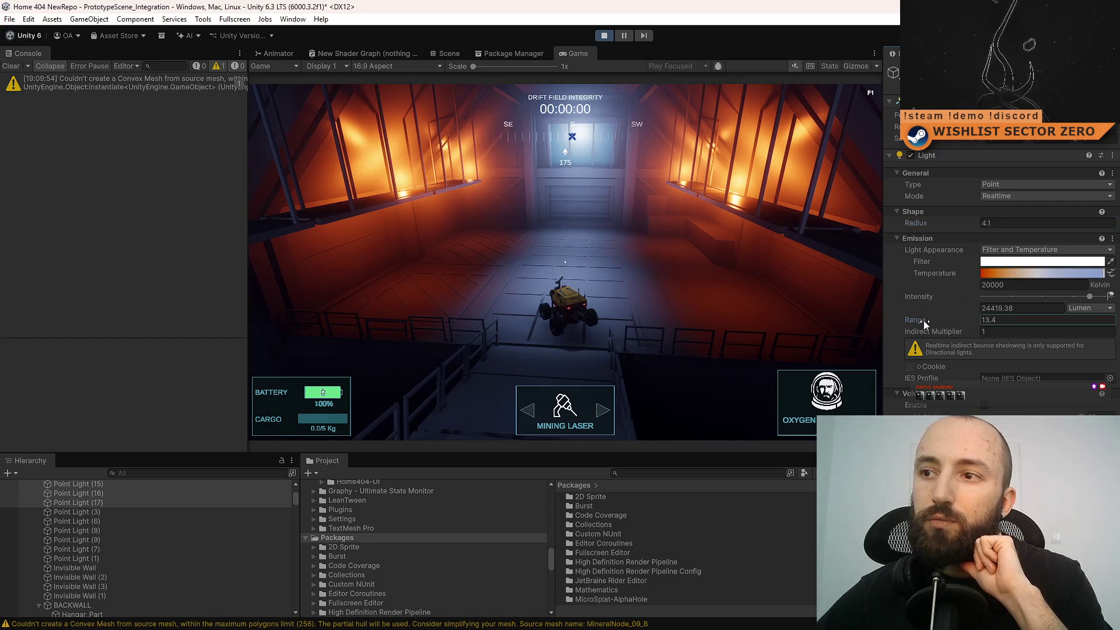
{"action": "mouse_move", "coordinate": [905, 321]}
{"action": "left_mouse_down"}
{"action": "mouse_move", "coordinate": [869, 320]}
{"action": "mouse_move", "coordinate": [891, 326]}
{"action": "left_mouse_up"}
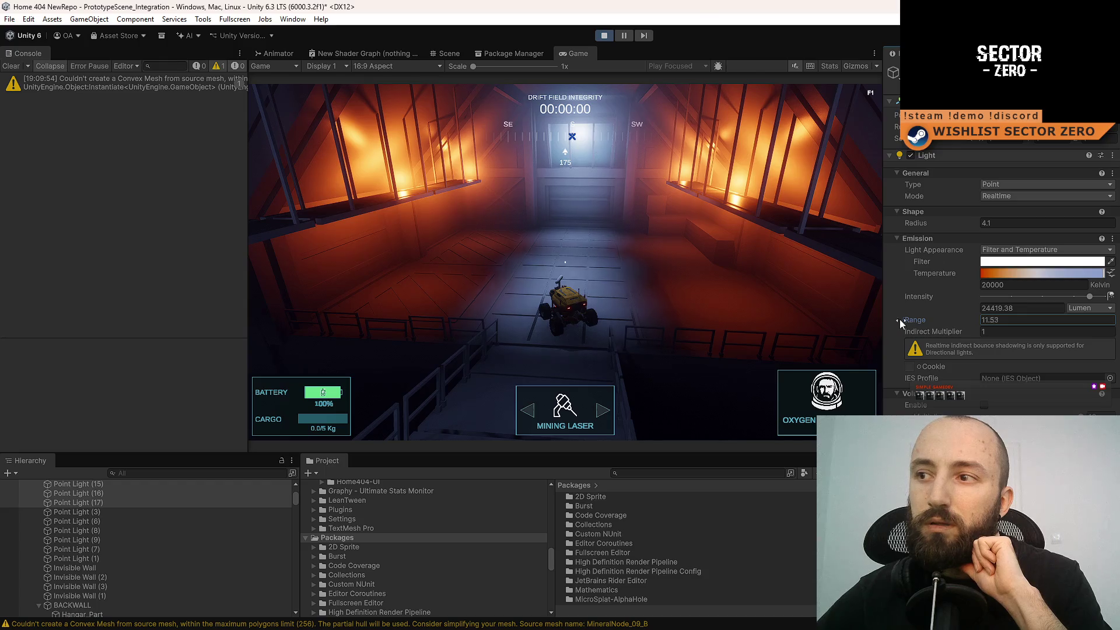
{"action": "mouse_move", "coordinate": [900, 323]}
{"action": "left_mouse_down"}
{"action": "mouse_move", "coordinate": [965, 327]}
{"action": "mouse_move", "coordinate": [921, 325]}
{"action": "left_mouse_up"}
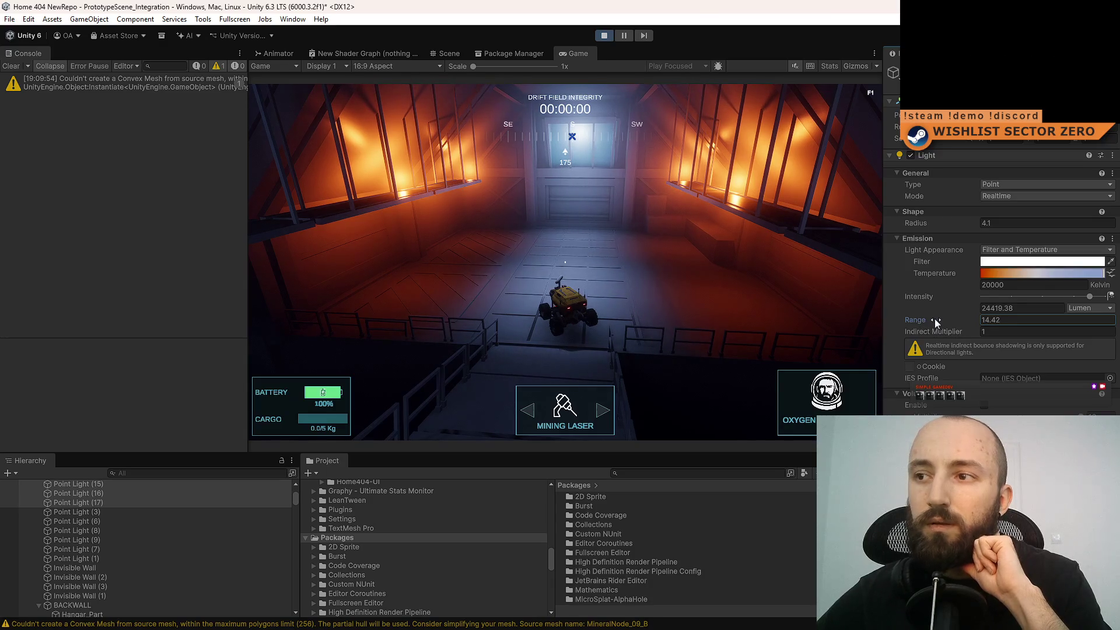
{"action": "left_click", "coordinate": [748, 278]}
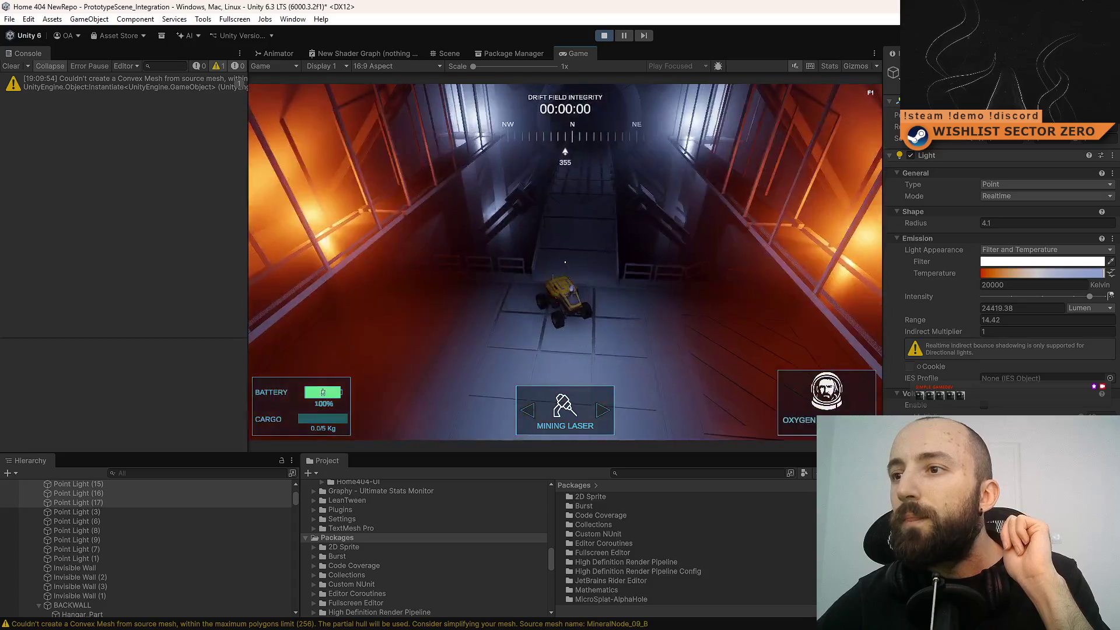
- Turn the rover around and drive it forward toward the hangar door
{"action": "key", "text": "a"}
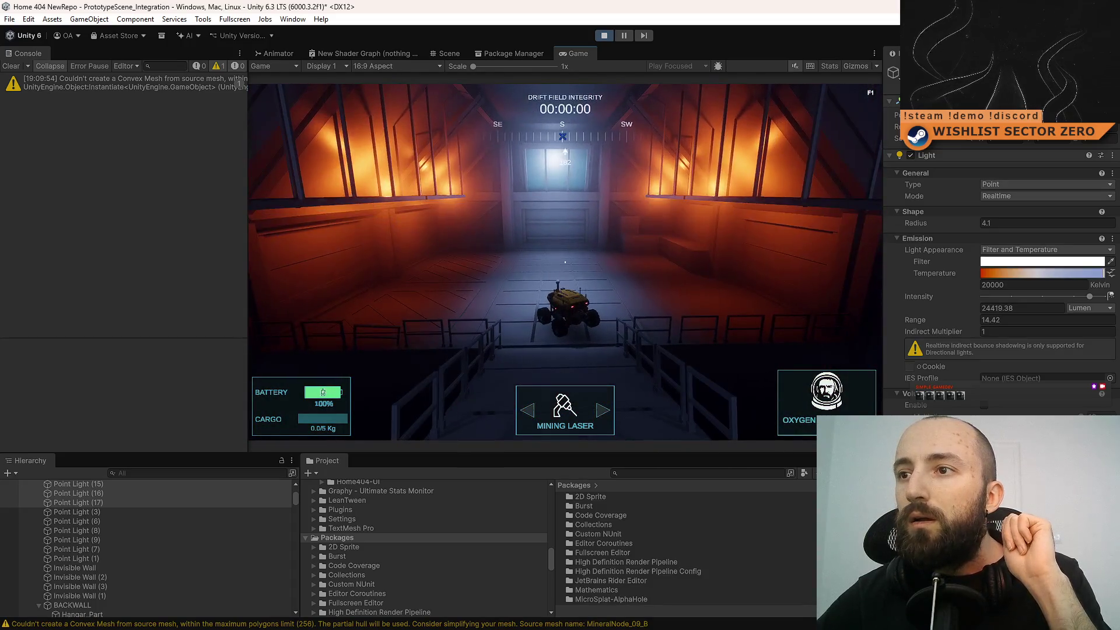
{"action": "key", "text": "w"}
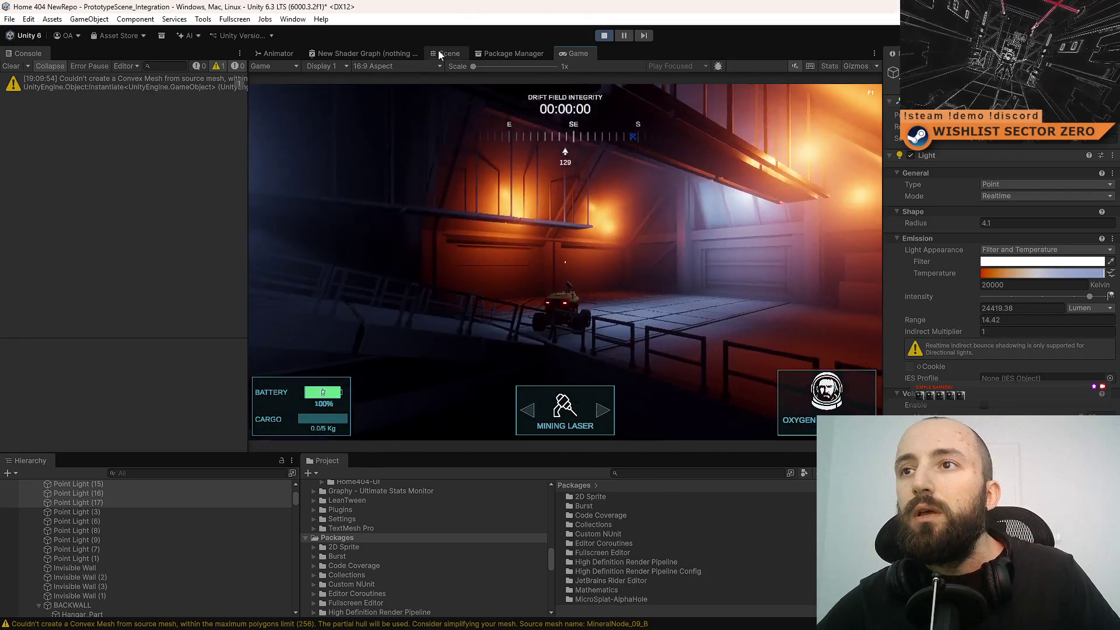
- Look around the hangar in the Scene view, then stop the play test with Ctrl+P
{"action": "left_click", "coordinate": [444, 53]}
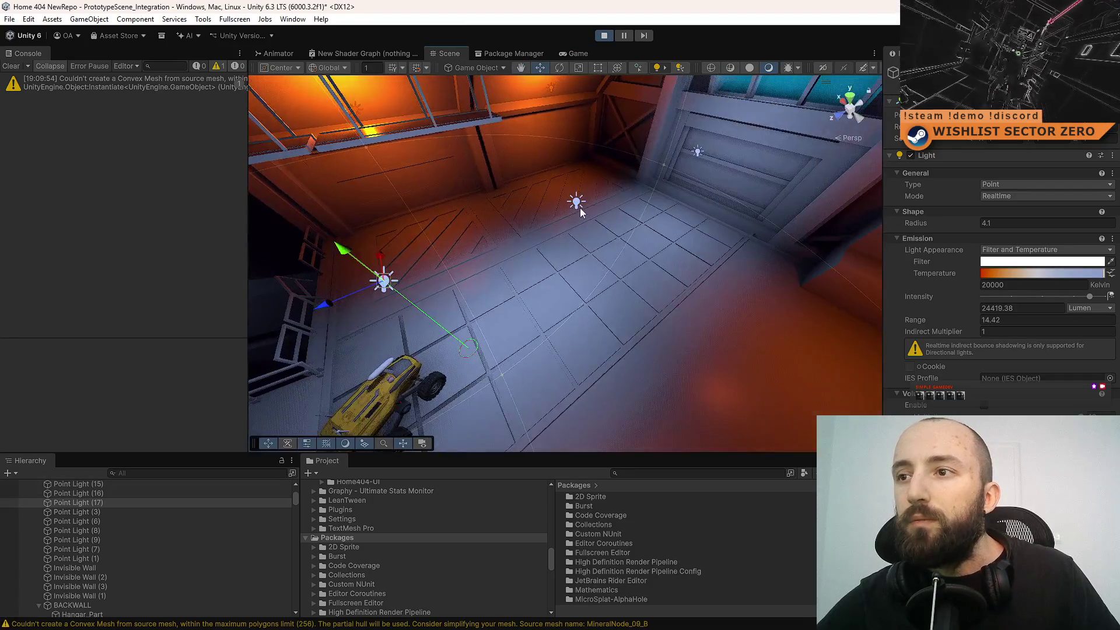
{"action": "mouse_move", "coordinate": [698, 152]}
{"action": "left_mouse_down"}
{"action": "mouse_move", "coordinate": [690, 218]}
{"action": "mouse_move", "coordinate": [630, 227]}
{"action": "mouse_move", "coordinate": [458, 242]}
{"action": "mouse_move", "coordinate": [325, 192]}
{"action": "mouse_move", "coordinate": [265, 191]}
{"action": "left_mouse_up"}
{"action": "key", "text": "ctrl+p"}
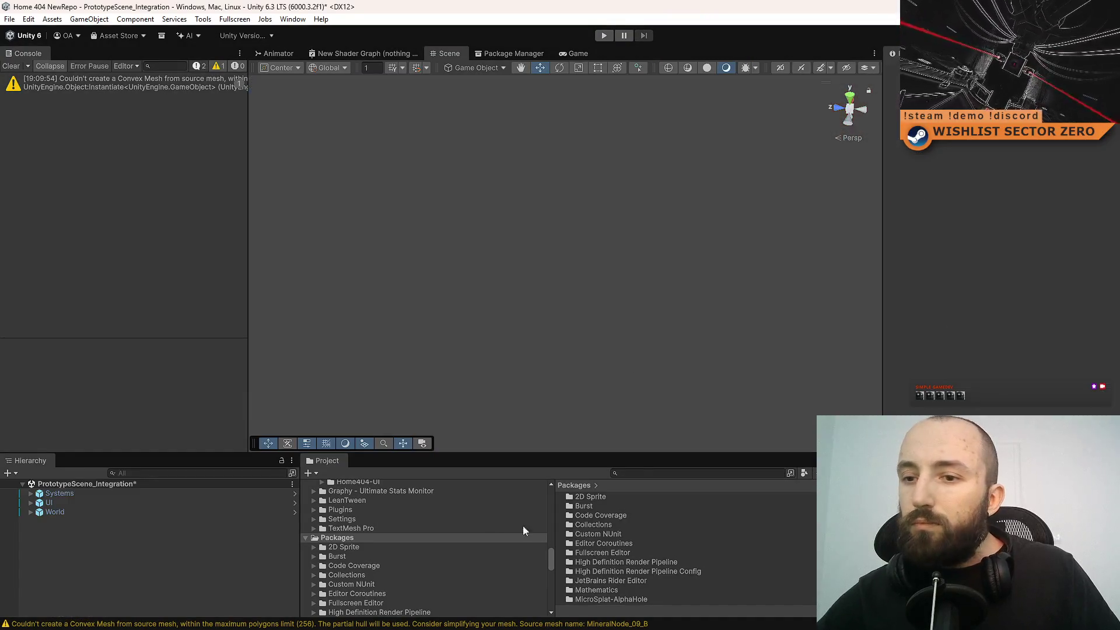
{"action": "left_click", "coordinate": [723, 472]}
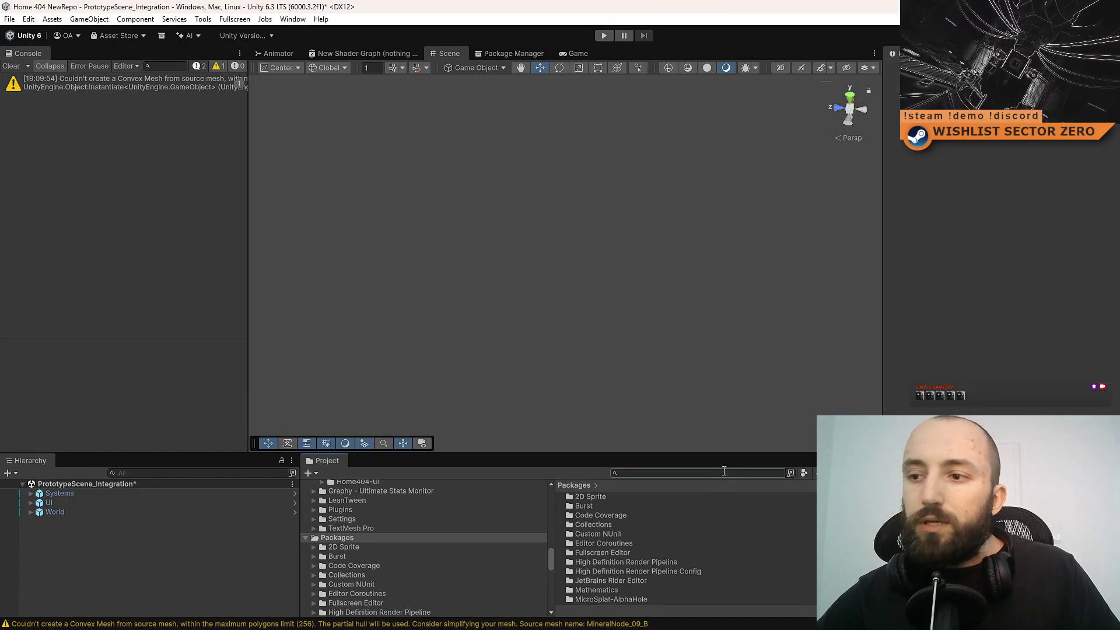
- Search the project for 'hangar', compare the results, and open the Hangar prefab
{"action": "type", "text": "hangar"}
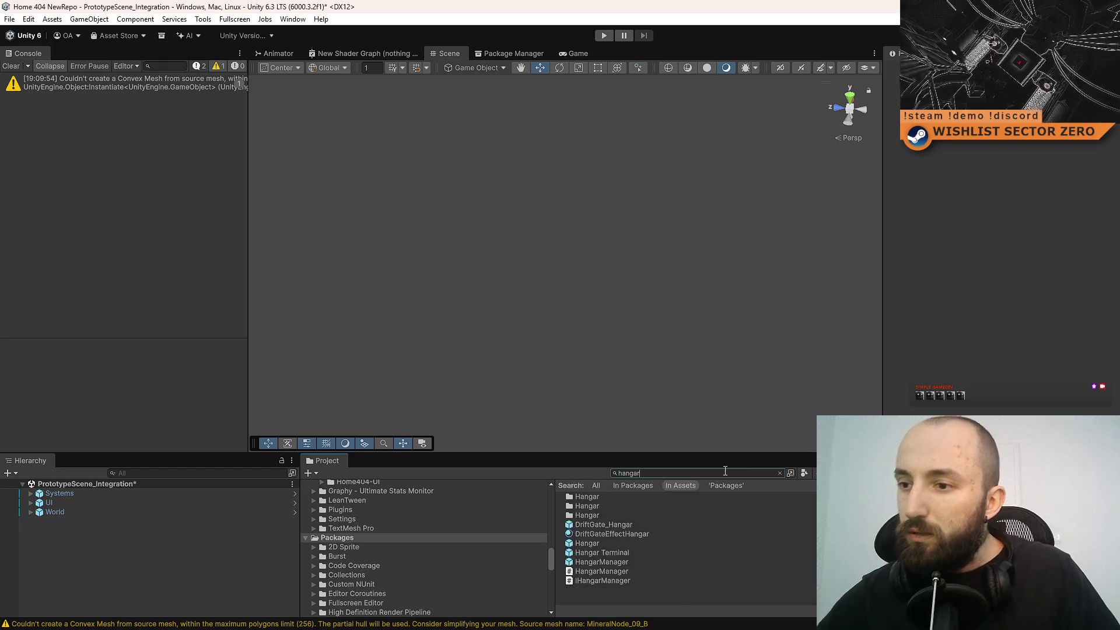
{"action": "left_click", "coordinate": [642, 551]}
{"action": "left_click", "coordinate": [677, 543]}
{"action": "left_click", "coordinate": [663, 552]}
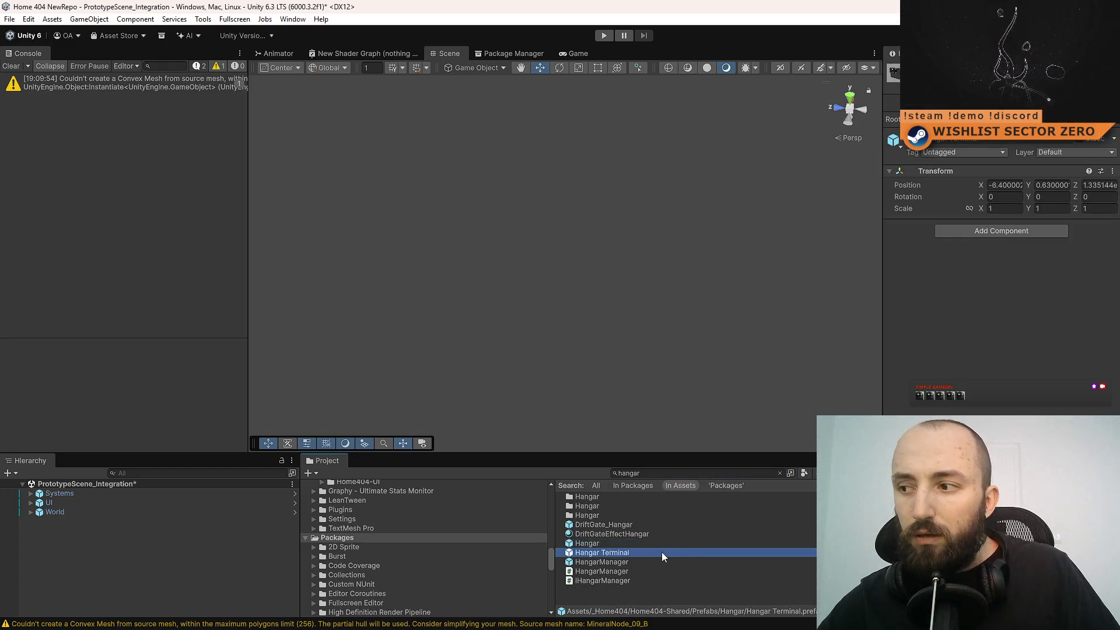
{"action": "left_click", "coordinate": [680, 543]}
{"action": "left_click", "coordinate": [642, 561]}
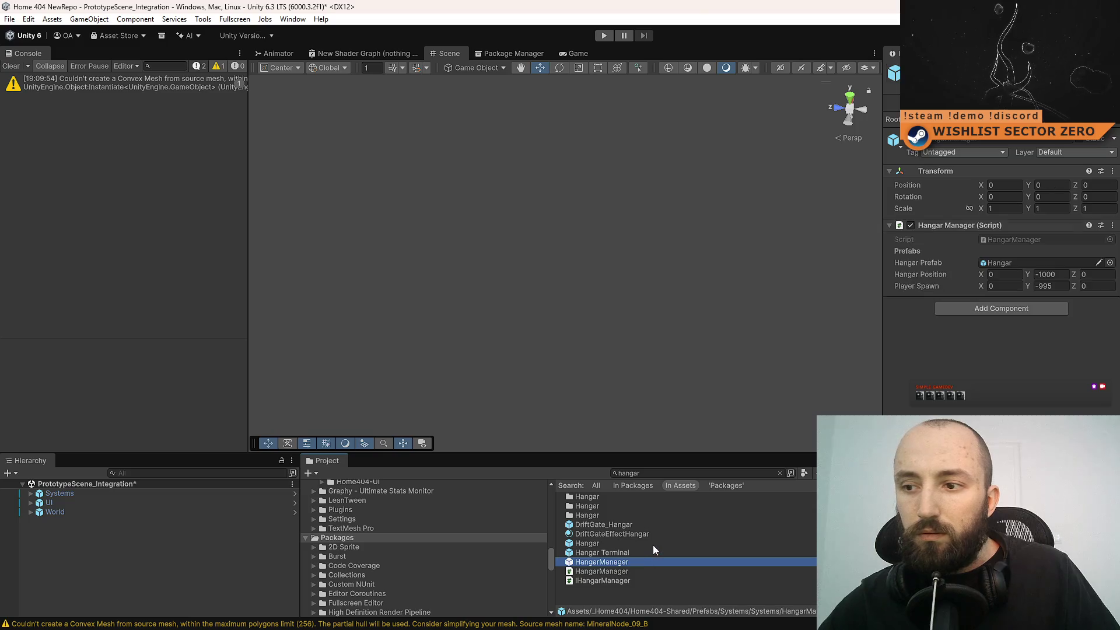
{"action": "left_click", "coordinate": [653, 545]}
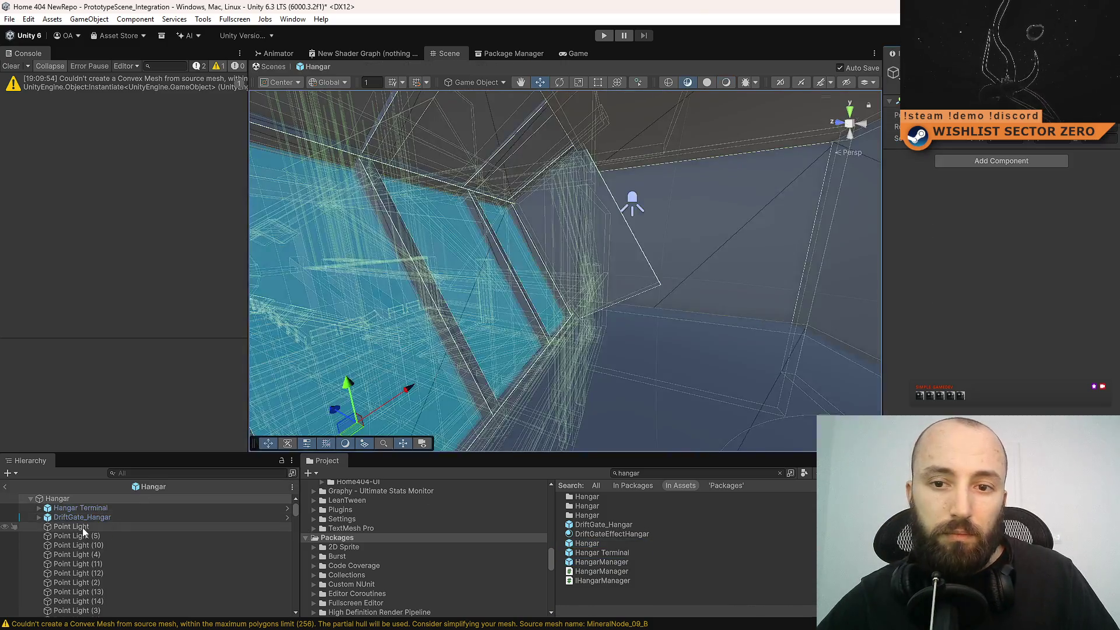
{"action": "left_click", "coordinate": [83, 527]}
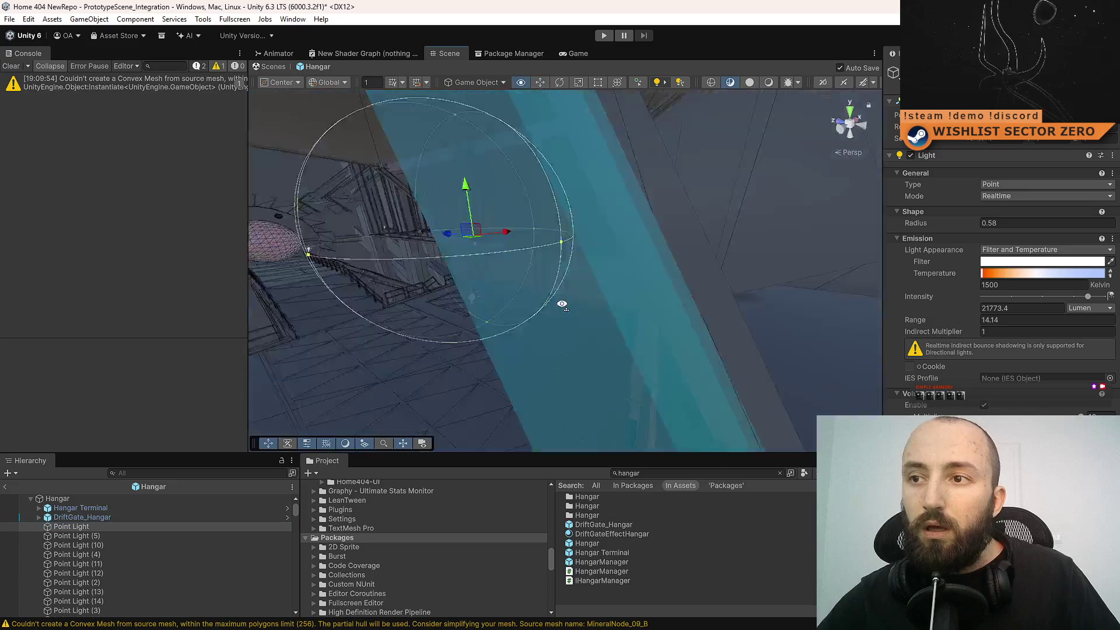
- Inspect a hangar point light and select one of the floor beams in the prefab
{"action": "left_click", "coordinate": [493, 273]}
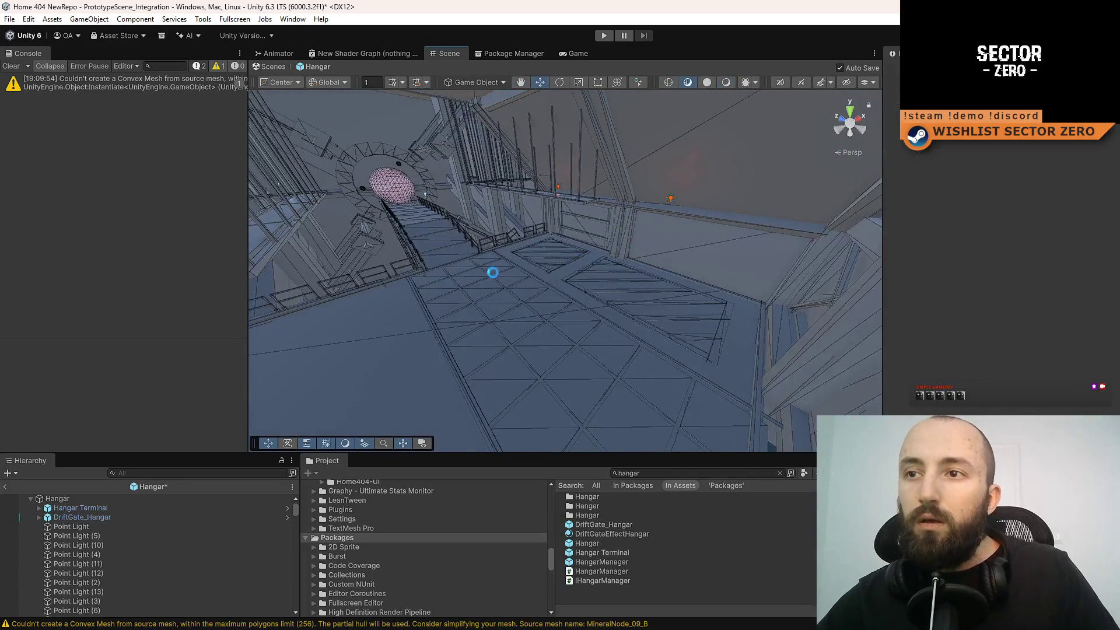
{"action": "left_click", "coordinate": [513, 301]}
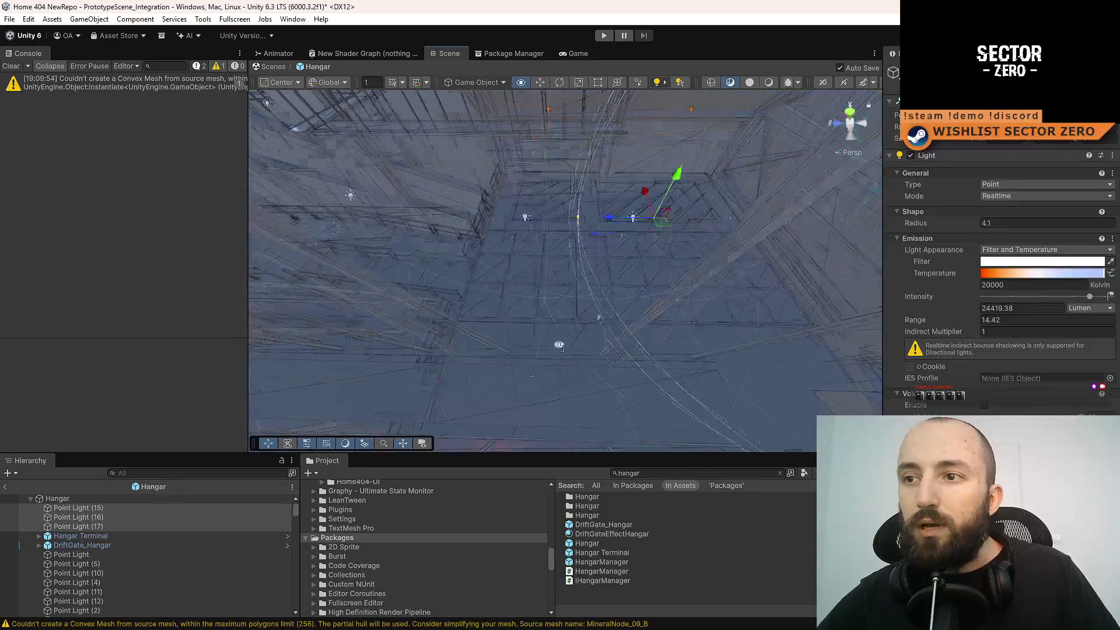
{"action": "mouse_move", "coordinate": [559, 345]}
{"action": "left_mouse_down"}
{"action": "mouse_move", "coordinate": [671, 269]}
{"action": "mouse_move", "coordinate": [683, 309]}
{"action": "mouse_move", "coordinate": [654, 359]}
{"action": "mouse_move", "coordinate": [709, 346]}
{"action": "mouse_move", "coordinate": [525, 303]}
{"action": "mouse_move", "coordinate": [663, 314]}
{"action": "mouse_move", "coordinate": [646, 280]}
{"action": "mouse_move", "coordinate": [593, 275]}
{"action": "mouse_move", "coordinate": [513, 348]}
{"action": "left_mouse_up"}
{"action": "left_click", "coordinate": [542, 284]}
{"action": "scroll", "coordinate": [174, 533], "scroll_direction": "down", "scroll_amount": 2}
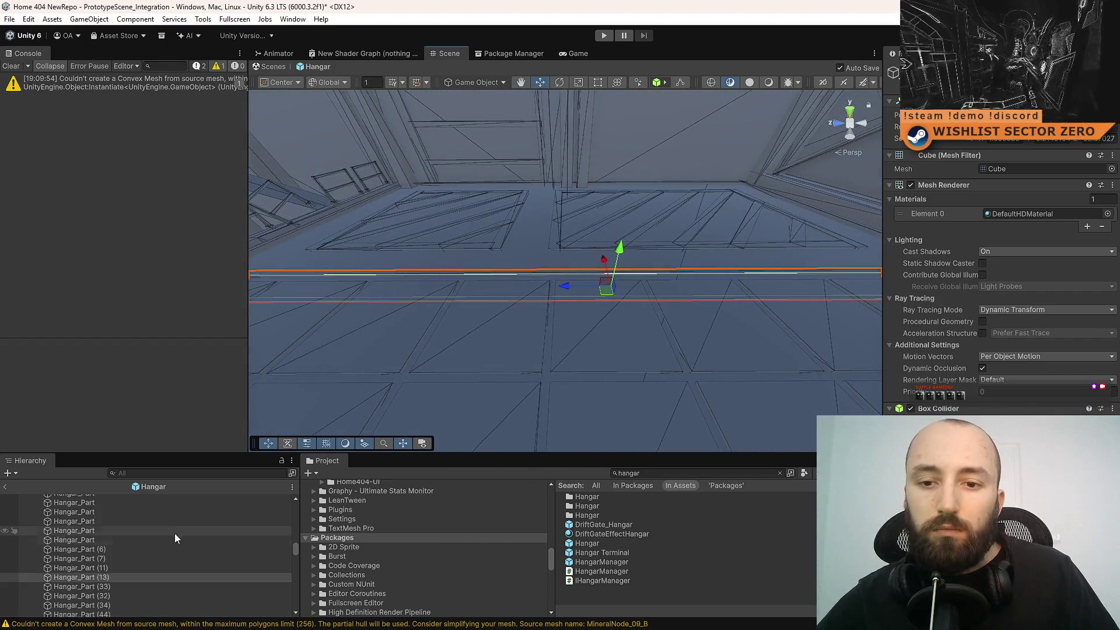
- Create an empty object beside Hangar_Part (13) and name it PIPE_LIGHT
{"action": "right_click", "coordinate": [118, 578]}
{"action": "left_click", "coordinate": [234, 269]}
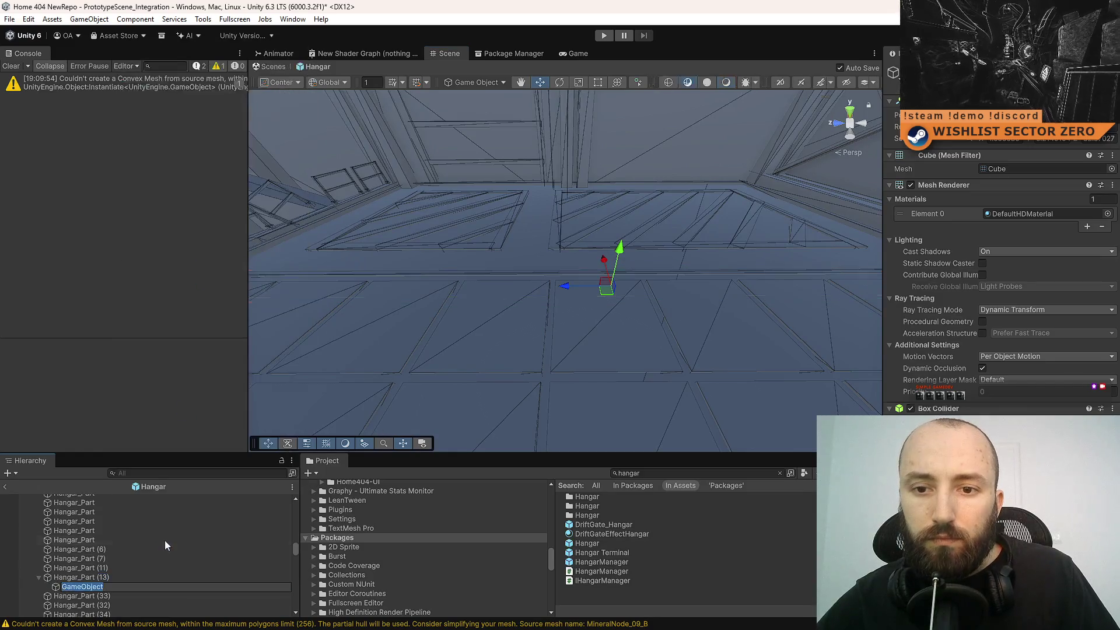
{"action": "left_click_drag", "start_coordinate": [90, 588], "coordinate": [114, 575]}
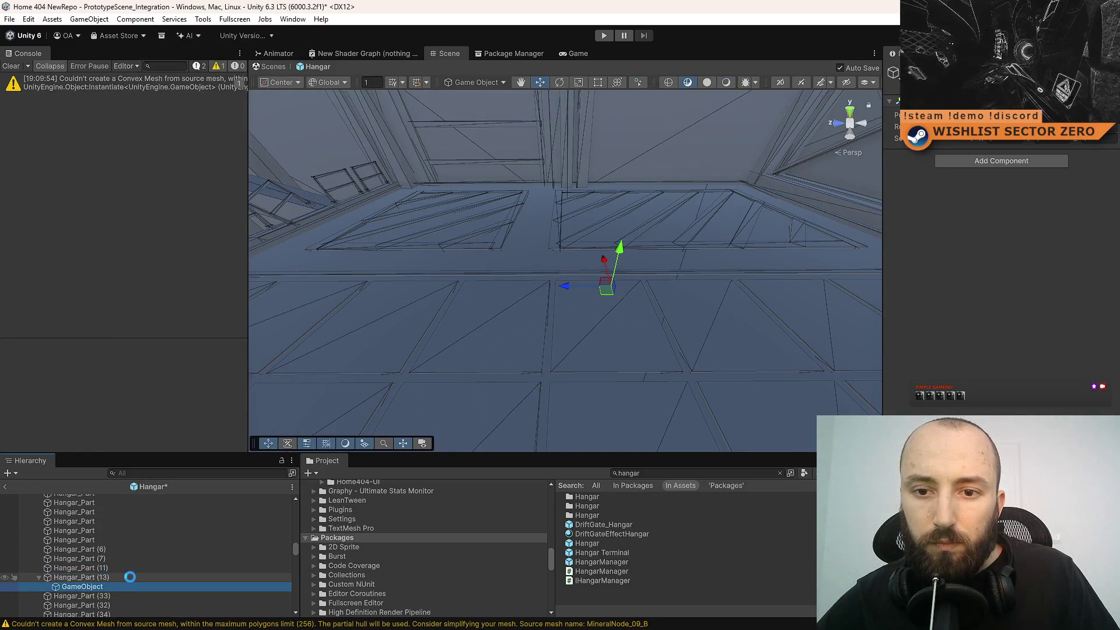
{"action": "key", "text": "F2"}
{"action": "type", "text": "PIPE"}
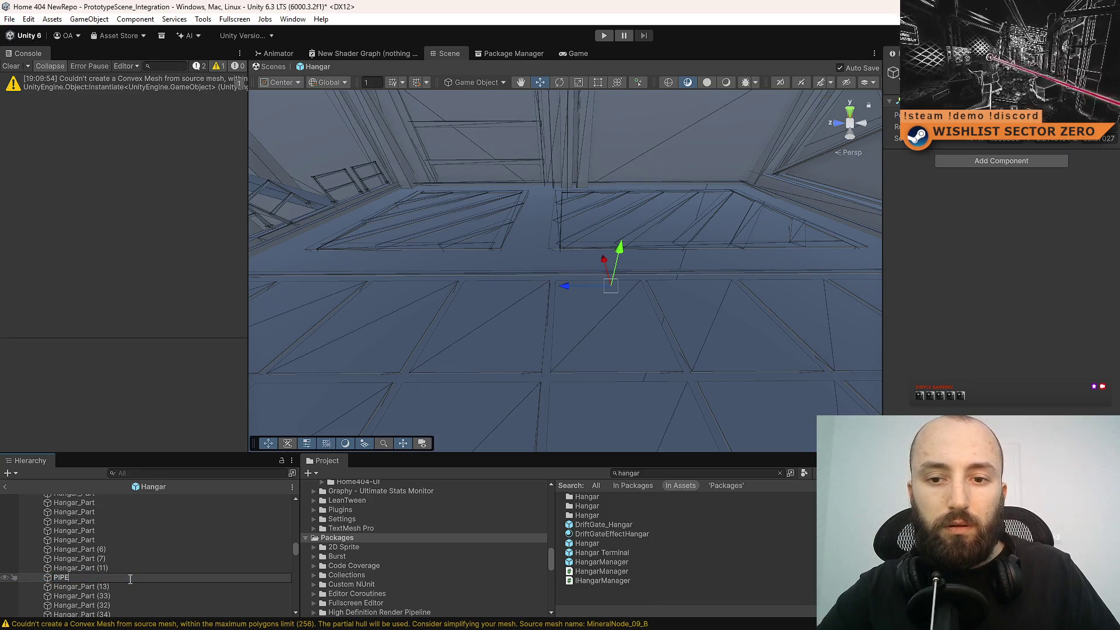
{"action": "type", "text": "_LIGHT"}
{"action": "key", "text": "Return"}
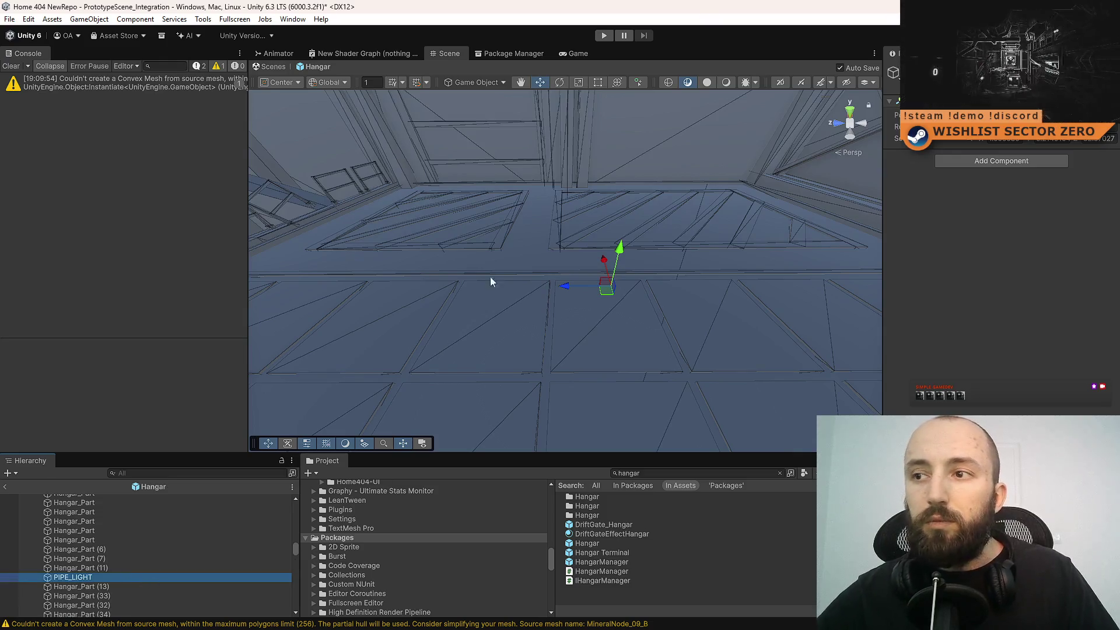
- Add a Cube as a child of PIPE_LIGHT
{"action": "mouse_move", "coordinate": [596, 281]}
{"action": "left_mouse_down"}
{"action": "mouse_move", "coordinate": [631, 268]}
{"action": "mouse_move", "coordinate": [608, 245]}
{"action": "left_mouse_up"}
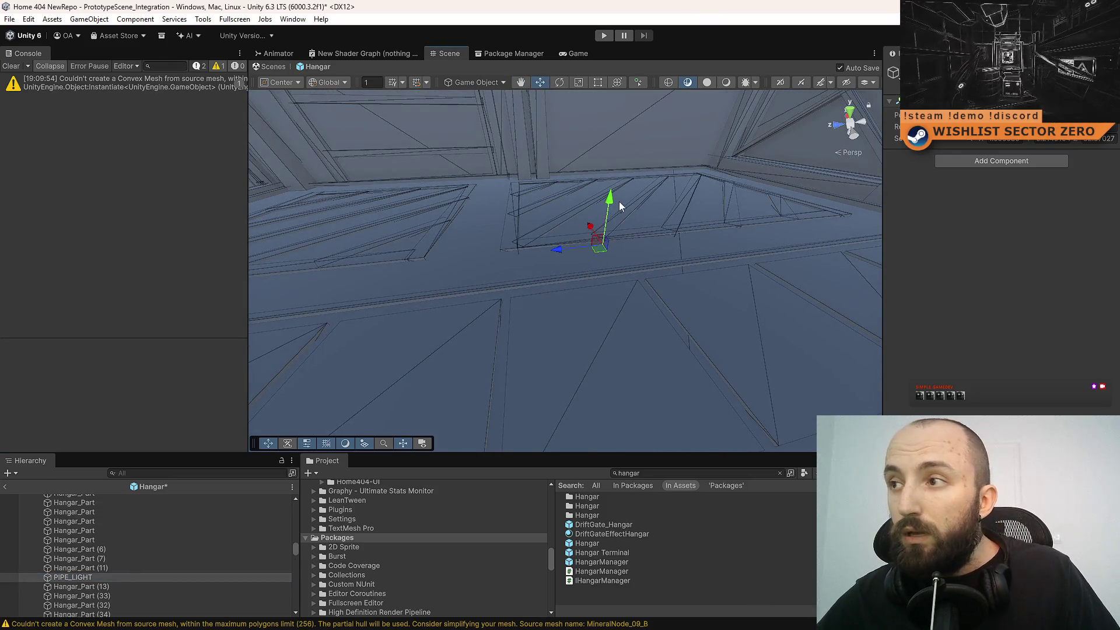
{"action": "right_click", "coordinate": [100, 576]}
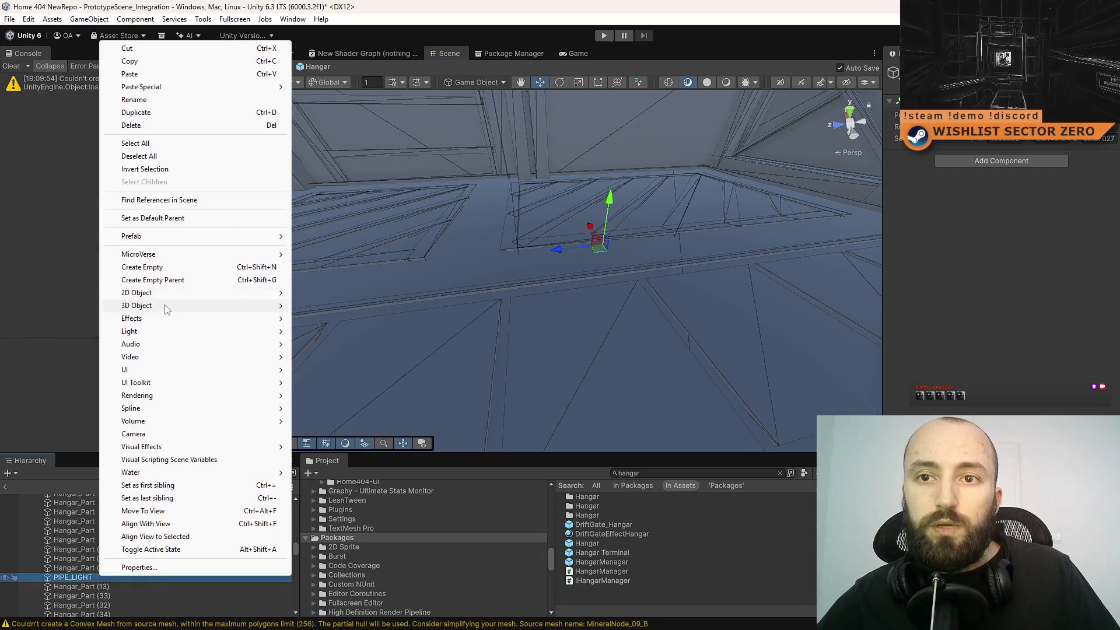
{"action": "mouse_move", "coordinate": [175, 305]}
{"action": "left_click", "coordinate": [357, 306]}
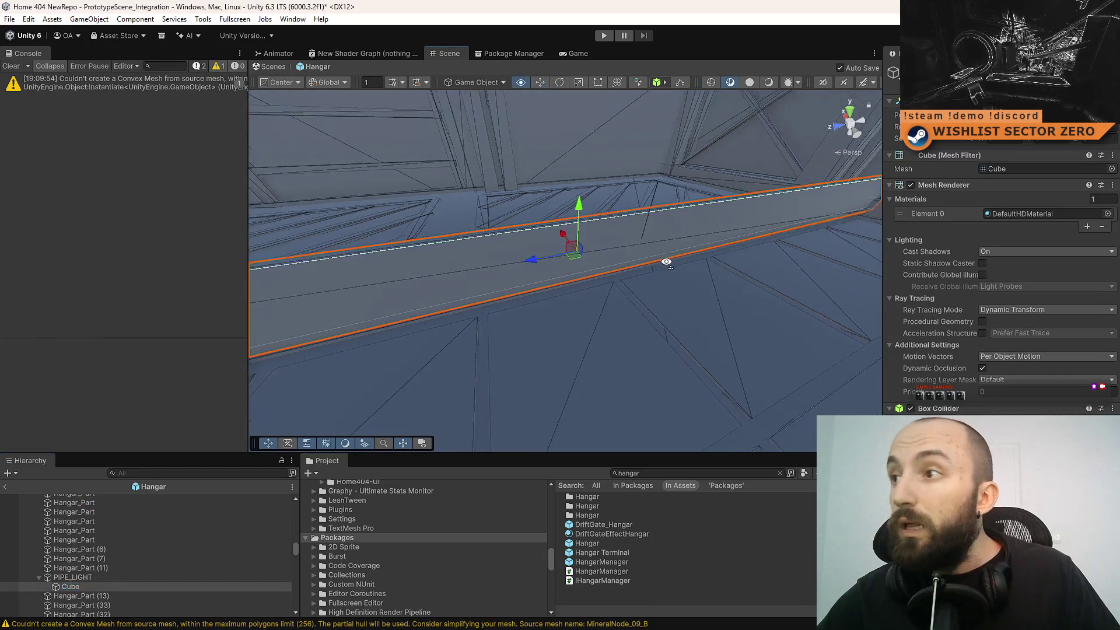
- Re-parent the cube under PIPE_LIGHT and scale it into a large flat box
{"action": "left_click_drag", "start_coordinate": [71, 586], "coordinate": [75, 573]}
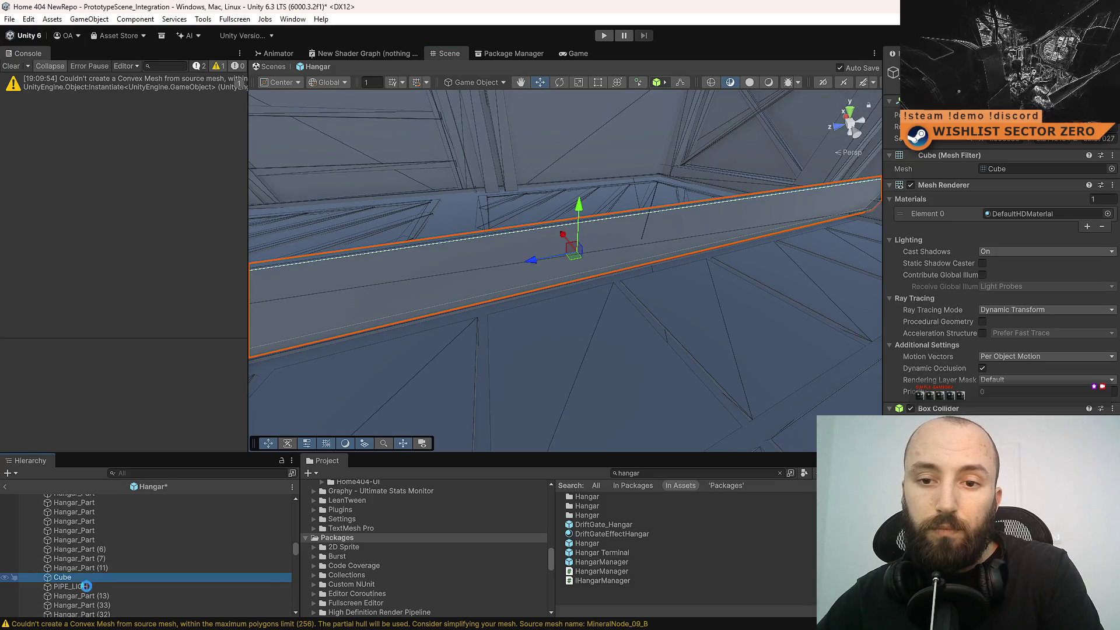
{"action": "left_click", "coordinate": [88, 586]}
{"action": "left_click", "coordinate": [1071, 142]}
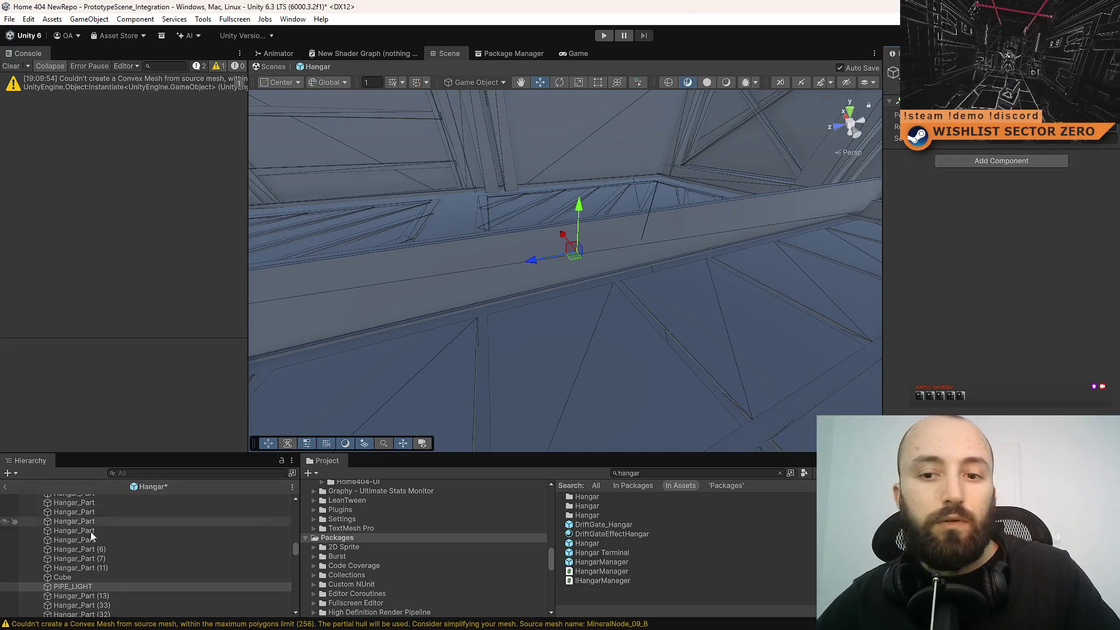
{"action": "left_click_drag", "start_coordinate": [80, 577], "coordinate": [86, 587]}
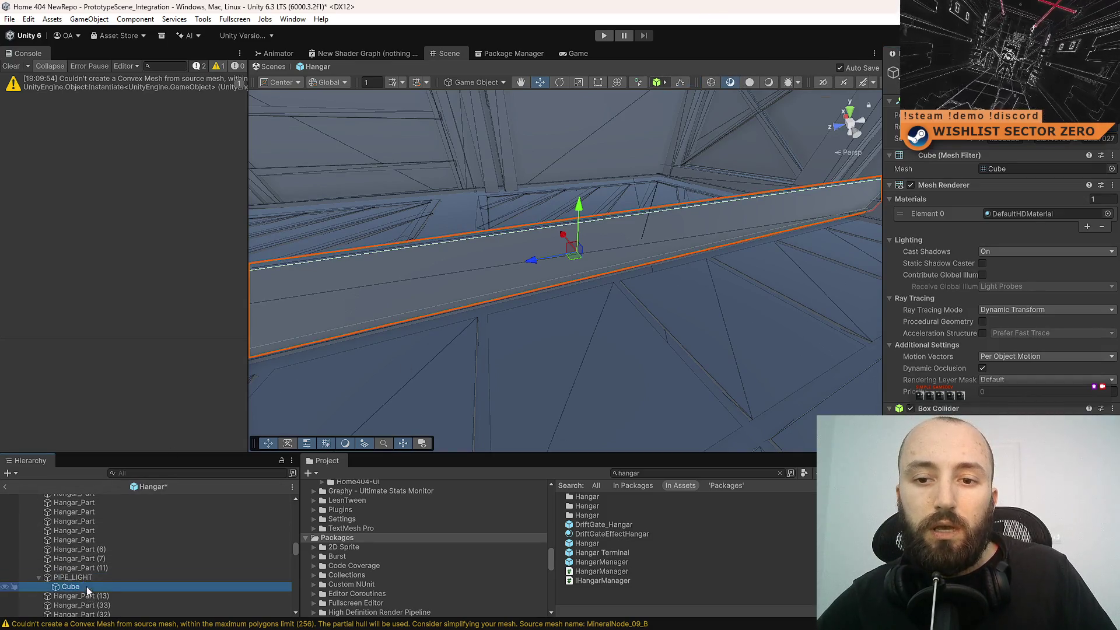
{"action": "left_click", "coordinate": [93, 577]}
{"action": "key", "text": "f"}
{"action": "key", "text": "r"}
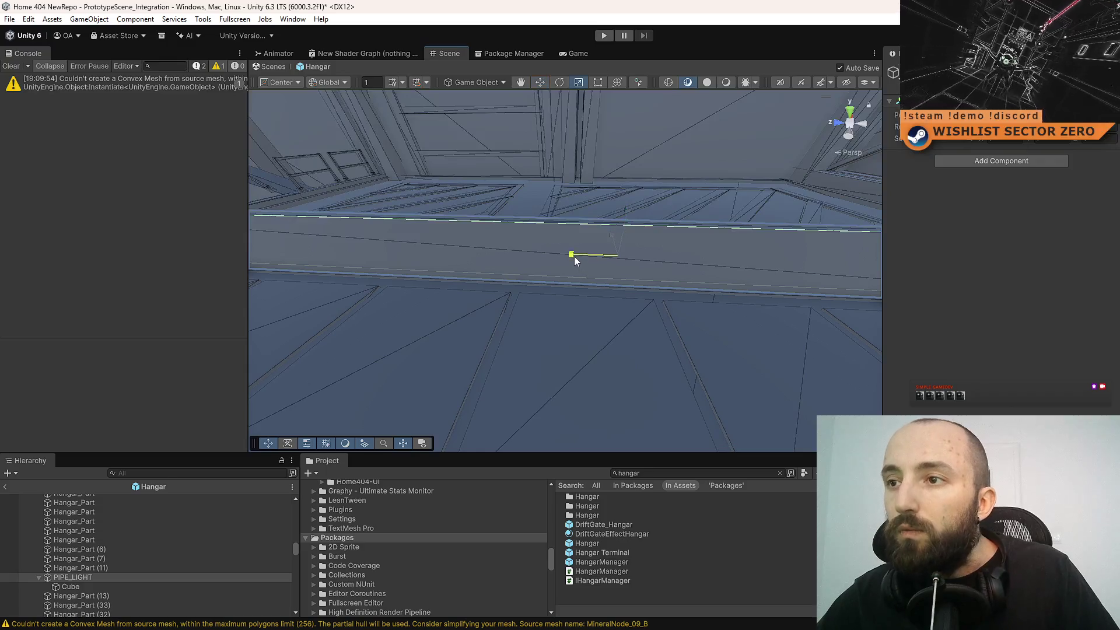
{"action": "mouse_move", "coordinate": [574, 257]}
{"action": "left_mouse_down"}
{"action": "mouse_move", "coordinate": [617, 260]}
{"action": "mouse_move", "coordinate": [607, 305]}
{"action": "mouse_move", "coordinate": [500, 388]}
{"action": "mouse_move", "coordinate": [520, 403]}
{"action": "mouse_move", "coordinate": [511, 399]}
{"action": "left_mouse_up"}
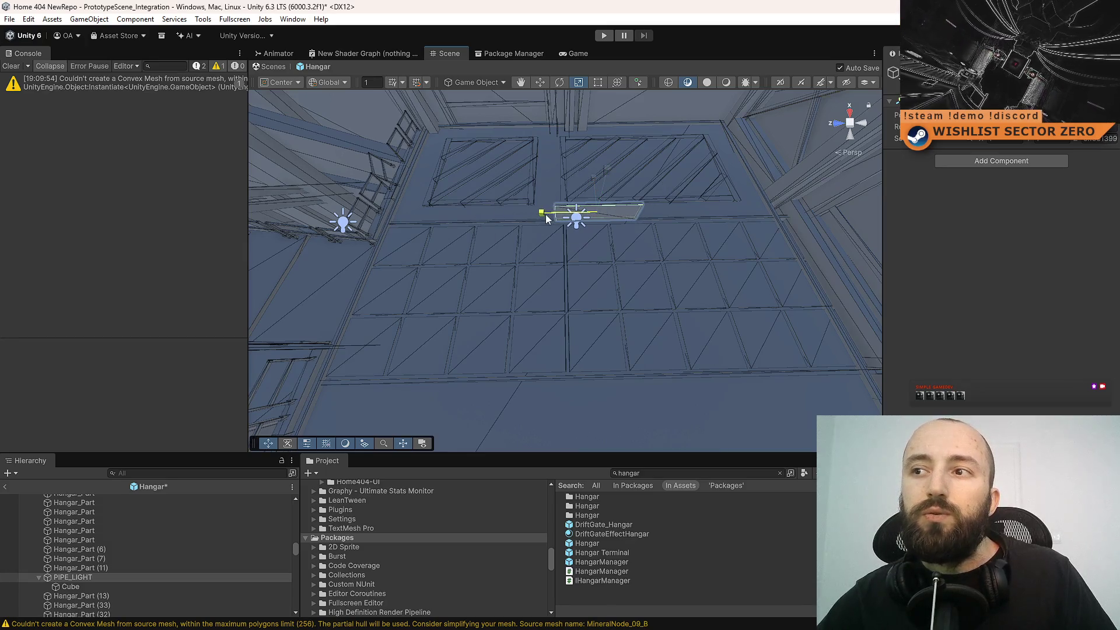
- Squash the box into a thin bar and slide it right along the hangar floor seam
{"action": "mouse_move", "coordinate": [546, 219]}
{"action": "left_mouse_down"}
{"action": "mouse_move", "coordinate": [543, 245]}
{"action": "mouse_move", "coordinate": [559, 197]}
{"action": "left_mouse_up"}
{"action": "mouse_move", "coordinate": [534, 205]}
{"action": "left_mouse_down", "text": "alt"}
{"action": "mouse_move", "coordinate": [482, 211]}
{"action": "mouse_move", "coordinate": [492, 238]}
{"action": "mouse_move", "coordinate": [582, 170]}
{"action": "mouse_move", "coordinate": [581, 186]}
{"action": "mouse_move", "coordinate": [570, 182]}
{"action": "mouse_move", "coordinate": [580, 233]}
{"action": "mouse_move", "coordinate": [586, 223]}
{"action": "left_mouse_up", "text": "alt"}
{"action": "key", "text": "r"}
{"action": "key", "text": "w"}
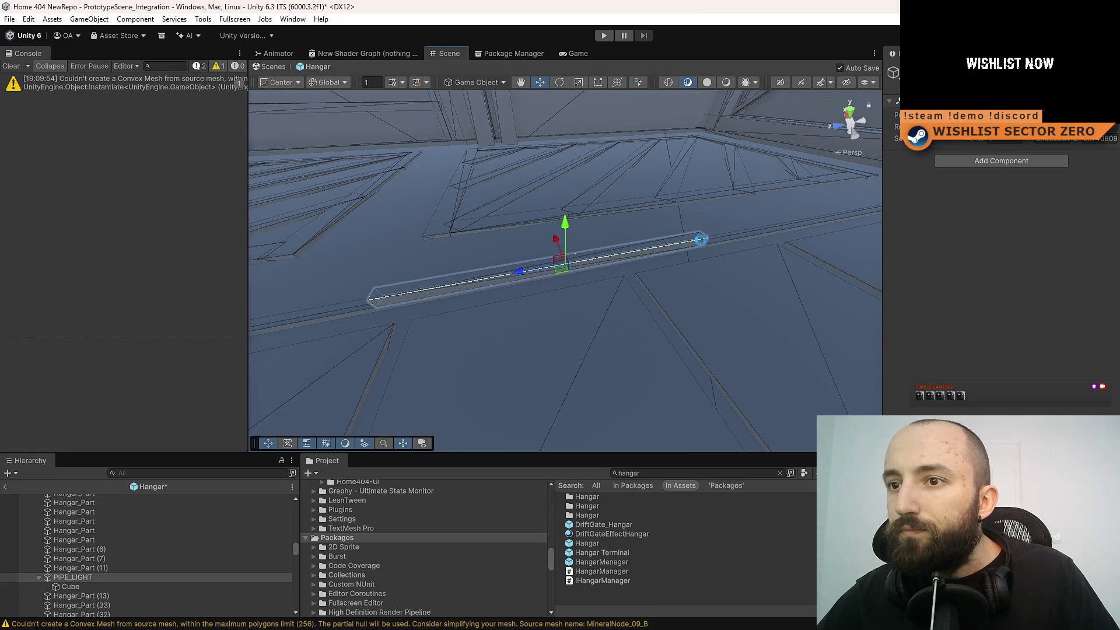
{"action": "mouse_move", "coordinate": [700, 239]}
{"action": "left_mouse_down", "text": "alt"}
{"action": "mouse_move", "coordinate": [638, 242]}
{"action": "mouse_move", "coordinate": [805, 240]}
{"action": "mouse_move", "coordinate": [397, 240]}
{"action": "mouse_move", "coordinate": [470, 240]}
{"action": "mouse_move", "coordinate": [150, 260]}
{"action": "mouse_move", "coordinate": [994, 268]}
{"action": "mouse_move", "coordinate": [978, 253]}
{"action": "mouse_move", "coordinate": [1073, 259]}
{"action": "mouse_move", "coordinate": [232, 252]}
{"action": "mouse_move", "coordinate": [190, 231]}
{"action": "mouse_move", "coordinate": [603, 166]}
{"action": "mouse_move", "coordinate": [584, 165]}
{"action": "mouse_move", "coordinate": [625, 222]}
{"action": "mouse_move", "coordinate": [595, 200]}
{"action": "mouse_move", "coordinate": [571, 212]}
{"action": "mouse_move", "coordinate": [596, 209]}
{"action": "mouse_move", "coordinate": [580, 176]}
{"action": "left_mouse_up", "text": "alt"}
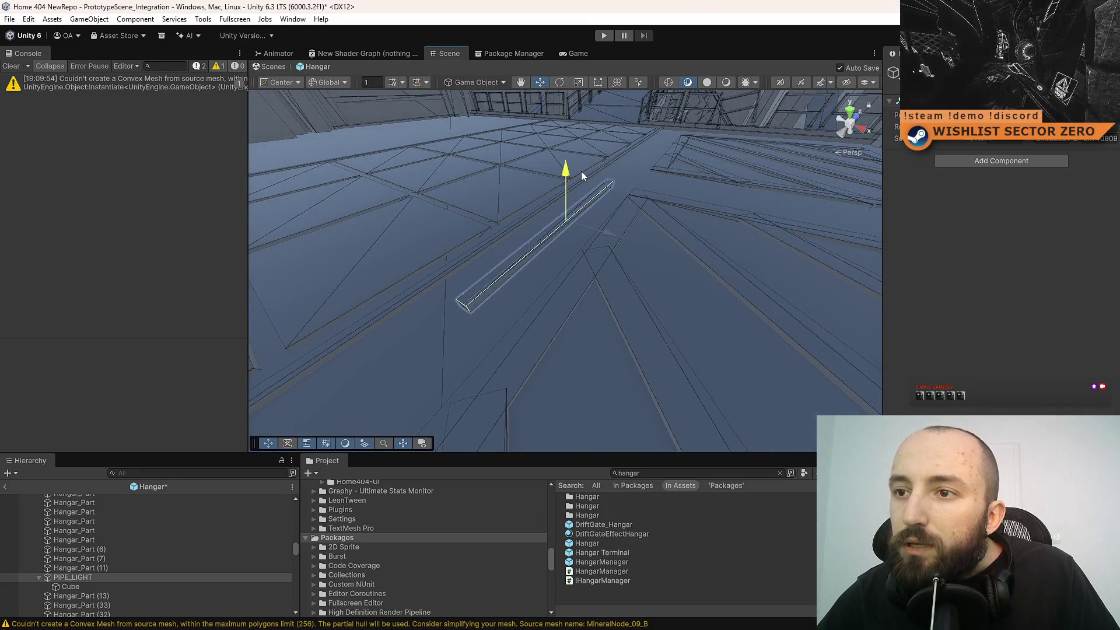
{"action": "mouse_move", "coordinate": [582, 170]}
{"action": "left_mouse_down", "text": "alt"}
{"action": "mouse_move", "coordinate": [446, 258]}
{"action": "mouse_move", "coordinate": [233, 233]}
{"action": "mouse_move", "coordinate": [157, 243]}
{"action": "mouse_move", "coordinate": [577, 240]}
{"action": "mouse_move", "coordinate": [547, 248]}
{"action": "mouse_move", "coordinate": [595, 228]}
{"action": "mouse_move", "coordinate": [554, 241]}
{"action": "left_mouse_up", "text": "alt"}
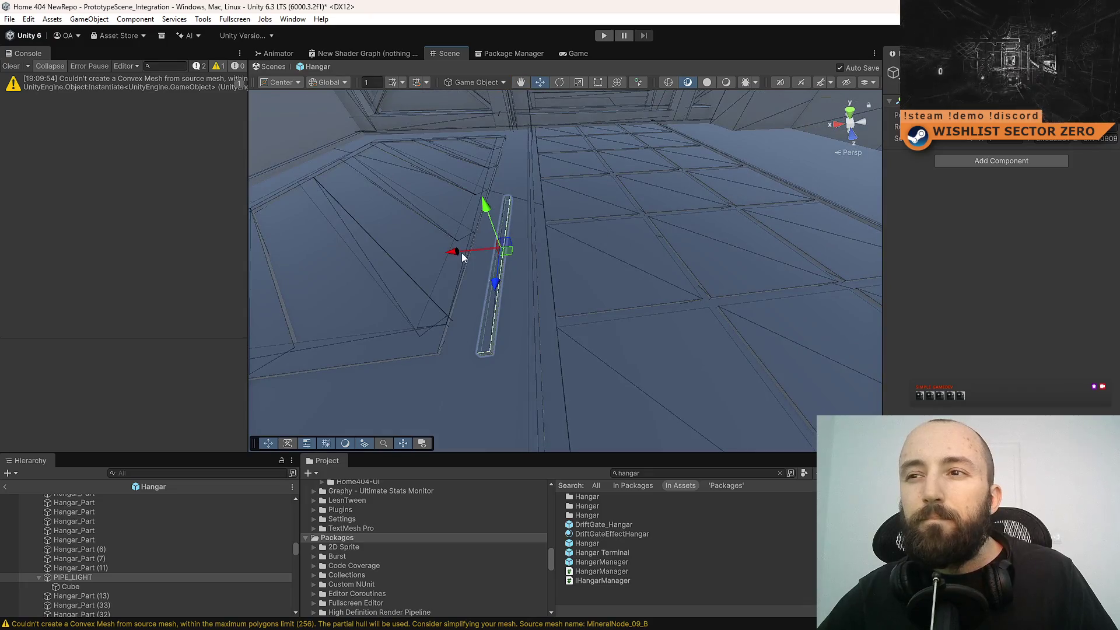
{"action": "mouse_move", "coordinate": [461, 253]}
{"action": "left_mouse_down"}
{"action": "mouse_move", "coordinate": [734, 187]}
{"action": "mouse_move", "coordinate": [738, 171]}
{"action": "left_mouse_up"}
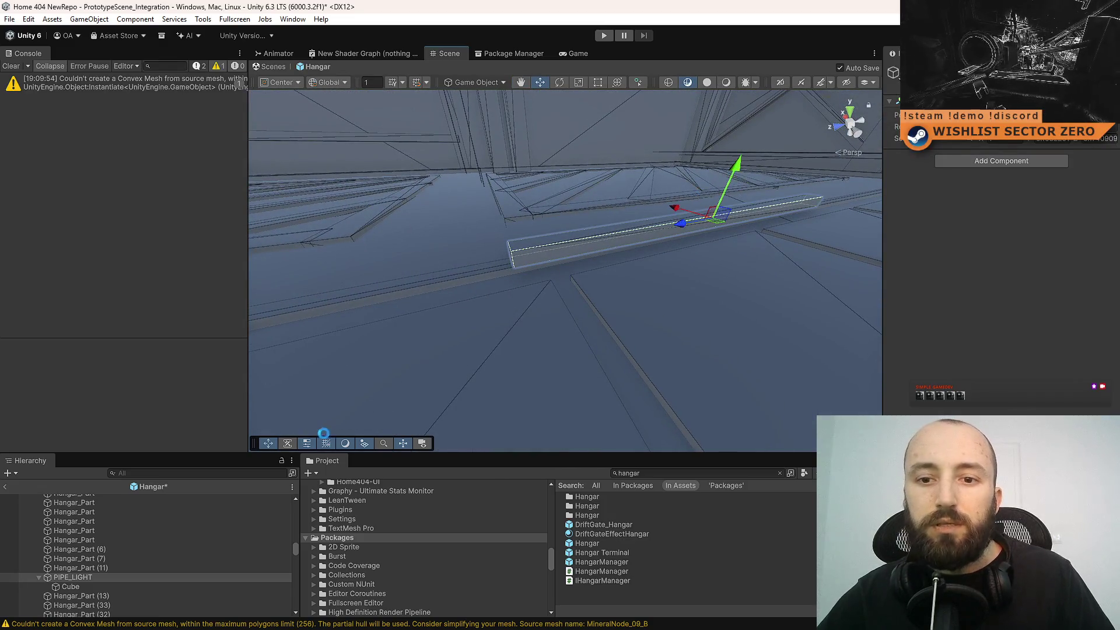
{"action": "mouse_move", "coordinate": [502, 353]}
{"action": "left_mouse_down", "text": "alt"}
{"action": "mouse_move", "coordinate": [450, 321]}
{"action": "mouse_move", "coordinate": [640, 328]}
{"action": "mouse_move", "coordinate": [636, 298]}
{"action": "mouse_move", "coordinate": [578, 271]}
{"action": "left_mouse_up", "text": "alt"}
- Duplicate the Cube inside PIPE_LIGHT as Cube (1) and stretch it into a longer bar
{"action": "left_click", "coordinate": [88, 587]}
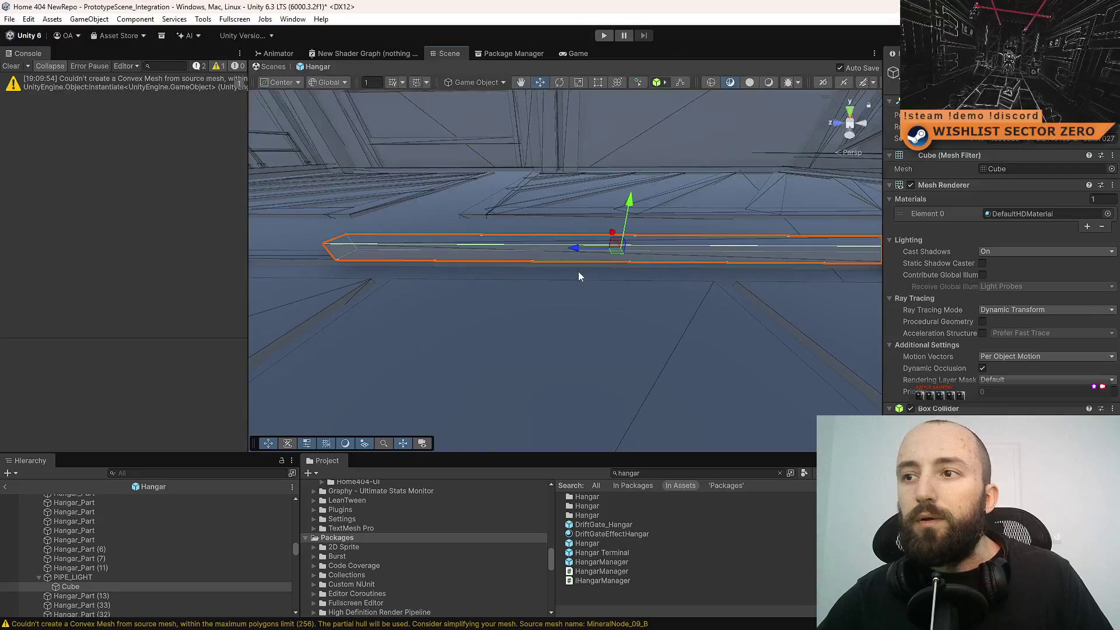
{"action": "key", "text": "ctrl+d"}
{"action": "mouse_move", "coordinate": [711, 264]}
{"action": "left_mouse_down", "text": "alt"}
{"action": "mouse_move", "coordinate": [450, 290]}
{"action": "mouse_move", "coordinate": [554, 268]}
{"action": "mouse_move", "coordinate": [500, 210]}
{"action": "left_mouse_up", "text": "alt"}
{"action": "key", "text": "r"}
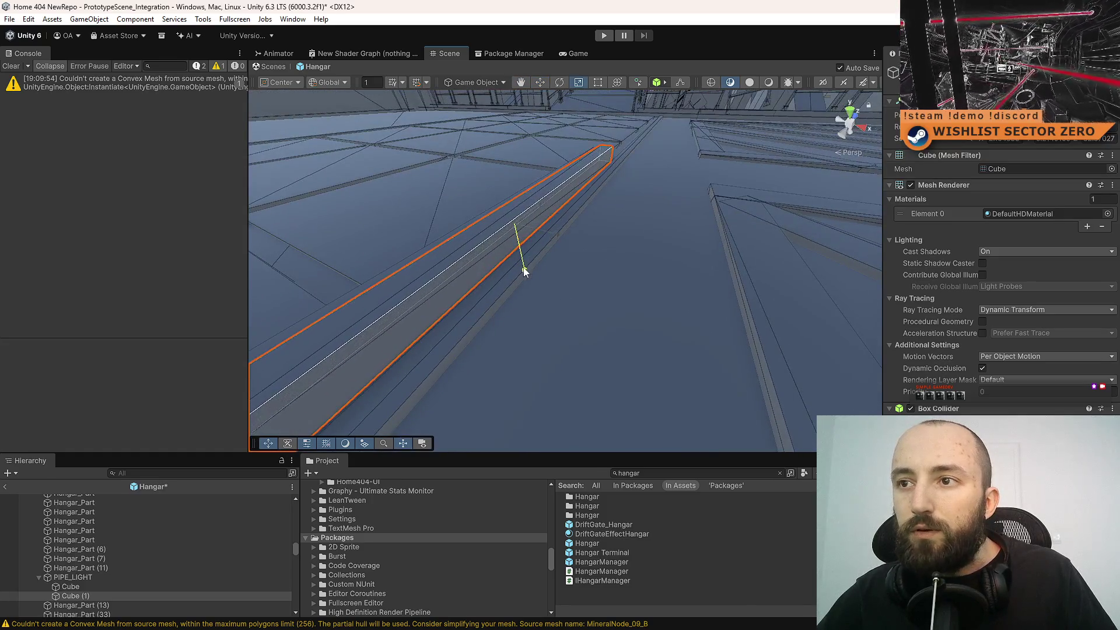
{"action": "key", "text": "ctrl+s"}
{"action": "mouse_move", "coordinate": [523, 268]}
{"action": "left_mouse_down", "text": "alt"}
{"action": "mouse_move", "coordinate": [513, 299]}
{"action": "mouse_move", "coordinate": [813, 282]}
{"action": "mouse_move", "coordinate": [766, 262]}
{"action": "left_mouse_up", "text": "alt"}
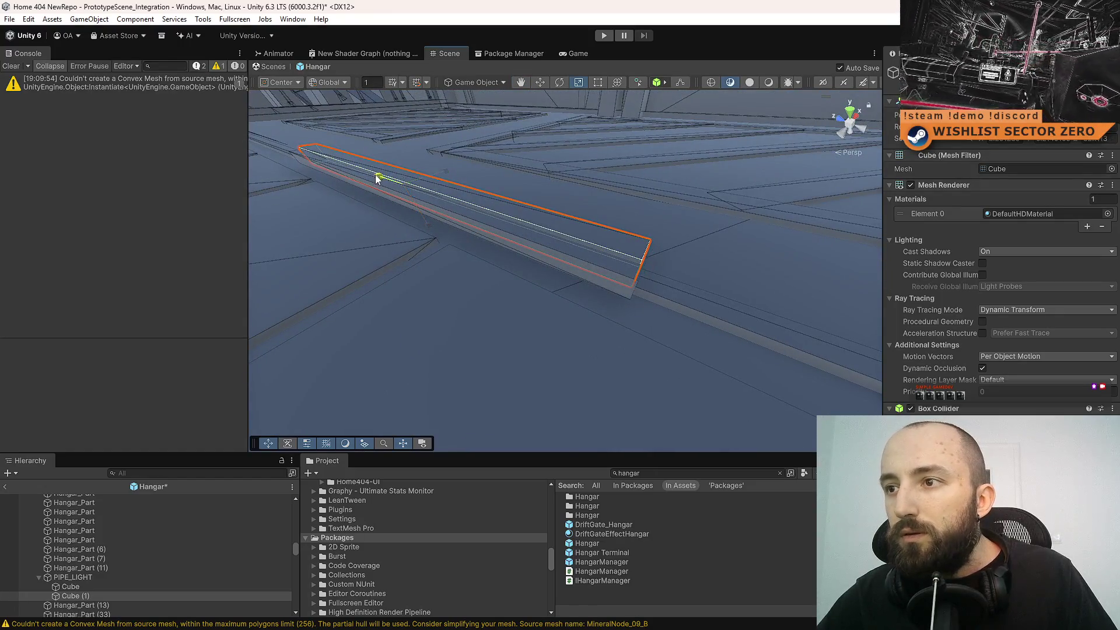
{"action": "left_click_drag", "start_coordinate": [376, 174], "coordinate": [375, 173]}
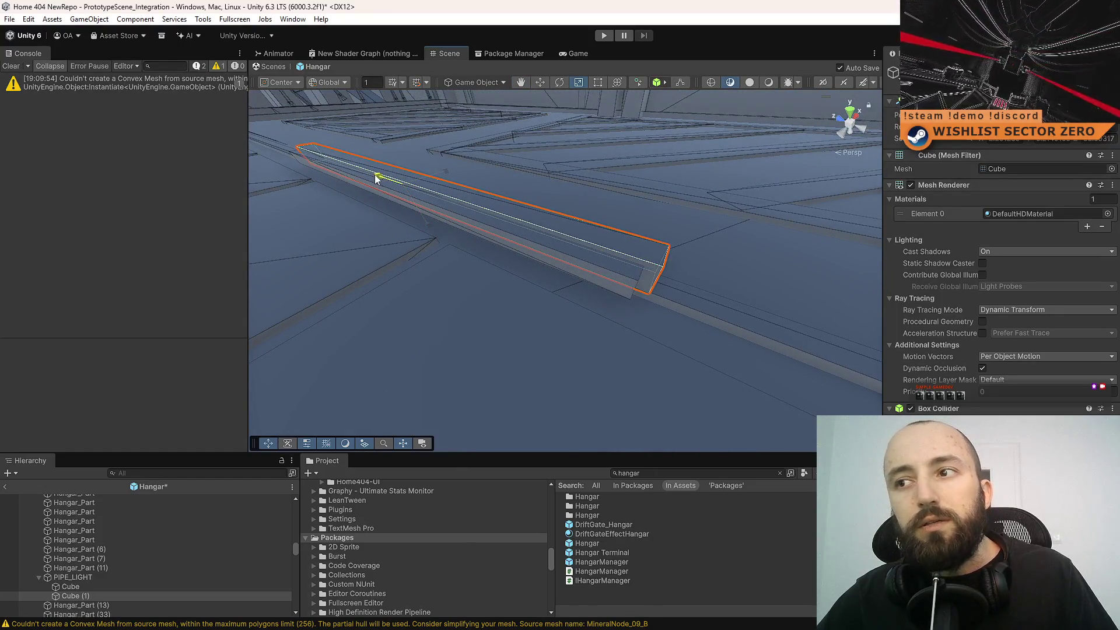
{"action": "key", "text": "ctrl+s"}
{"action": "mouse_move", "coordinate": [502, 249]}
{"action": "left_mouse_down", "text": "alt"}
{"action": "mouse_move", "coordinate": [508, 221]}
{"action": "mouse_move", "coordinate": [557, 214]}
{"action": "mouse_move", "coordinate": [537, 250]}
{"action": "mouse_move", "coordinate": [543, 263]}
{"action": "mouse_move", "coordinate": [607, 270]}
{"action": "mouse_move", "coordinate": [617, 259]}
{"action": "mouse_move", "coordinate": [584, 263]}
{"action": "left_mouse_up", "text": "alt"}
- Rotate the whole PIPE_LIGHT group and move it down-left onto a floor seam
{"action": "key", "text": "ctrl+s"}
{"action": "left_click", "coordinate": [541, 264], "text": "shift"}
{"action": "key", "text": "f"}
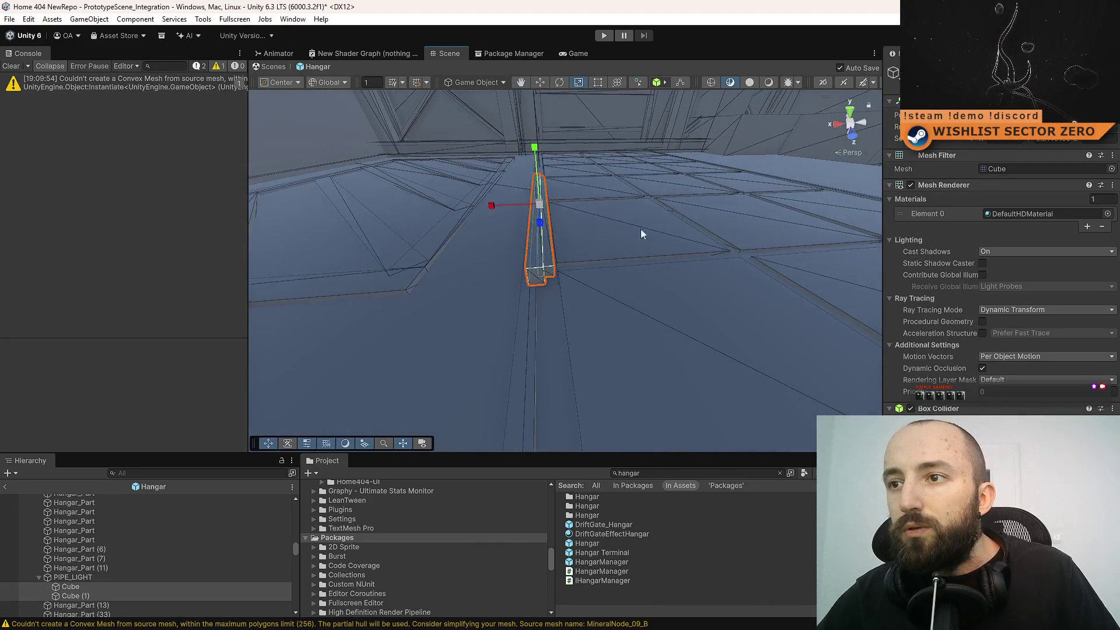
{"action": "mouse_move", "coordinate": [653, 240]}
{"action": "left_mouse_down", "text": "alt"}
{"action": "mouse_move", "coordinate": [380, 280]}
{"action": "mouse_move", "coordinate": [590, 267]}
{"action": "mouse_move", "coordinate": [587, 251]}
{"action": "mouse_move", "coordinate": [618, 237]}
{"action": "left_mouse_up", "text": "alt"}
{"action": "key", "text": "e"}
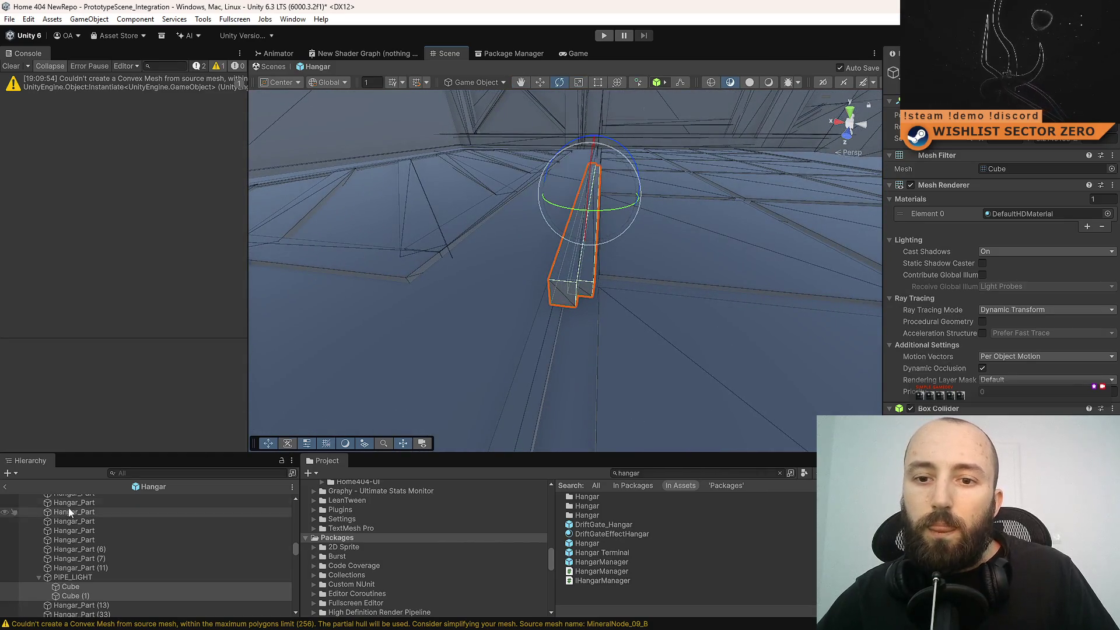
{"action": "left_click", "coordinate": [76, 577]}
{"action": "mouse_move", "coordinate": [593, 138]}
{"action": "left_mouse_down"}
{"action": "mouse_move", "coordinate": [475, 141]}
{"action": "mouse_move", "coordinate": [500, 140]}
{"action": "left_mouse_up"}
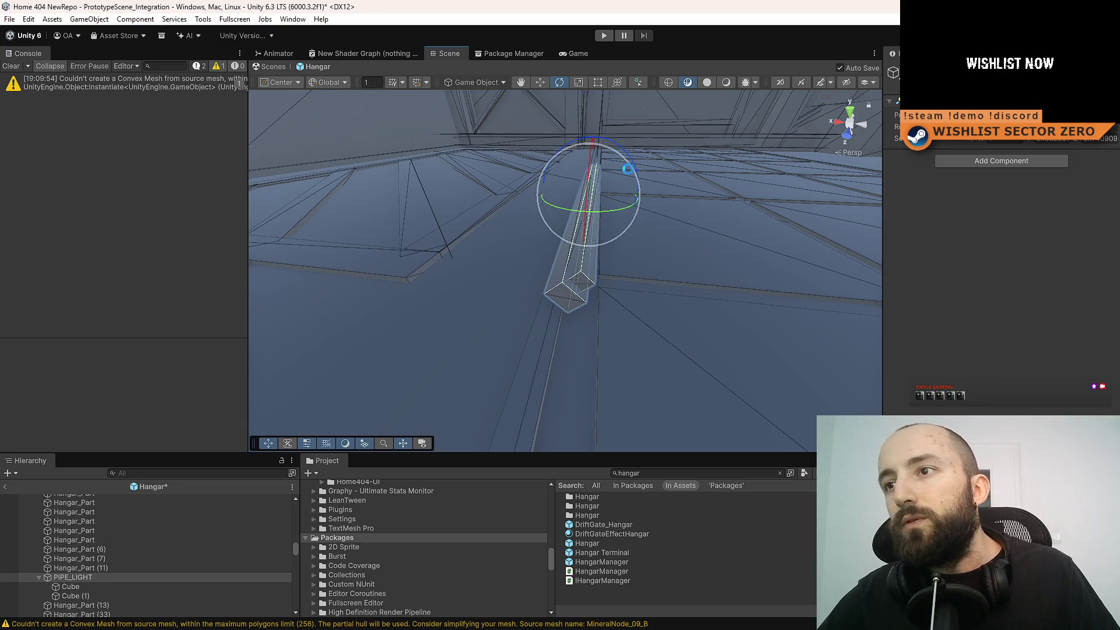
{"action": "key", "text": "w"}
{"action": "mouse_move", "coordinate": [594, 191]}
{"action": "left_mouse_down"}
{"action": "mouse_move", "coordinate": [415, 292]}
{"action": "mouse_move", "coordinate": [381, 327]}
{"action": "mouse_move", "coordinate": [538, 253]}
{"action": "left_mouse_up"}
{"action": "left_click", "coordinate": [530, 251]}
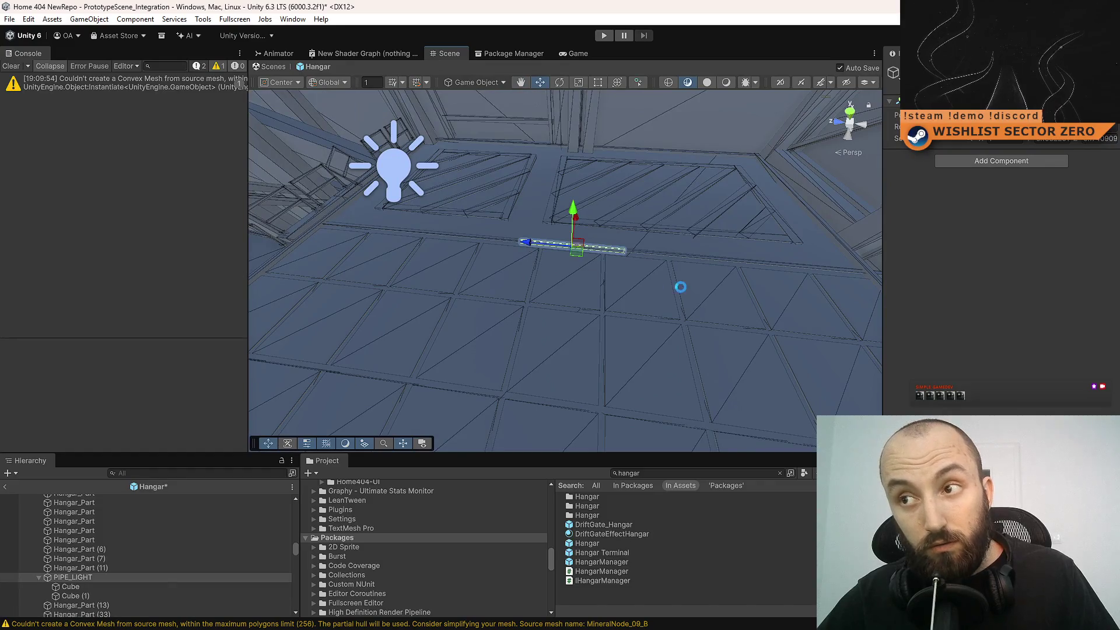
- Nudge the bar sideways, duplicate the pipe light as PIPE_LIGHT (1) and slide the copy along X
{"action": "mouse_move", "coordinate": [680, 287]}
{"action": "left_mouse_down"}
{"action": "mouse_move", "coordinate": [515, 313]}
{"action": "mouse_move", "coordinate": [213, 313]}
{"action": "mouse_move", "coordinate": [673, 275]}
{"action": "mouse_move", "coordinate": [599, 273]}
{"action": "mouse_move", "coordinate": [608, 250]}
{"action": "left_mouse_up"}
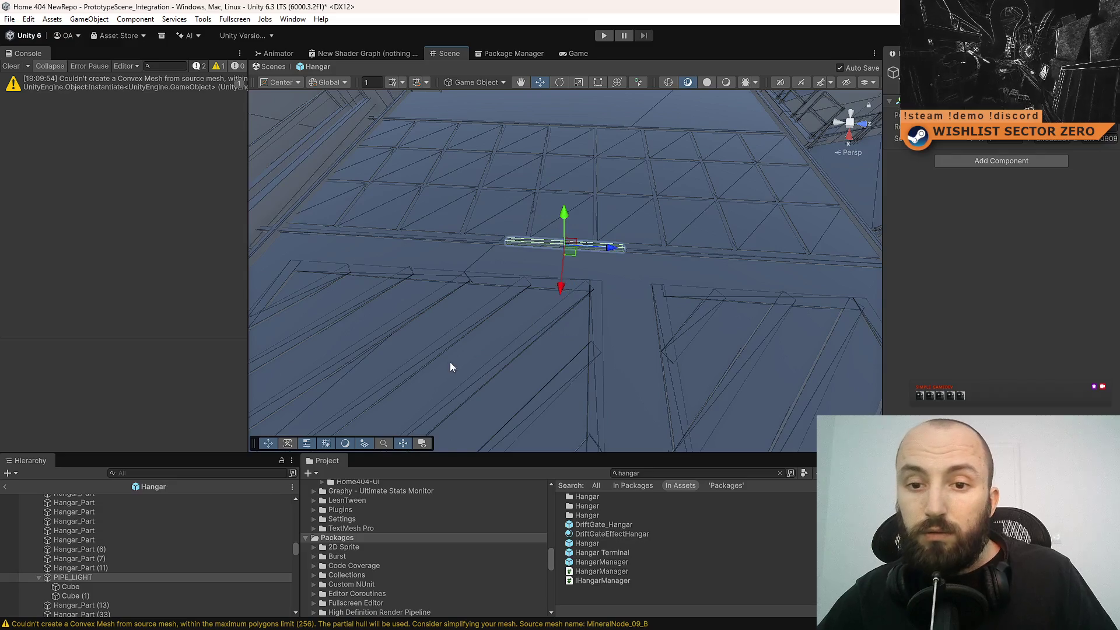
{"action": "mouse_move", "coordinate": [524, 359]}
{"action": "left_mouse_down"}
{"action": "mouse_move", "coordinate": [534, 380]}
{"action": "mouse_move", "coordinate": [542, 327]}
{"action": "mouse_move", "coordinate": [569, 321]}
{"action": "mouse_move", "coordinate": [572, 337]}
{"action": "mouse_move", "coordinate": [647, 284]}
{"action": "left_mouse_up"}
{"action": "mouse_move", "coordinate": [538, 296]}
{"action": "left_mouse_down"}
{"action": "mouse_move", "coordinate": [528, 298]}
{"action": "mouse_move", "coordinate": [556, 296]}
{"action": "mouse_move", "coordinate": [527, 298]}
{"action": "mouse_move", "coordinate": [574, 297]}
{"action": "mouse_move", "coordinate": [495, 275]}
{"action": "left_mouse_up"}
{"action": "key", "text": "ctrl+d"}
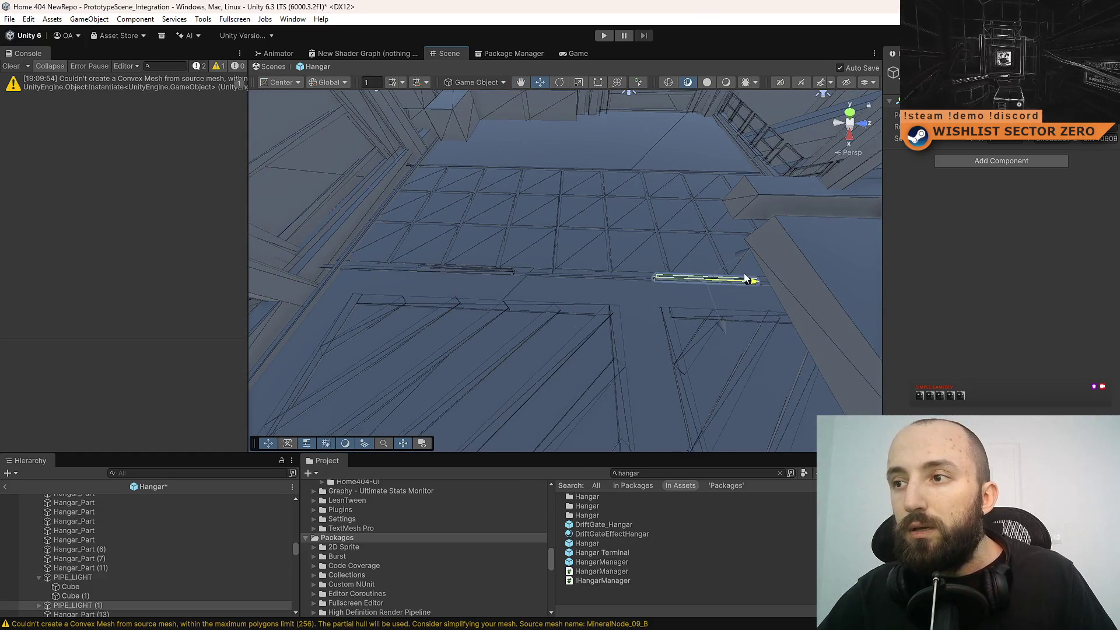
{"action": "mouse_move", "coordinate": [723, 281]}
{"action": "left_mouse_down"}
{"action": "mouse_move", "coordinate": [649, 308]}
{"action": "mouse_move", "coordinate": [613, 264]}
{"action": "mouse_move", "coordinate": [325, 268]}
{"action": "mouse_move", "coordinate": [303, 303]}
{"action": "left_mouse_up"}
{"action": "left_click", "coordinate": [99, 577], "text": "shift"}
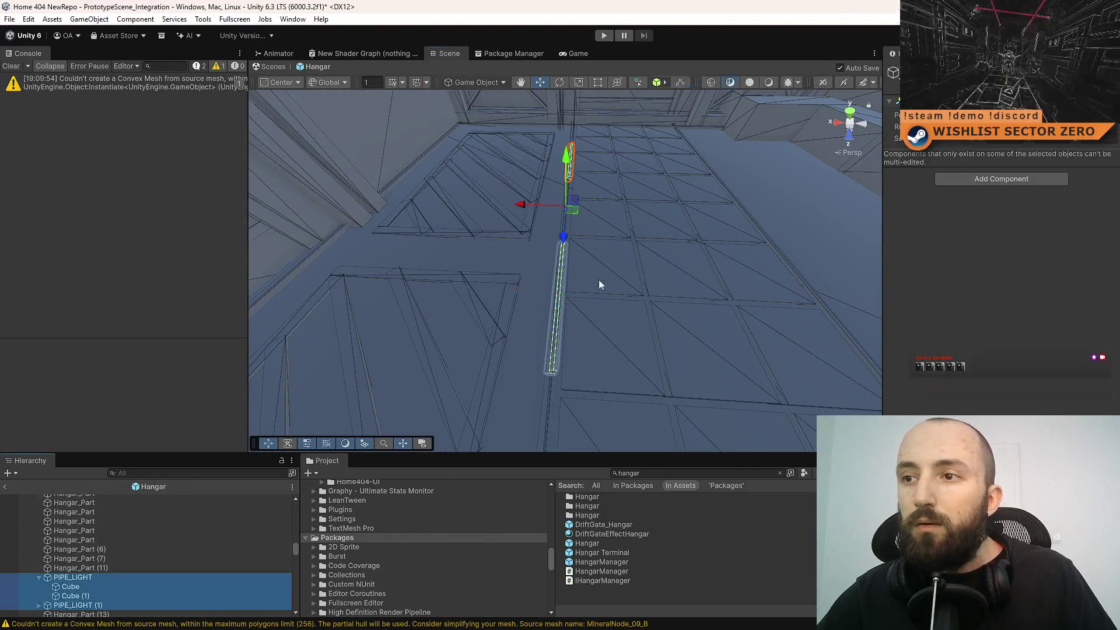
- Duplicate both pipe lights, then rotate and slide the copies further along the floor
{"action": "key", "text": "f"}
{"action": "key", "text": "e"}
{"action": "key", "text": "shift+Down"}
{"action": "key", "text": "shift+Down"}
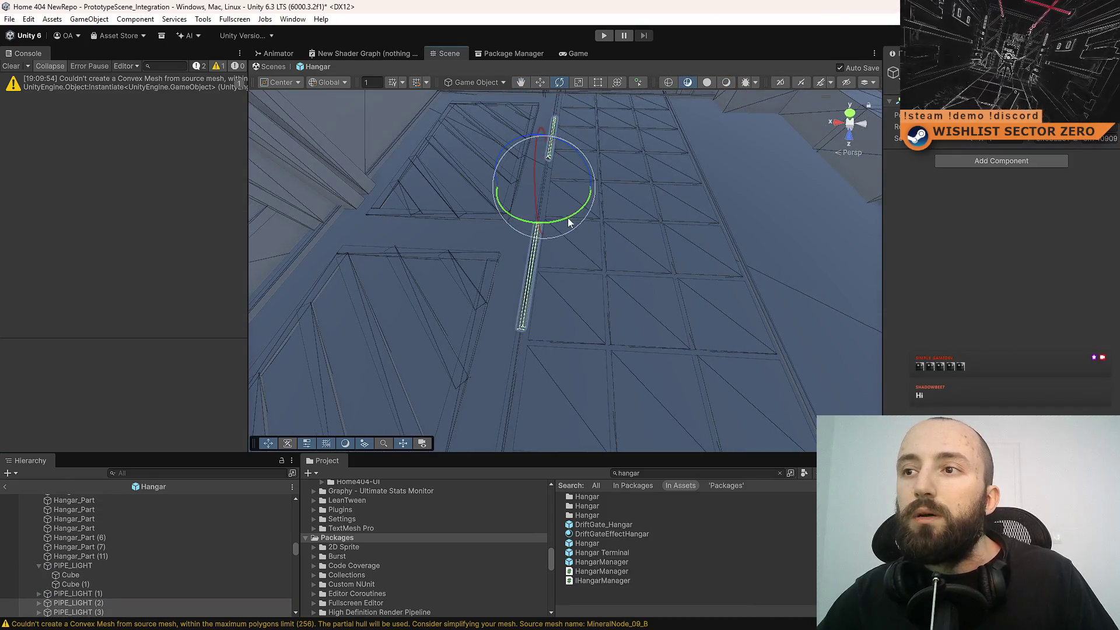
{"action": "mouse_move", "coordinate": [569, 222]}
{"action": "left_mouse_down"}
{"action": "mouse_move", "coordinate": [310, 333]}
{"action": "mouse_move", "coordinate": [596, 225]}
{"action": "left_mouse_up"}
{"action": "key", "text": "w"}
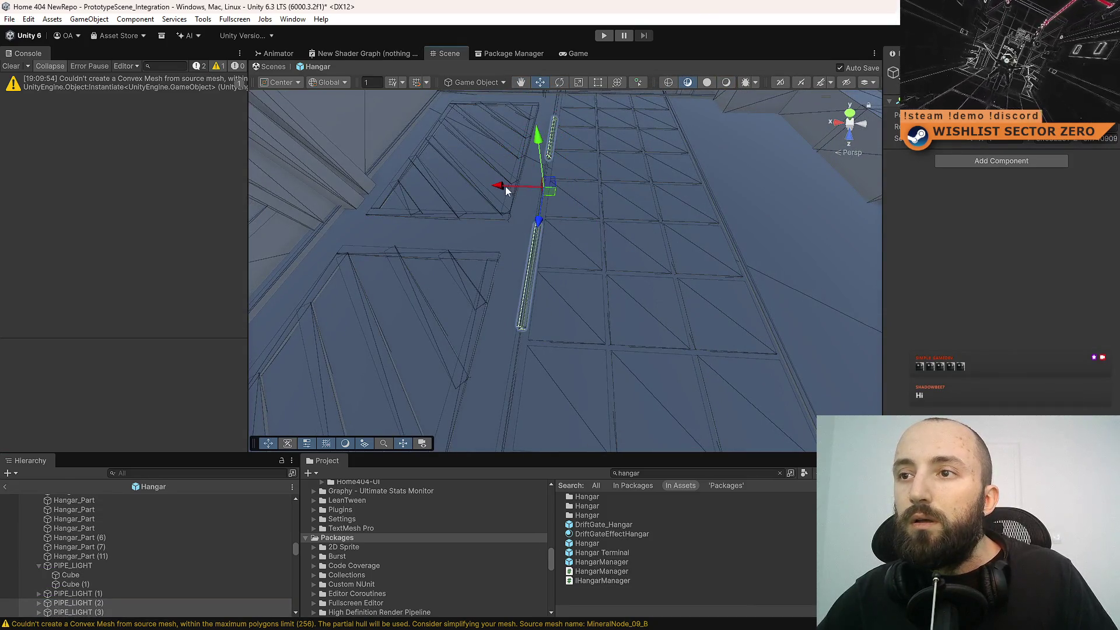
{"action": "mouse_move", "coordinate": [505, 187]}
{"action": "left_mouse_down"}
{"action": "mouse_move", "coordinate": [802, 203]}
{"action": "mouse_move", "coordinate": [720, 185]}
{"action": "left_mouse_up"}
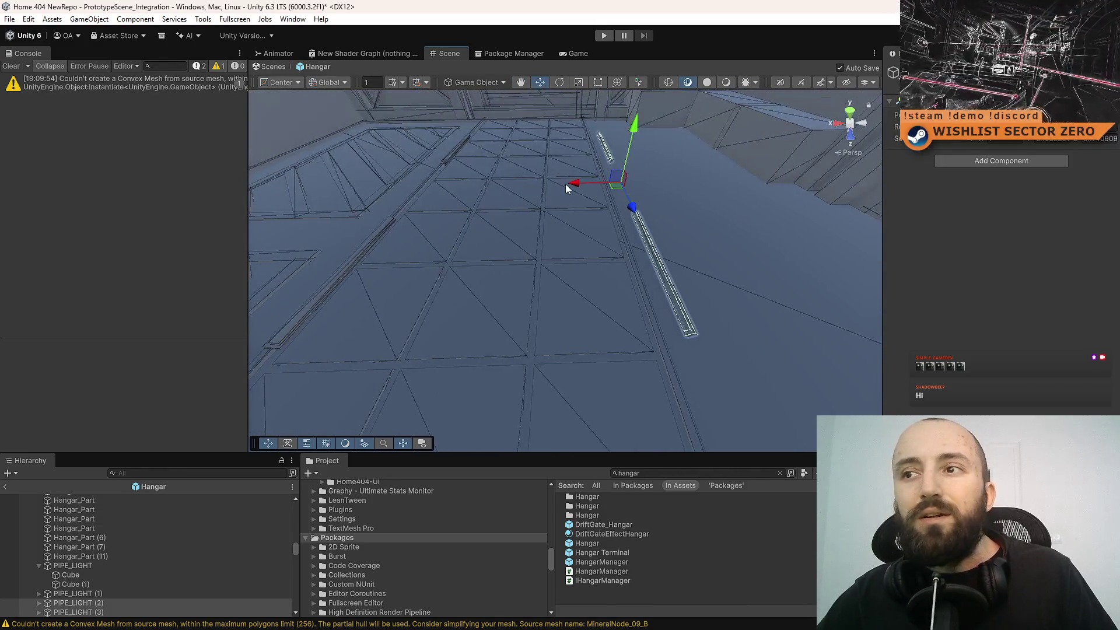
{"action": "mouse_move", "coordinate": [565, 187]}
{"action": "left_mouse_down"}
{"action": "mouse_move", "coordinate": [553, 184]}
{"action": "mouse_move", "coordinate": [572, 184]}
{"action": "left_mouse_up"}
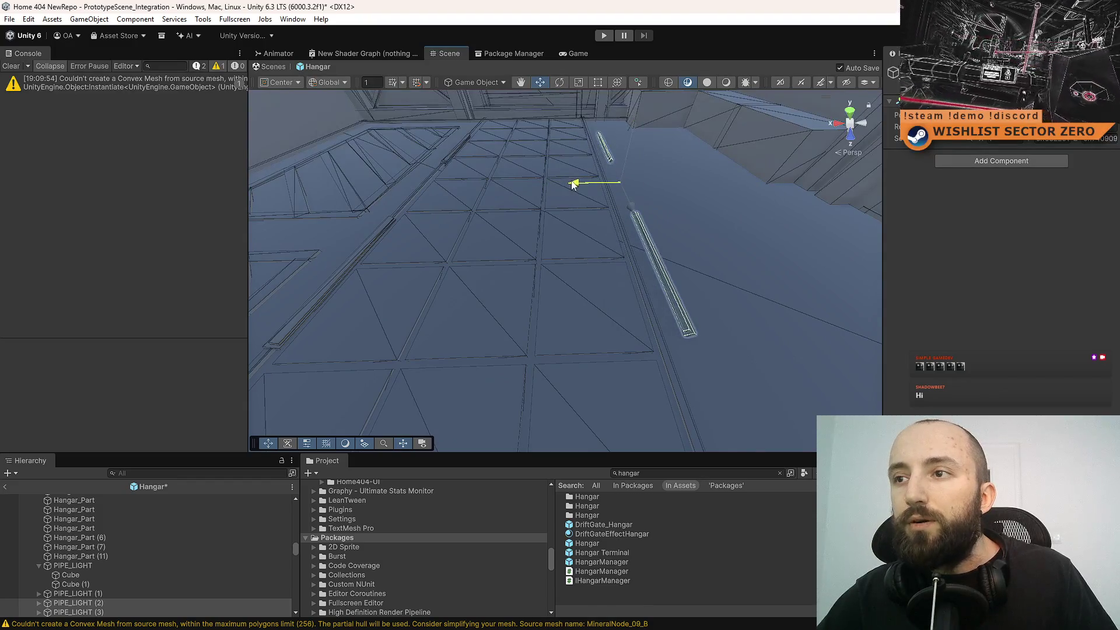
{"action": "right_click", "coordinate": [572, 185]}
{"action": "mouse_move", "coordinate": [633, 163]}
{"action": "left_mouse_down"}
{"action": "mouse_move", "coordinate": [671, 167]}
{"action": "mouse_move", "coordinate": [637, 184]}
{"action": "mouse_move", "coordinate": [635, 142]}
{"action": "mouse_move", "coordinate": [635, 265]}
{"action": "mouse_move", "coordinate": [655, 117]}
{"action": "mouse_move", "coordinate": [671, 90]}
{"action": "mouse_move", "coordinate": [552, 121]}
{"action": "left_mouse_up"}
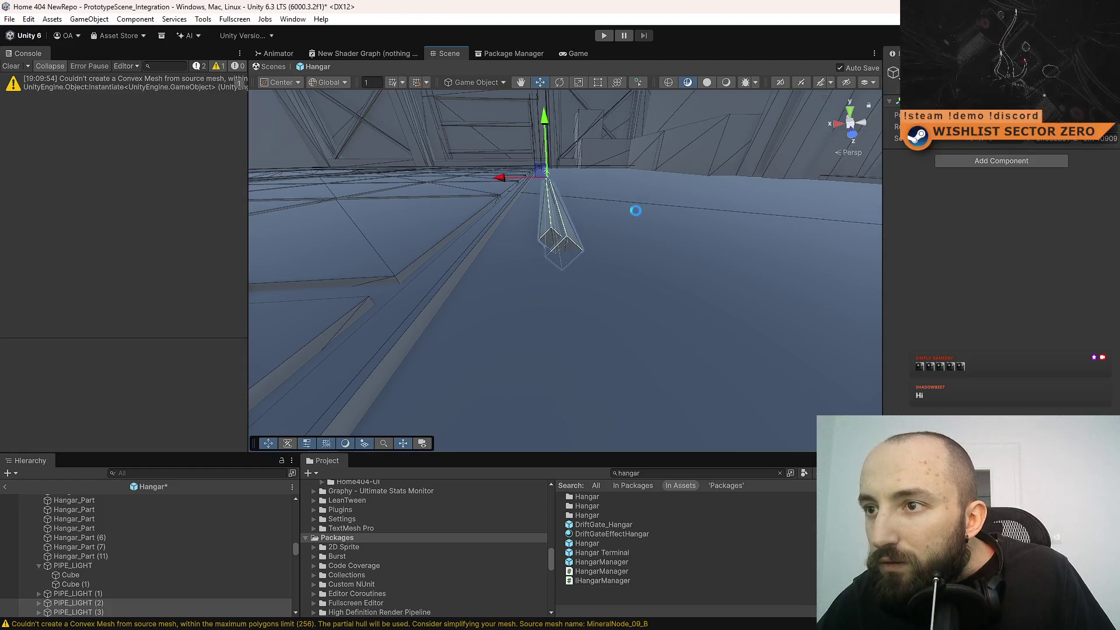
{"action": "mouse_move", "coordinate": [636, 210]}
{"action": "left_mouse_down"}
{"action": "mouse_move", "coordinate": [663, 292]}
{"action": "mouse_move", "coordinate": [636, 226]}
{"action": "mouse_move", "coordinate": [520, 230]}
{"action": "mouse_move", "coordinate": [500, 220]}
{"action": "mouse_move", "coordinate": [522, 215]}
{"action": "left_mouse_up"}
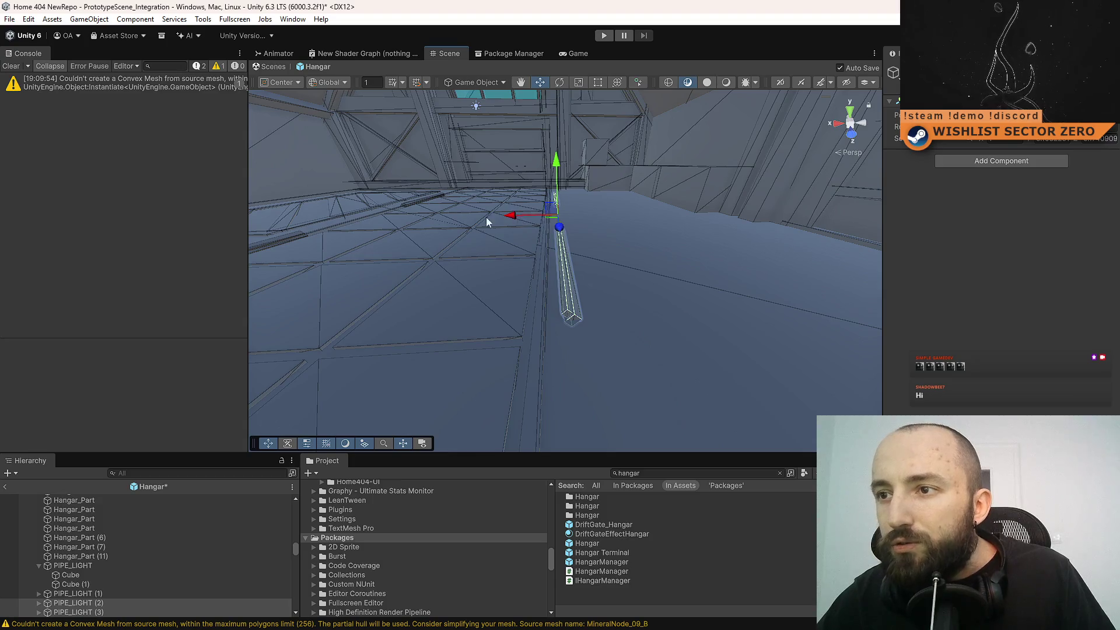
{"action": "mouse_move", "coordinate": [426, 239]}
{"action": "left_mouse_down"}
{"action": "mouse_move", "coordinate": [440, 317]}
{"action": "mouse_move", "coordinate": [418, 343]}
{"action": "mouse_move", "coordinate": [430, 318]}
{"action": "mouse_move", "coordinate": [376, 315]}
{"action": "mouse_move", "coordinate": [387, 282]}
{"action": "mouse_move", "coordinate": [345, 290]}
{"action": "mouse_move", "coordinate": [552, 275]}
{"action": "mouse_move", "coordinate": [548, 315]}
{"action": "mouse_move", "coordinate": [698, 315]}
{"action": "mouse_move", "coordinate": [514, 366]}
{"action": "left_mouse_up"}
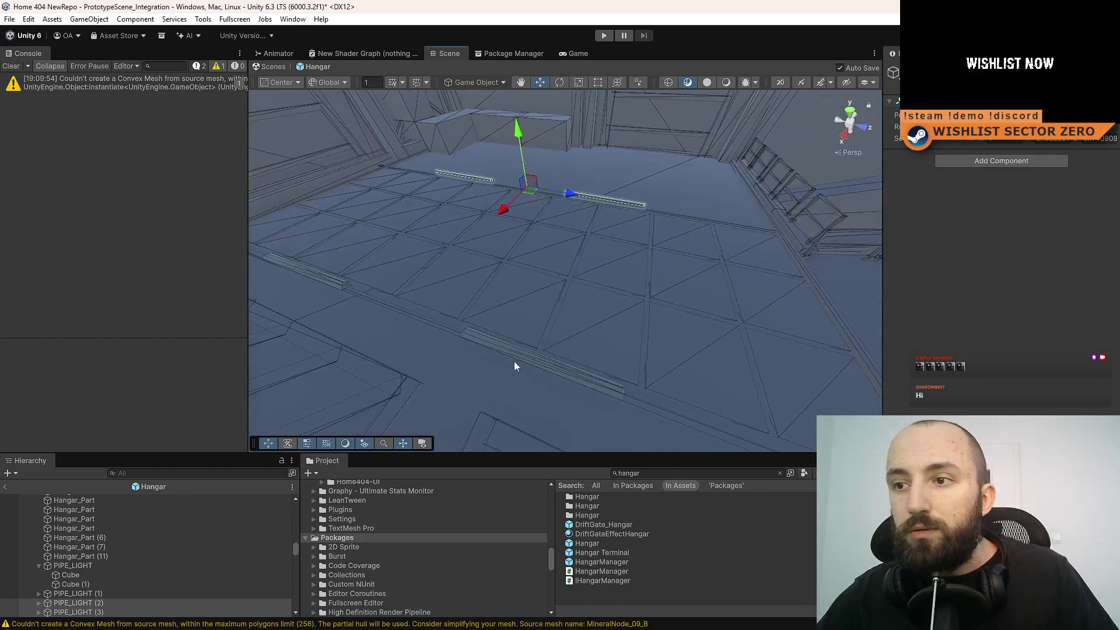
- Delete PIPE_LIGHT (1) and the original PIPE_LIGHT, then select PIPE_LIGHT (2) and (3)
{"action": "left_click", "coordinate": [78, 593]}
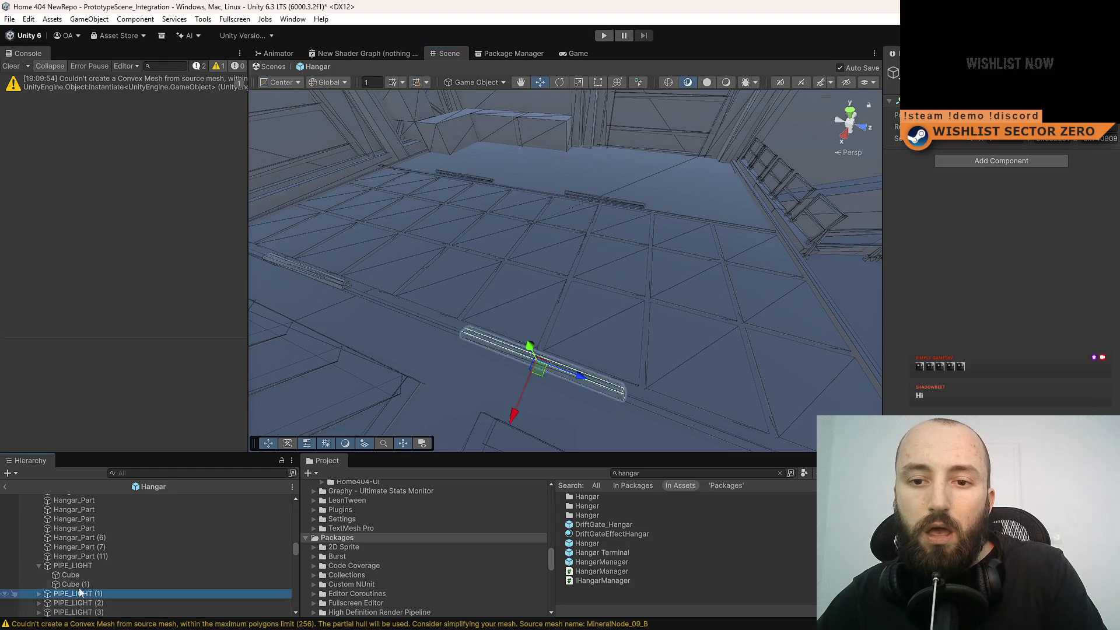
{"action": "key", "text": "Delete"}
{"action": "left_click", "coordinate": [104, 565]}
{"action": "key", "text": "Delete"}
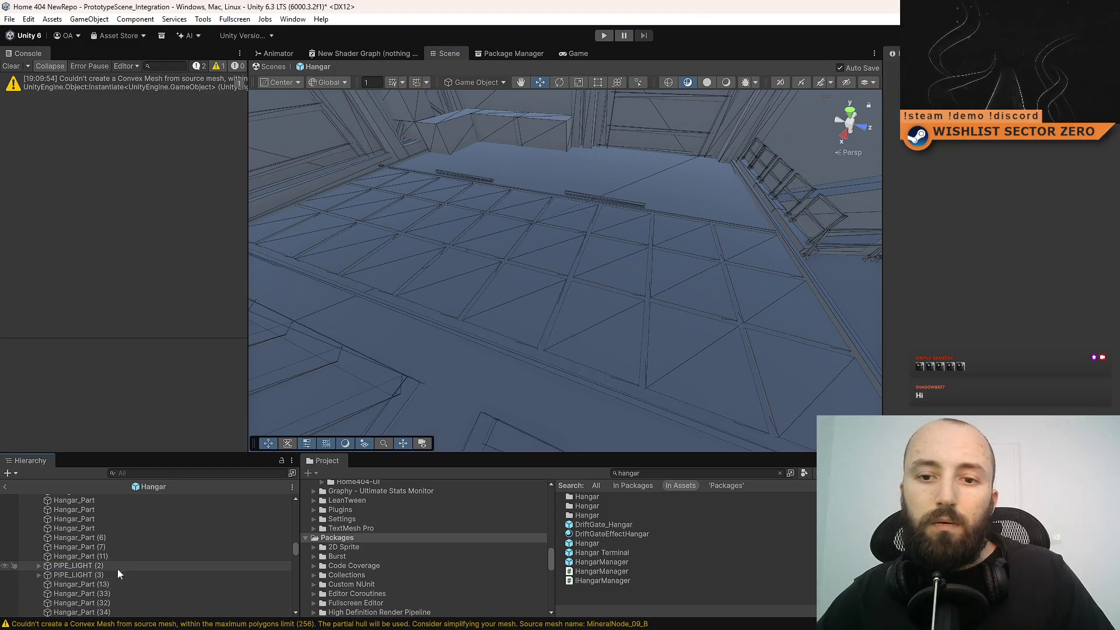
{"action": "left_click", "coordinate": [117, 567]}
{"action": "left_click", "coordinate": [111, 574], "text": "shift"}
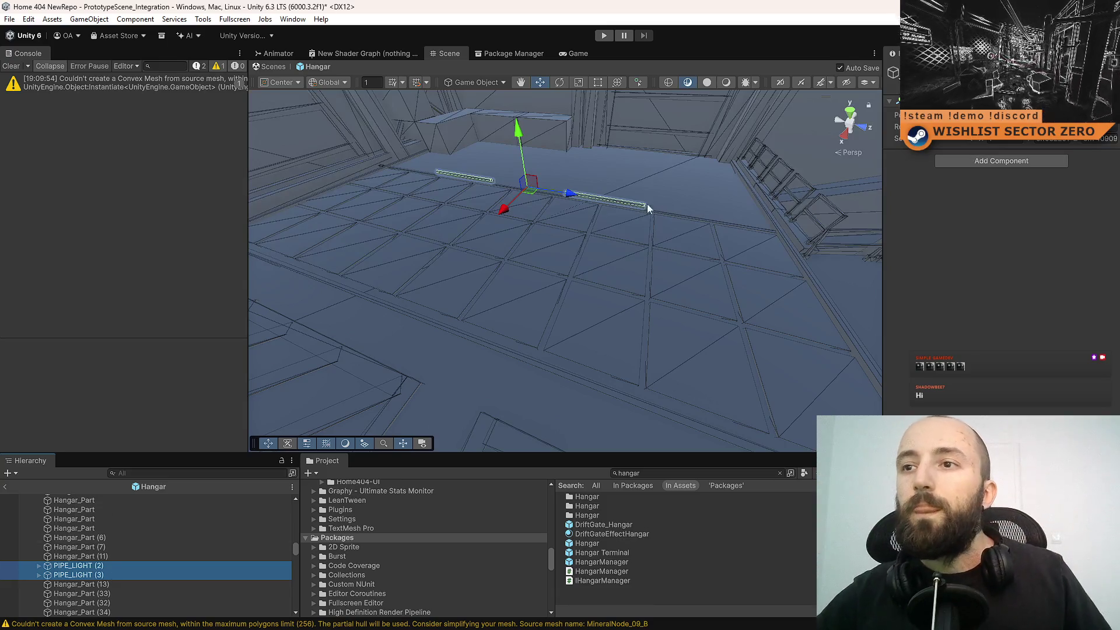
- Duplicate PIPE_LIGHT (2) and (3) and slide the new copies far along the hangar floor
{"action": "mouse_move", "coordinate": [646, 204]}
{"action": "left_mouse_down"}
{"action": "mouse_move", "coordinate": [396, 248]}
{"action": "mouse_move", "coordinate": [408, 260]}
{"action": "mouse_move", "coordinate": [548, 226]}
{"action": "mouse_move", "coordinate": [275, 252]}
{"action": "mouse_move", "coordinate": [395, 252]}
{"action": "left_mouse_up"}
{"action": "key", "text": "e"}
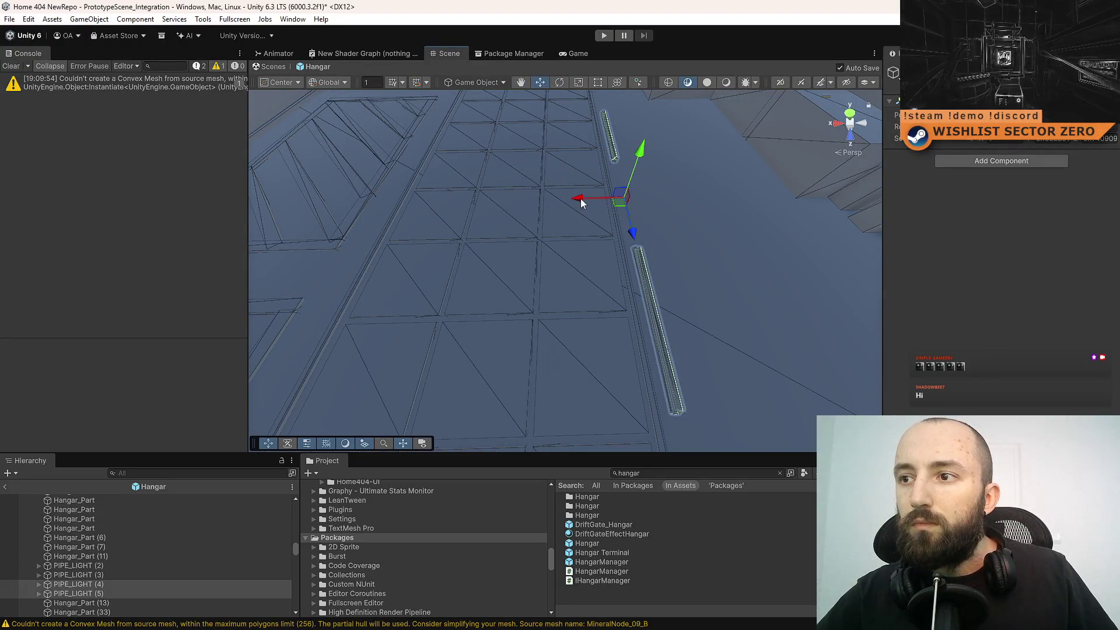
{"action": "left_click_drag", "start_coordinate": [580, 201], "coordinate": [349, 208]}
{"action": "mouse_move", "coordinate": [604, 253]}
{"action": "left_mouse_down"}
{"action": "mouse_move", "coordinate": [410, 225]}
{"action": "mouse_move", "coordinate": [584, 230]}
{"action": "mouse_move", "coordinate": [640, 178]}
{"action": "mouse_move", "coordinate": [560, 175]}
{"action": "mouse_move", "coordinate": [608, 187]}
{"action": "mouse_move", "coordinate": [577, 260]}
{"action": "mouse_move", "coordinate": [630, 265]}
{"action": "mouse_move", "coordinate": [595, 269]}
{"action": "left_mouse_up"}
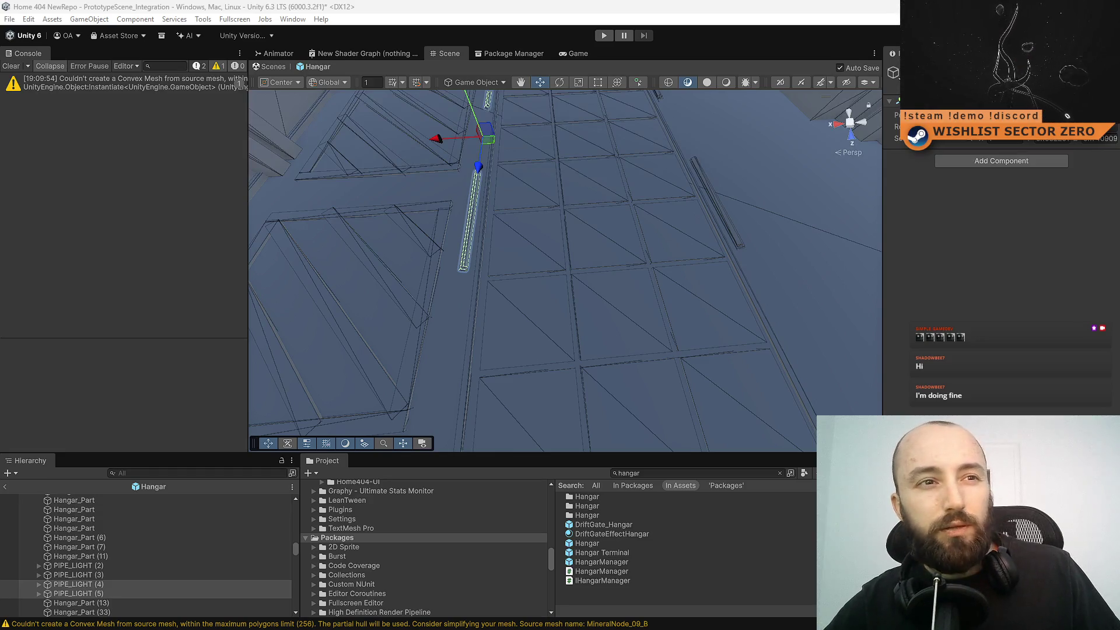
{"action": "mouse_move", "coordinate": [559, 263]}
{"action": "left_mouse_down"}
{"action": "mouse_move", "coordinate": [556, 199]}
{"action": "mouse_move", "coordinate": [490, 225]}
{"action": "mouse_move", "coordinate": [690, 235]}
{"action": "mouse_move", "coordinate": [541, 245]}
{"action": "mouse_move", "coordinate": [623, 235]}
{"action": "mouse_move", "coordinate": [385, 280]}
{"action": "mouse_move", "coordinate": [692, 253]}
{"action": "mouse_move", "coordinate": [631, 265]}
{"action": "left_mouse_up"}
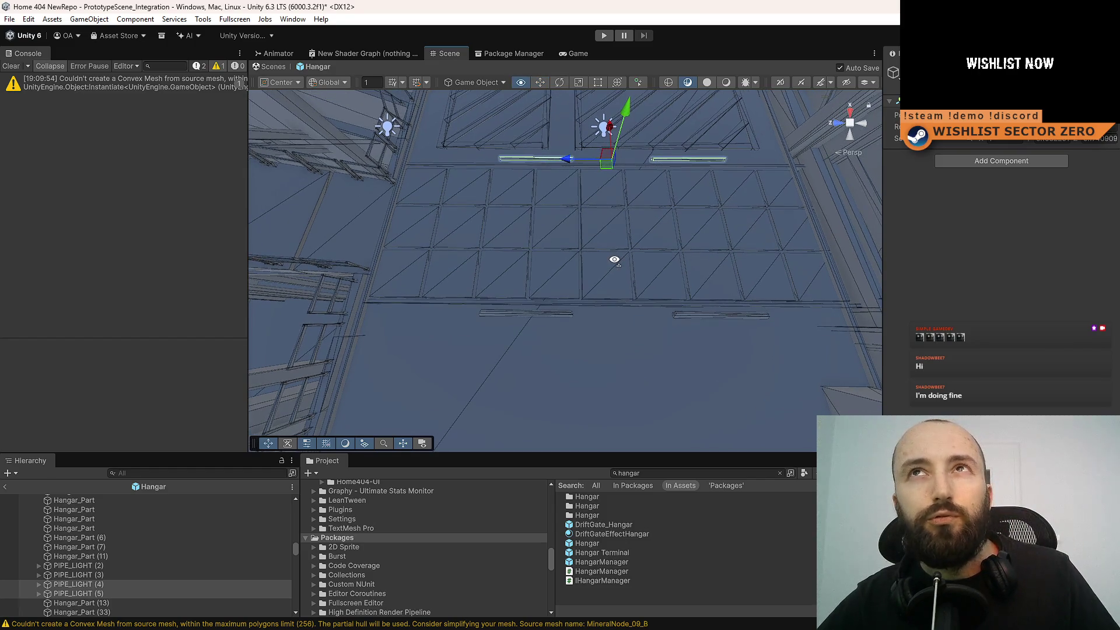
{"action": "mouse_move", "coordinate": [615, 260]}
{"action": "left_mouse_down"}
{"action": "mouse_move", "coordinate": [738, 198]}
{"action": "mouse_move", "coordinate": [643, 218]}
{"action": "mouse_move", "coordinate": [667, 110]}
{"action": "mouse_move", "coordinate": [809, 197]}
{"action": "mouse_move", "coordinate": [924, 217]}
{"action": "mouse_move", "coordinate": [875, 240]}
{"action": "mouse_move", "coordinate": [607, 300]}
{"action": "mouse_move", "coordinate": [611, 286]}
{"action": "left_mouse_up"}
{"action": "right_click", "coordinate": [120, 569]}
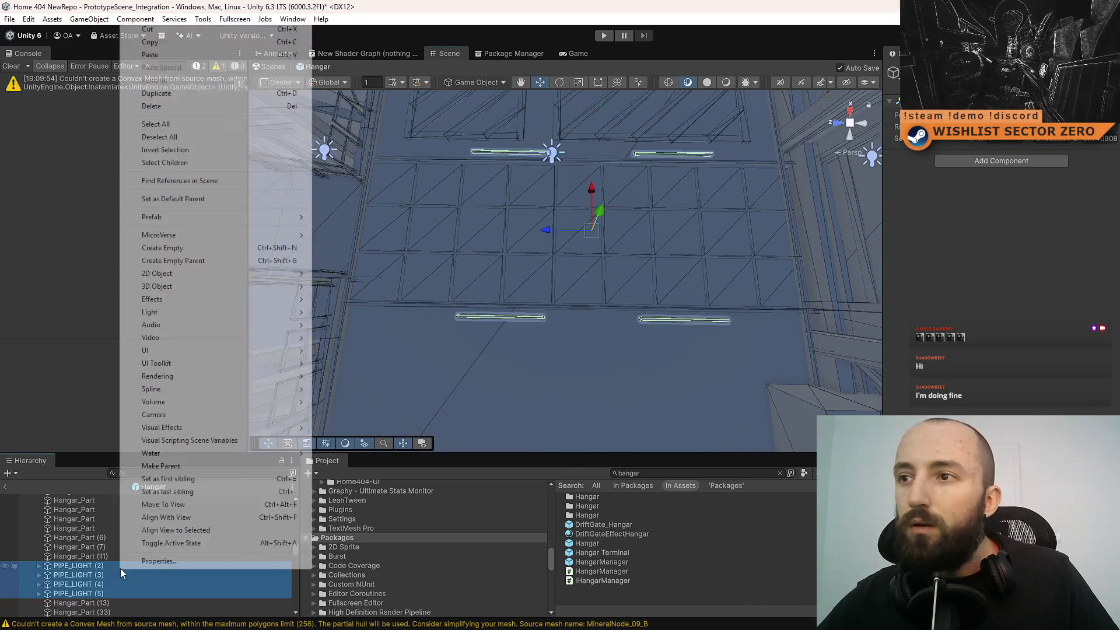
- Select PIPE_LIGHT (2) through (5) and shift all four slightly left
{"action": "key", "text": "Escape"}
{"action": "left_click", "coordinate": [93, 566]}
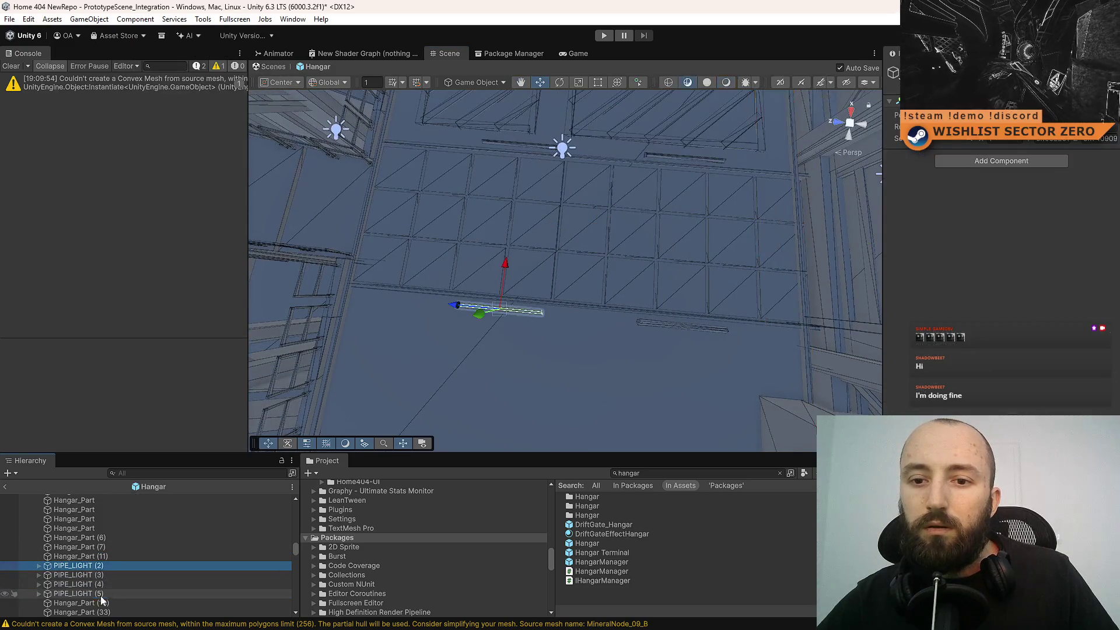
{"action": "left_click", "coordinate": [100, 593], "text": "shift"}
{"action": "left_click_drag", "start_coordinate": [559, 235], "coordinate": [552, 233]}
- Save the Hangar scene and enter Play mode
{"action": "key", "text": "ctrl+s"}
{"action": "left_click", "coordinate": [641, 600]}
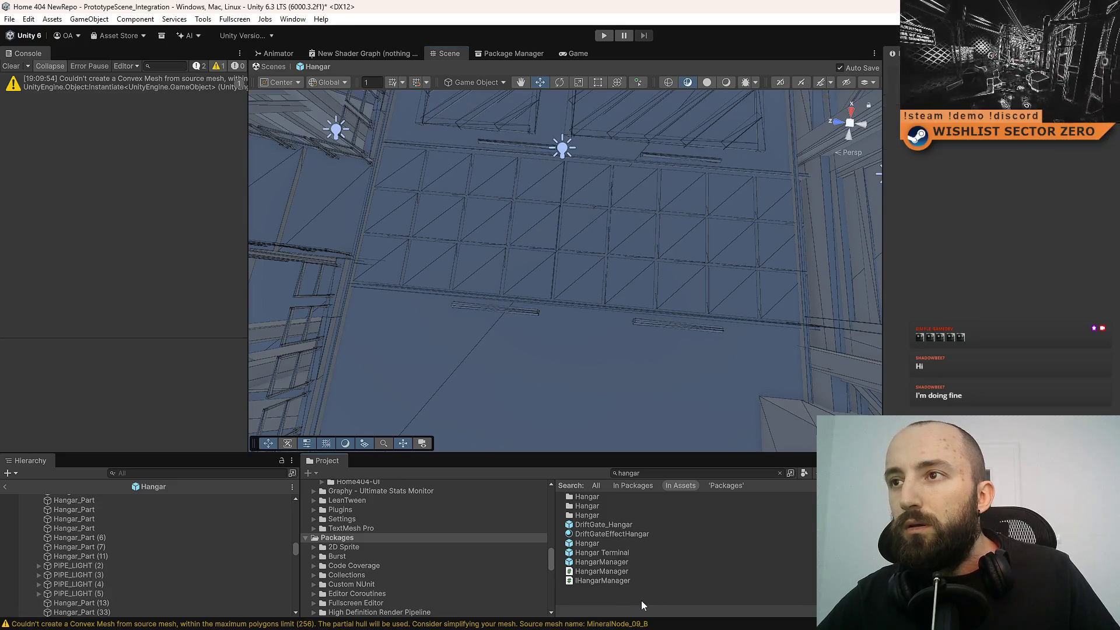
{"action": "mouse_move", "coordinate": [671, 409]}
{"action": "left_mouse_down"}
{"action": "mouse_move", "coordinate": [759, 211]}
{"action": "mouse_move", "coordinate": [655, 267]}
{"action": "mouse_move", "coordinate": [582, 255]}
{"action": "mouse_move", "coordinate": [589, 222]}
{"action": "left_mouse_up"}
{"action": "left_click", "coordinate": [604, 36]}
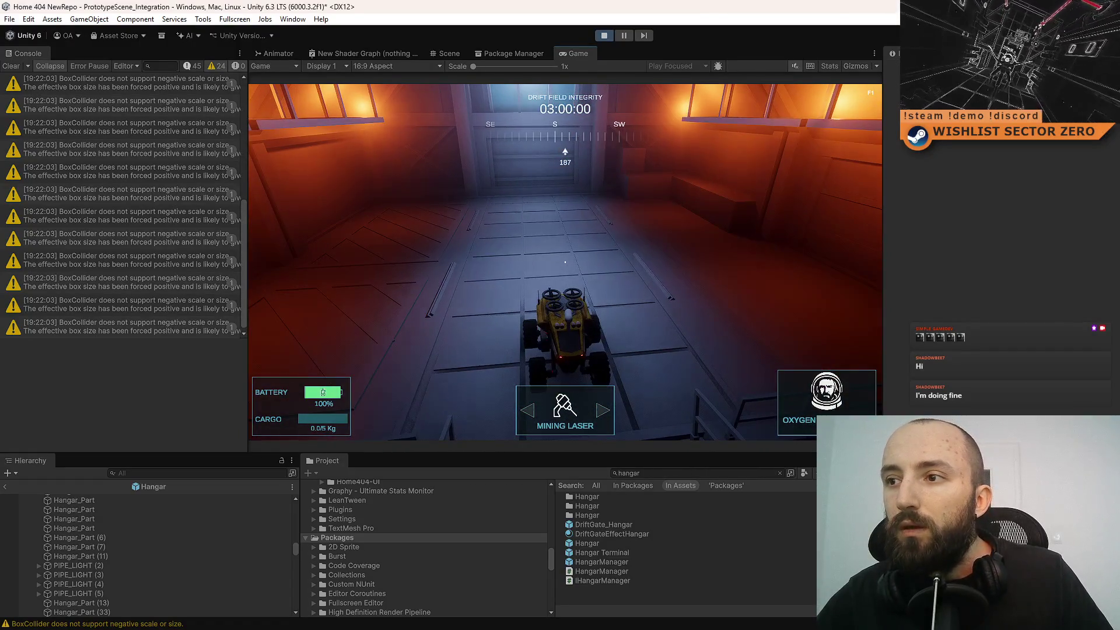
- Drive the rover forward down the corridor and toggle fullscreen with F10 and back
{"action": "key", "text": "w"}
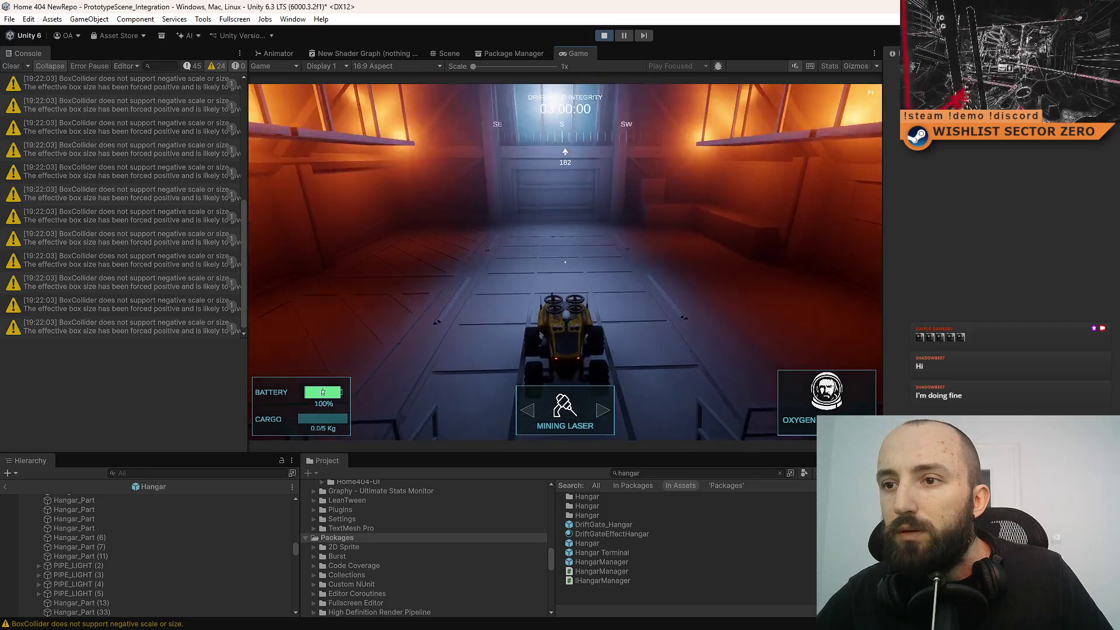
{"action": "key", "text": "w"}
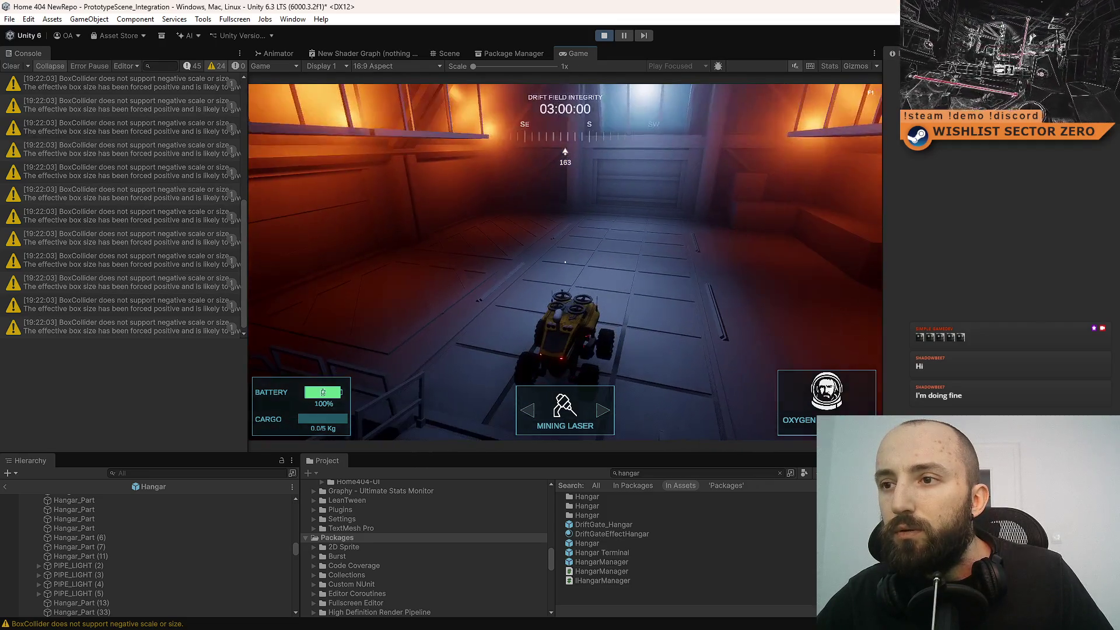
{"action": "key", "text": "F10"}
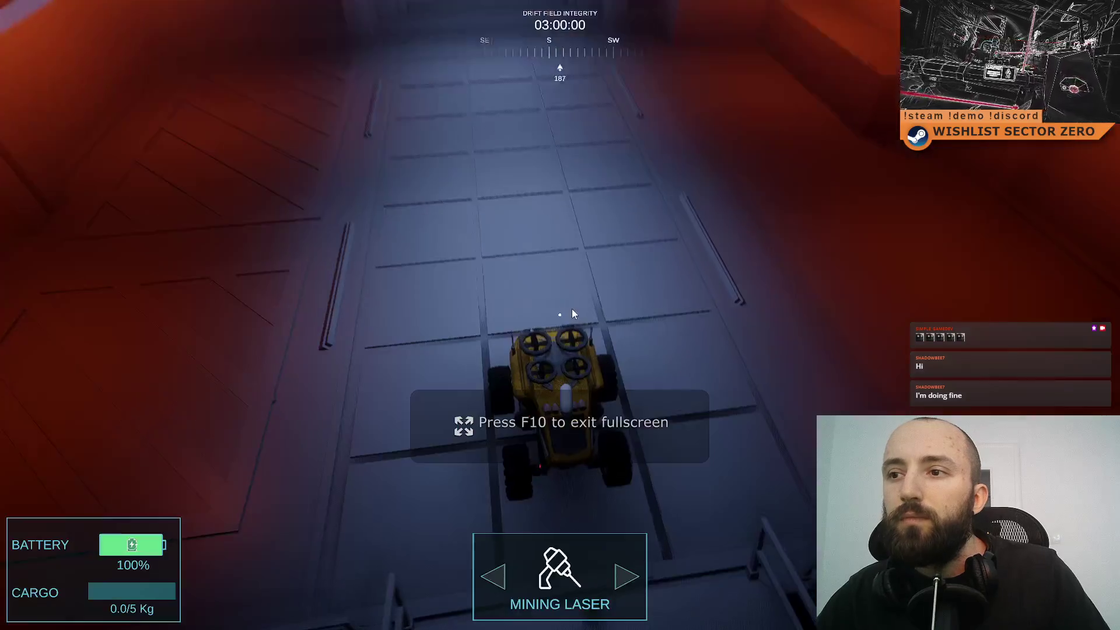
{"action": "key", "text": "F10"}
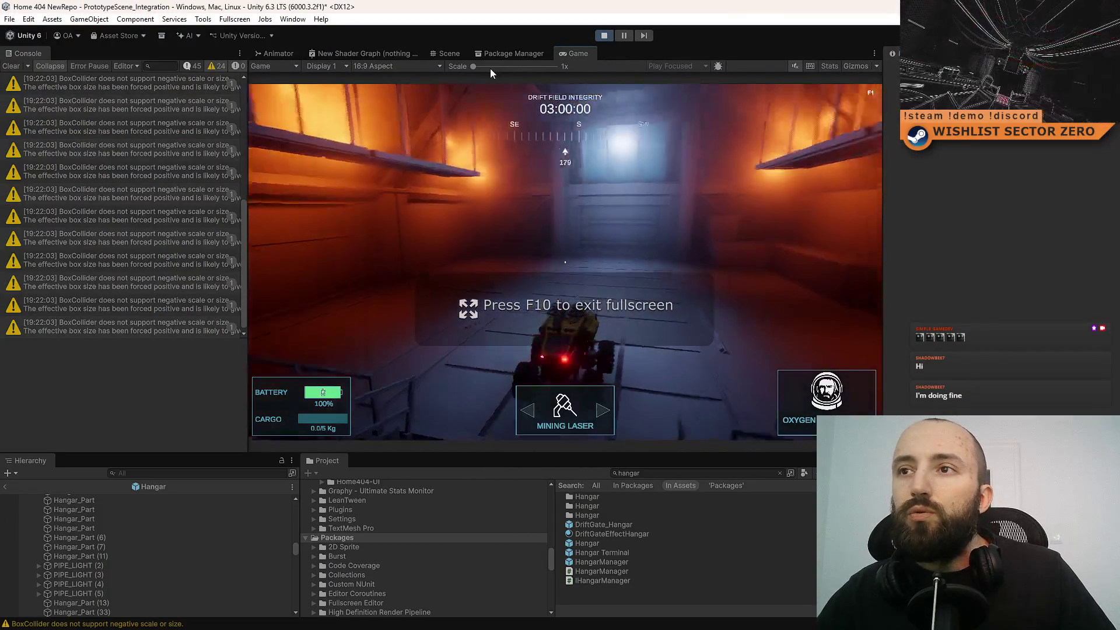
- Return to the Scene view and show the top-level Assets folder
{"action": "left_click", "coordinate": [450, 53]}
{"action": "mouse_move", "coordinate": [526, 339]}
{"action": "left_mouse_down"}
{"action": "mouse_move", "coordinate": [692, 325]}
{"action": "mouse_move", "coordinate": [632, 260]}
{"action": "left_mouse_up"}
{"action": "scroll", "coordinate": [356, 548], "scroll_direction": "up", "scroll_amount": 10}
{"action": "scroll", "coordinate": [360, 546], "scroll_direction": "up", "scroll_amount": 5}
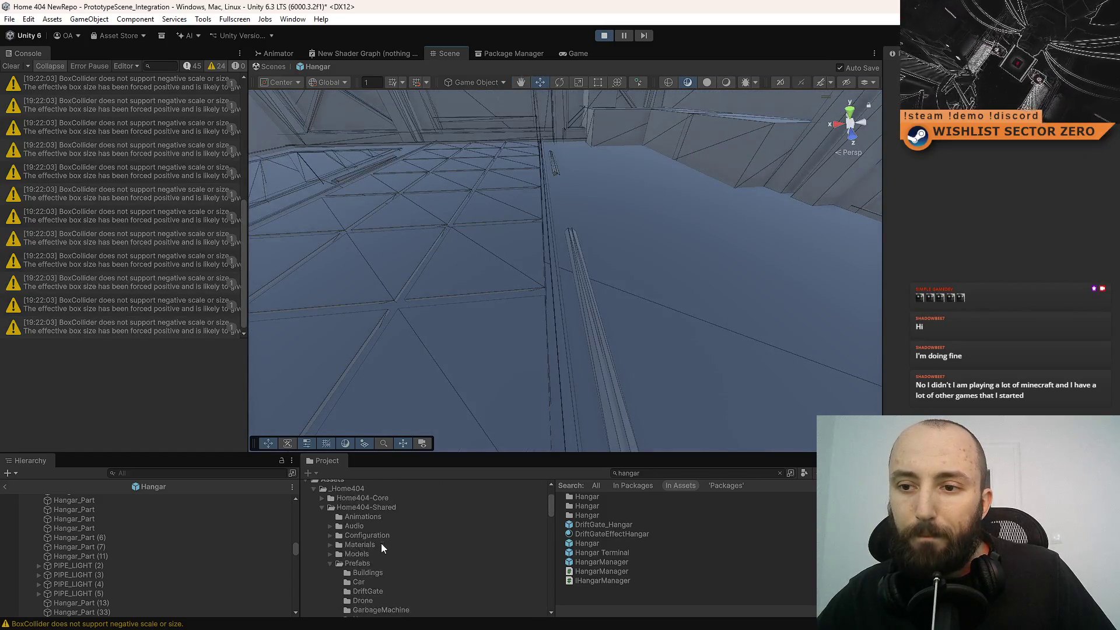
{"action": "left_click", "coordinate": [358, 540]}
- Select the floor pipe in the hangar and frame the view on it
{"action": "mouse_move", "coordinate": [627, 231]}
{"action": "left_mouse_down"}
{"action": "mouse_move", "coordinate": [643, 254]}
{"action": "mouse_move", "coordinate": [585, 240]}
{"action": "left_mouse_up"}
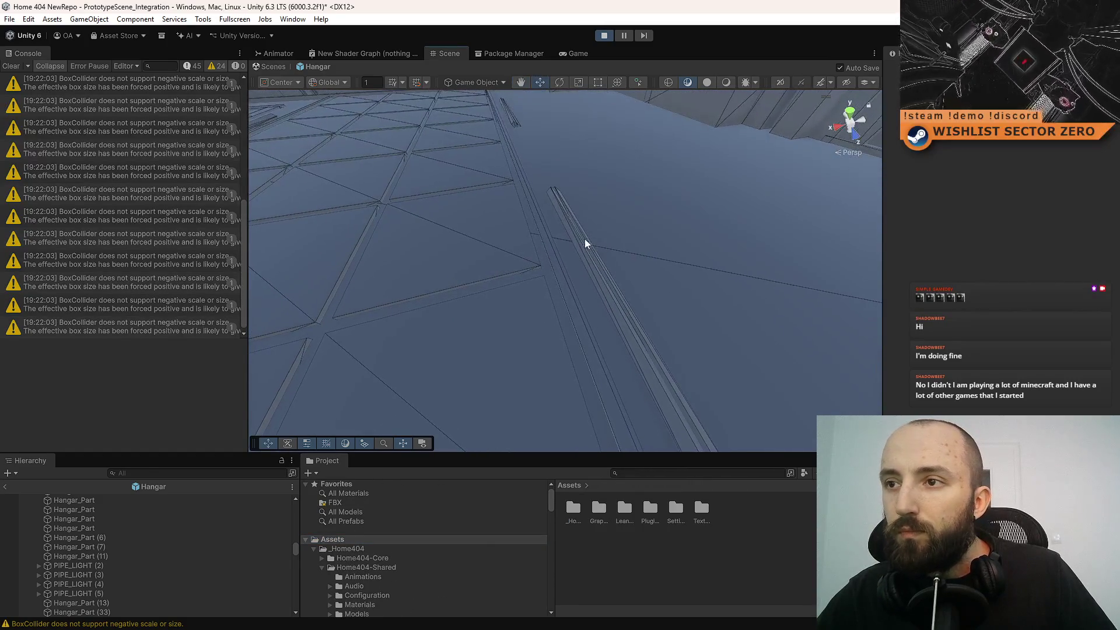
{"action": "left_click", "coordinate": [585, 237]}
{"action": "key", "text": "f"}
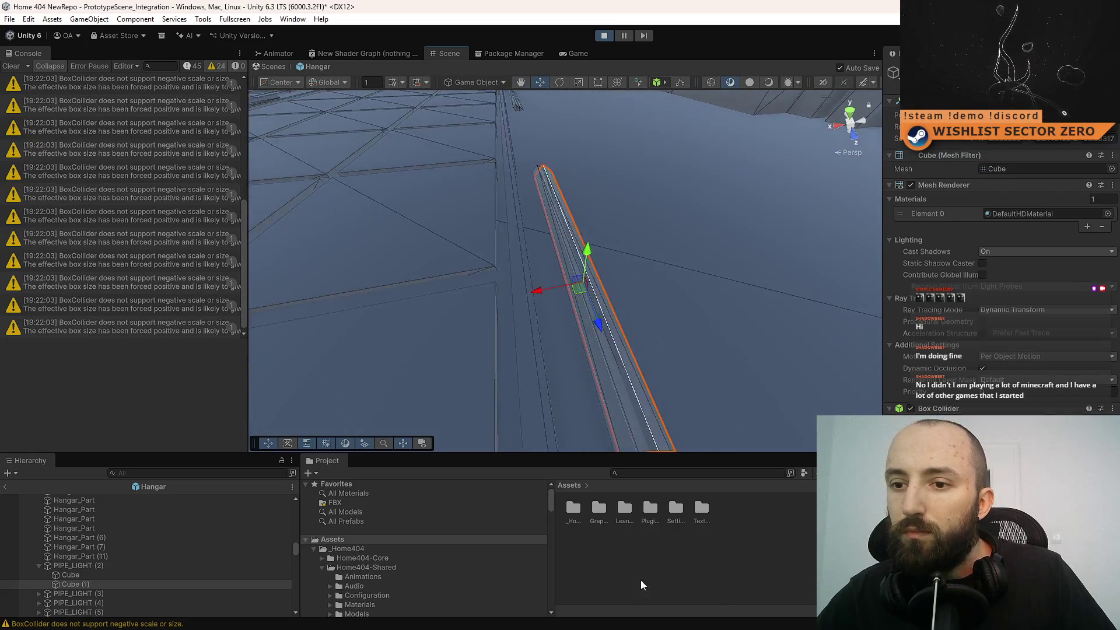
{"action": "left_click", "coordinate": [641, 579]}
{"action": "mouse_move", "coordinate": [640, 366]}
{"action": "left_mouse_down"}
{"action": "mouse_move", "coordinate": [620, 300]}
{"action": "mouse_move", "coordinate": [348, 300]}
{"action": "mouse_move", "coordinate": [576, 309]}
{"action": "mouse_move", "coordinate": [623, 253]}
{"action": "mouse_move", "coordinate": [593, 260]}
{"action": "mouse_move", "coordinate": [650, 270]}
{"action": "mouse_move", "coordinate": [675, 395]}
{"action": "left_mouse_up"}
- Create a PipeLight material in Assets and drag it onto the floor pipe
{"action": "right_click", "coordinate": [610, 551]}
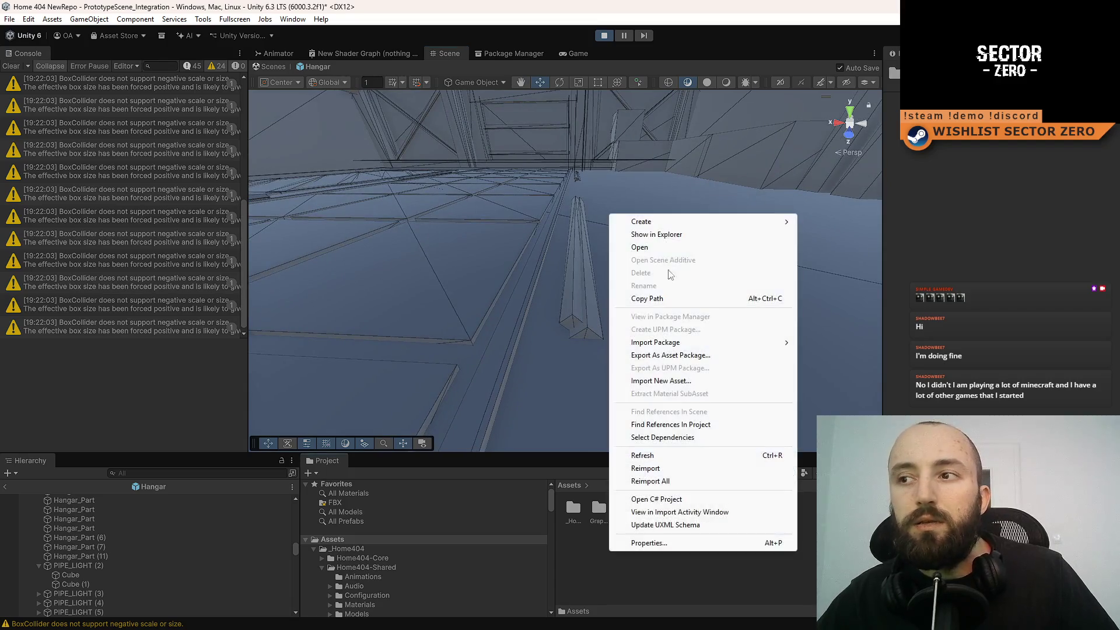
{"action": "mouse_move", "coordinate": [678, 221]}
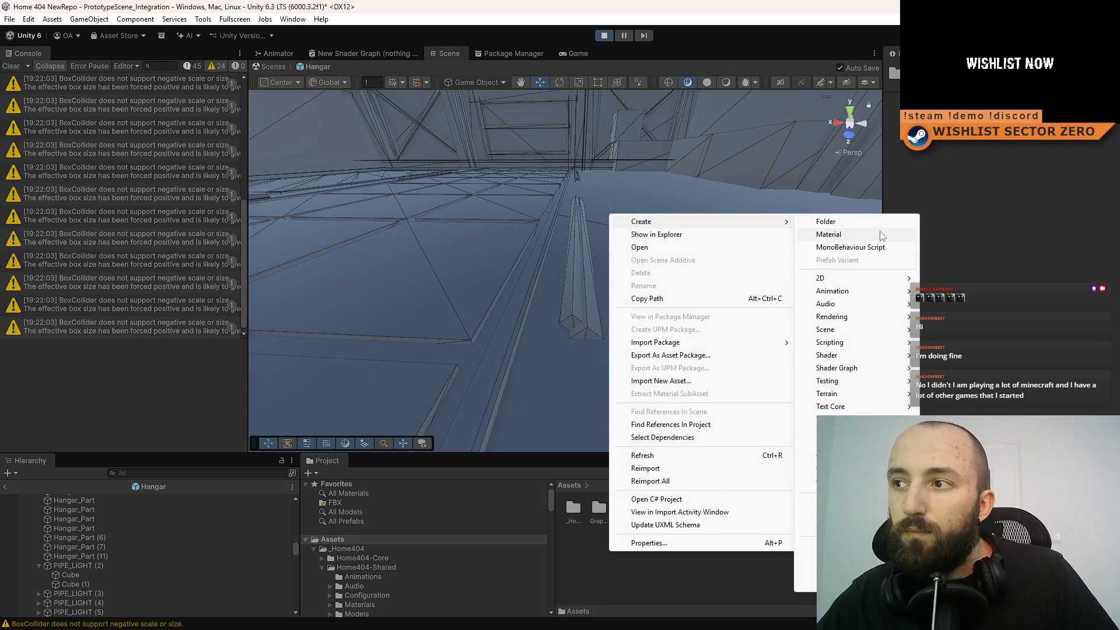
{"action": "left_click", "coordinate": [880, 235]}
{"action": "type", "text": "ipeLight"}
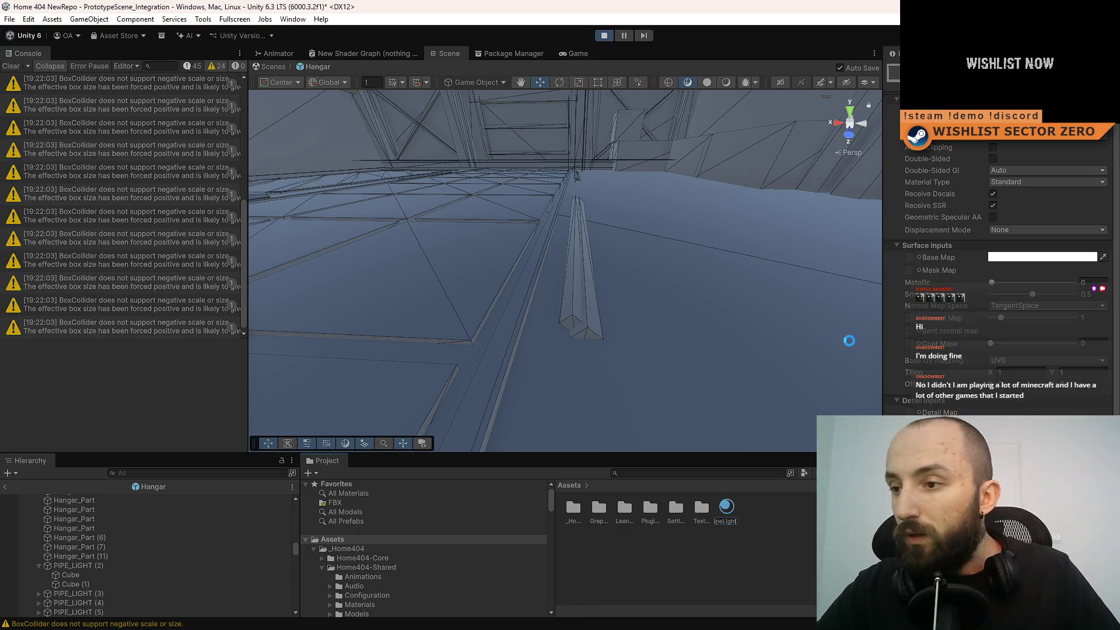
{"action": "key", "text": "Return"}
{"action": "left_click_drag", "start_coordinate": [723, 505], "coordinate": [576, 287]}
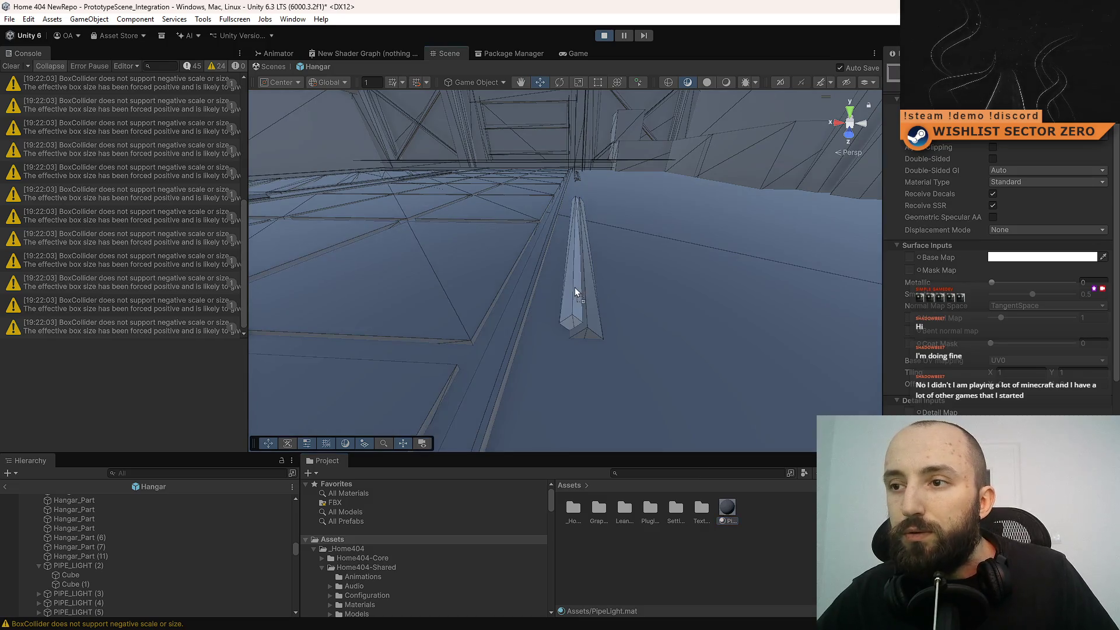
{"action": "left_click", "coordinate": [570, 51]}
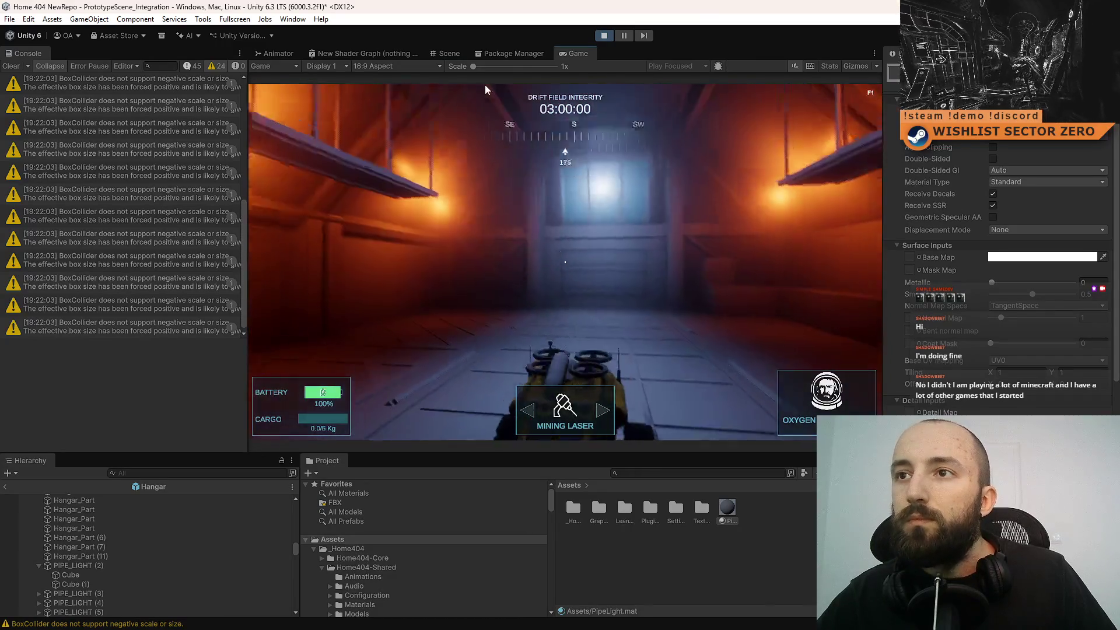
- In the Scene view, select the pipe cubes under PIPE_LIGHT (3) and (4) to give them PipeLight
{"action": "left_click", "coordinate": [449, 53]}
{"action": "mouse_move", "coordinate": [754, 392]}
{"action": "left_mouse_down"}
{"action": "mouse_move", "coordinate": [665, 373]}
{"action": "mouse_move", "coordinate": [560, 261]}
{"action": "mouse_move", "coordinate": [642, 177]}
{"action": "mouse_move", "coordinate": [454, 238]}
{"action": "mouse_move", "coordinate": [675, 192]}
{"action": "mouse_move", "coordinate": [645, 193]}
{"action": "mouse_move", "coordinate": [465, 357]}
{"action": "mouse_move", "coordinate": [577, 239]}
{"action": "left_mouse_up"}
{"action": "left_click", "coordinate": [542, 270]}
{"action": "left_click", "coordinate": [444, 230]}
{"action": "left_click", "coordinate": [550, 240]}
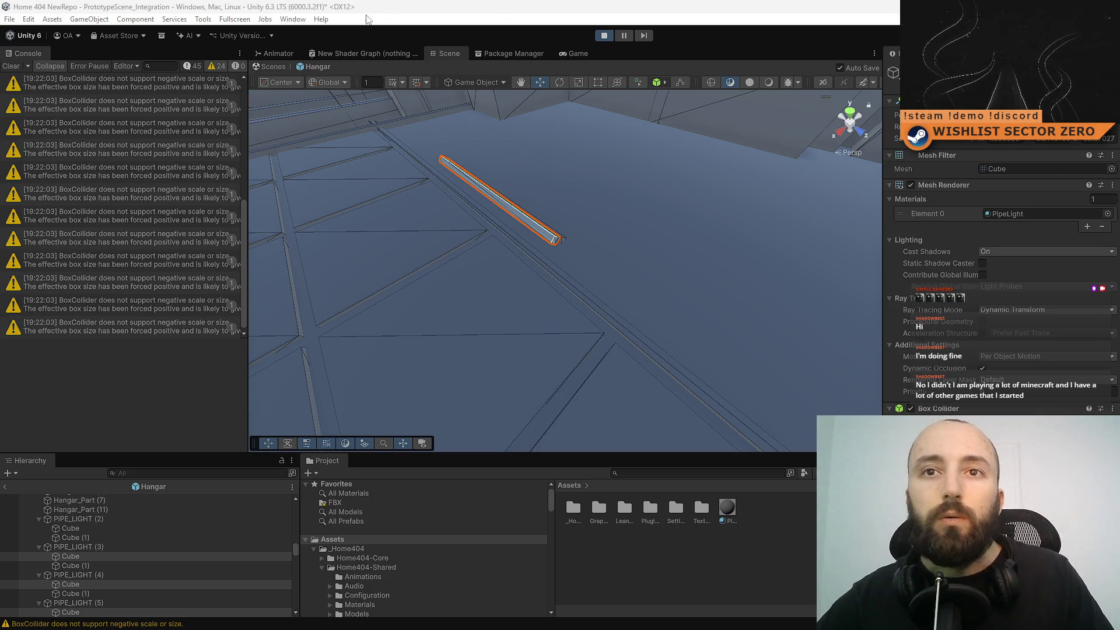
{"action": "left_click", "coordinate": [13, 66]}
- Fly the Scene view across the hangar floor to inspect the row of pipe lights
{"action": "mouse_move", "coordinate": [480, 237]}
{"action": "left_mouse_down"}
{"action": "mouse_move", "coordinate": [395, 210]}
{"action": "mouse_move", "coordinate": [161, 183]}
{"action": "mouse_move", "coordinate": [458, 243]}
{"action": "mouse_move", "coordinate": [659, 220]}
{"action": "mouse_move", "coordinate": [587, 240]}
{"action": "mouse_move", "coordinate": [425, 233]}
{"action": "mouse_move", "coordinate": [492, 243]}
{"action": "mouse_move", "coordinate": [468, 239]}
{"action": "mouse_move", "coordinate": [574, 281]}
{"action": "mouse_move", "coordinate": [558, 277]}
{"action": "mouse_move", "coordinate": [758, 278]}
{"action": "mouse_move", "coordinate": [816, 265]}
{"action": "mouse_move", "coordinate": [663, 265]}
{"action": "mouse_move", "coordinate": [492, 290]}
{"action": "mouse_move", "coordinate": [510, 289]}
{"action": "left_mouse_up"}
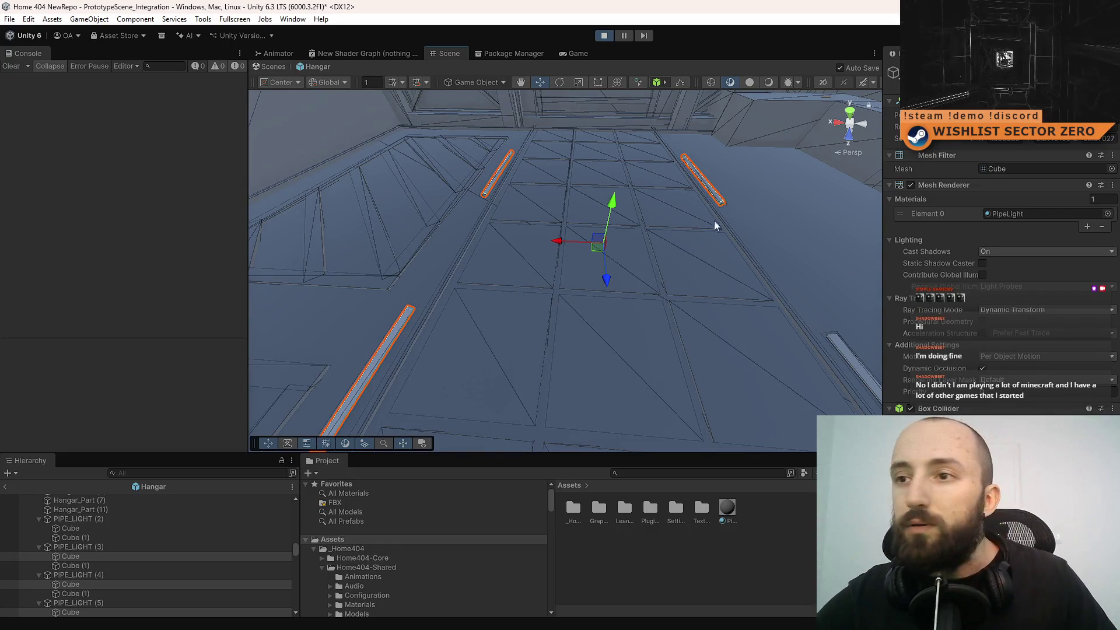
{"action": "mouse_move", "coordinate": [715, 221]}
{"action": "left_mouse_down"}
{"action": "mouse_move", "coordinate": [665, 252]}
{"action": "mouse_move", "coordinate": [596, 334]}
{"action": "mouse_move", "coordinate": [645, 330]}
{"action": "mouse_move", "coordinate": [663, 315]}
{"action": "mouse_move", "coordinate": [618, 315]}
{"action": "left_mouse_up"}
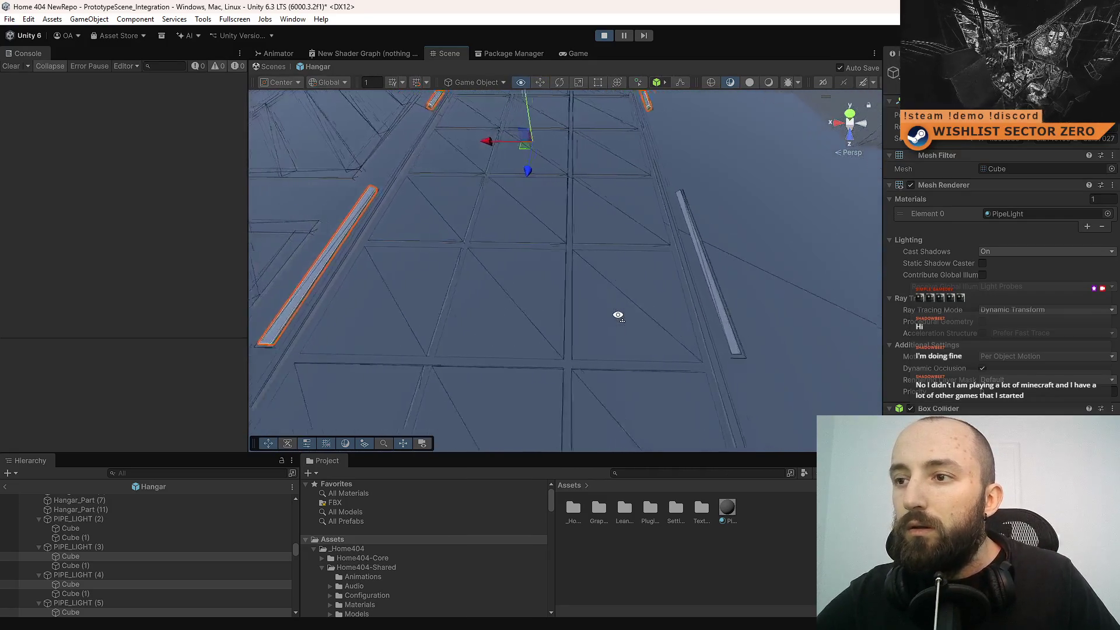
{"action": "key", "text": "a"}
{"action": "key", "text": "d"}
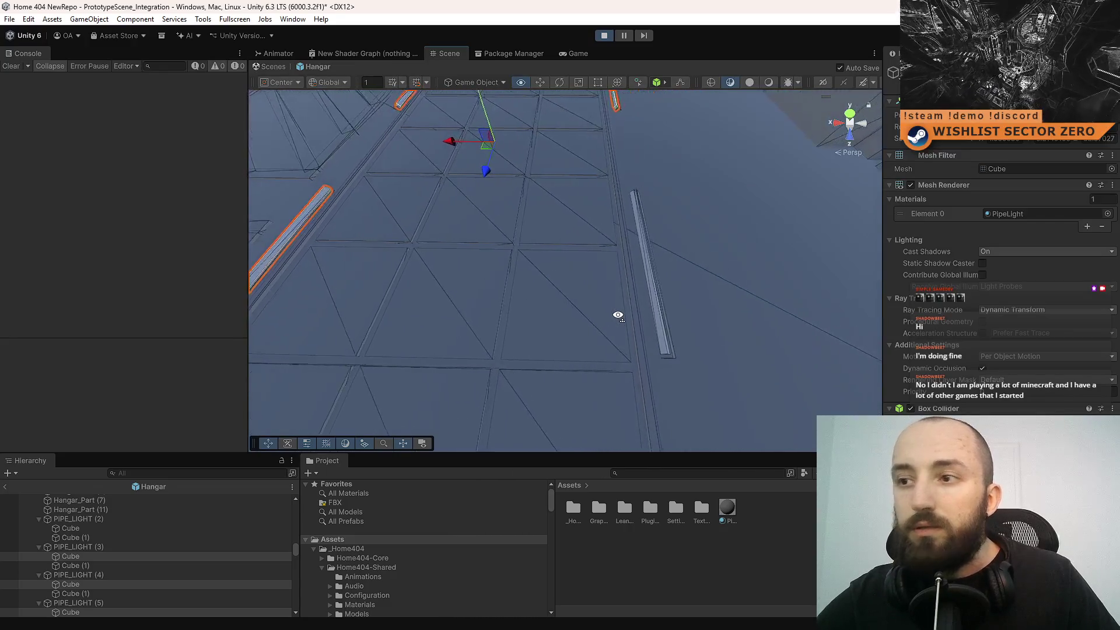
{"action": "key", "text": "a"}
{"action": "key", "text": "w"}
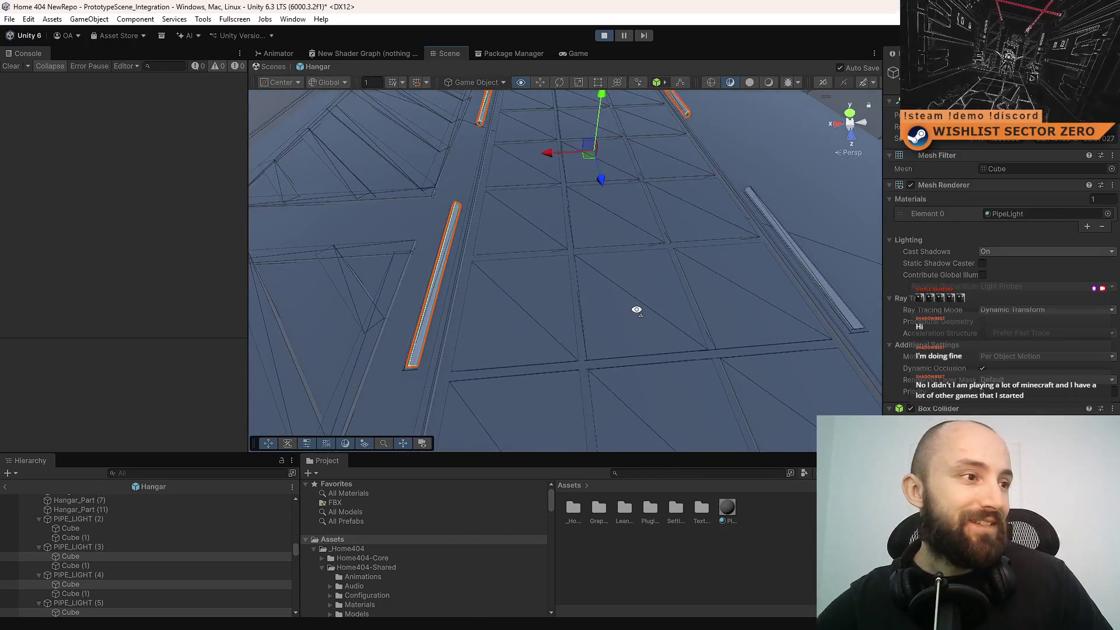
{"action": "mouse_move", "coordinate": [637, 310]}
{"action": "left_mouse_down"}
{"action": "mouse_move", "coordinate": [745, 263]}
{"action": "mouse_move", "coordinate": [734, 262]}
{"action": "left_mouse_up"}
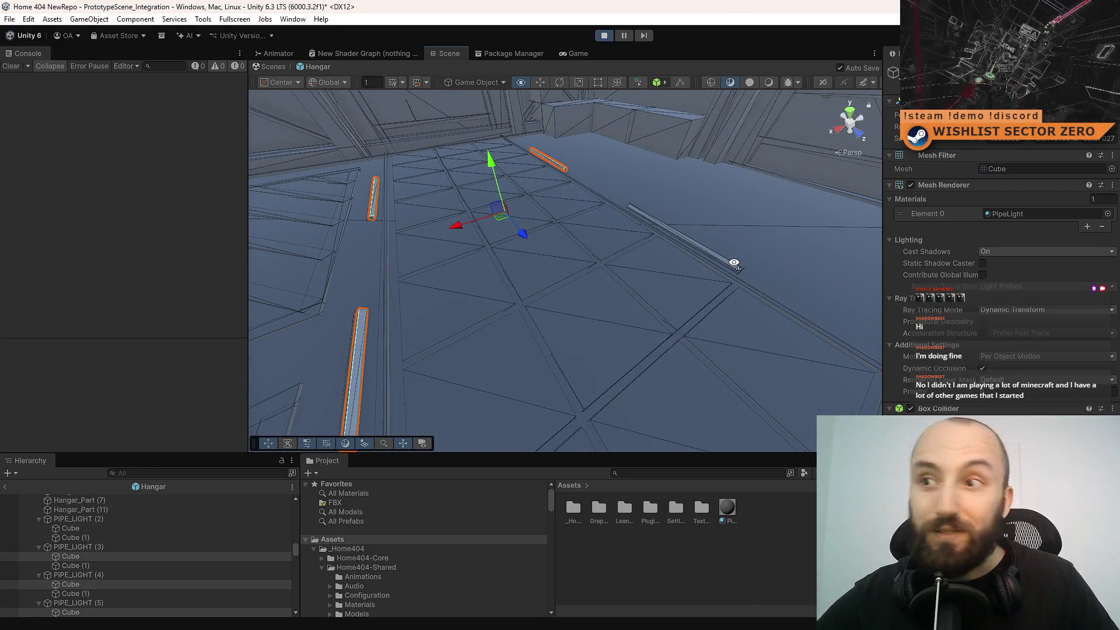
{"action": "left_click", "coordinate": [561, 54]}
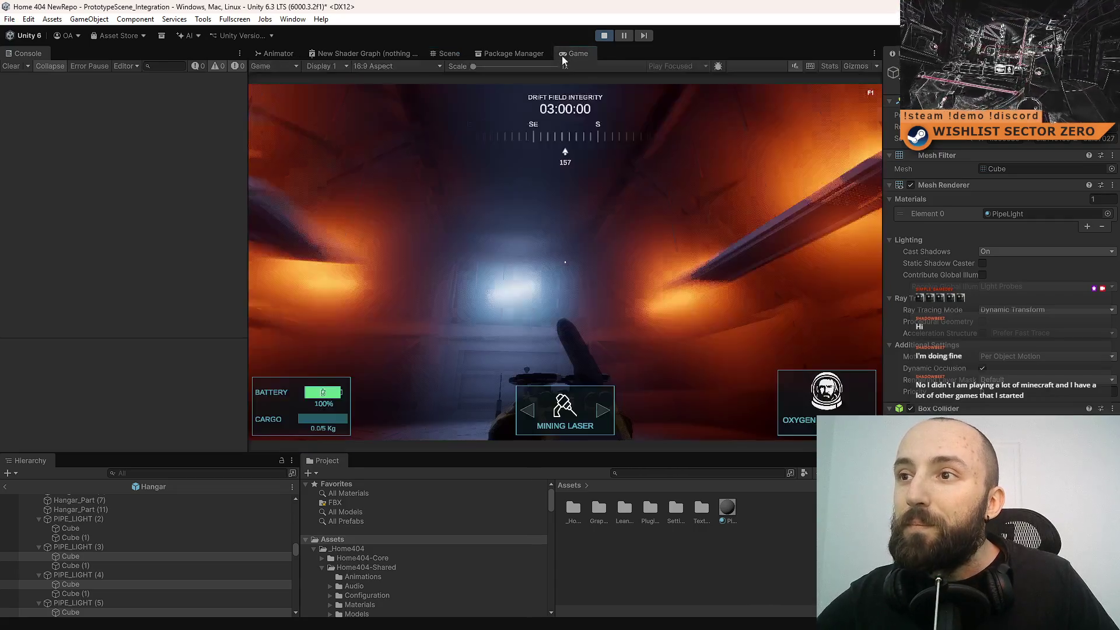
- Select the PipeLight material and set its emission colour to a light periwinkle blue
{"action": "left_click", "coordinate": [719, 257]}
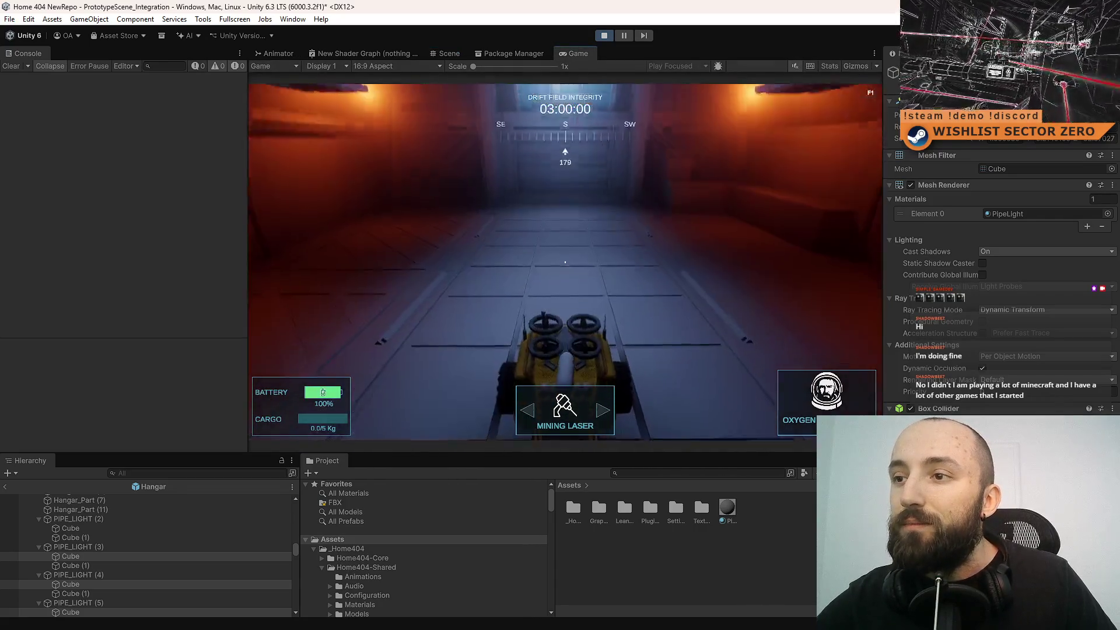
{"action": "left_click", "coordinate": [1008, 214]}
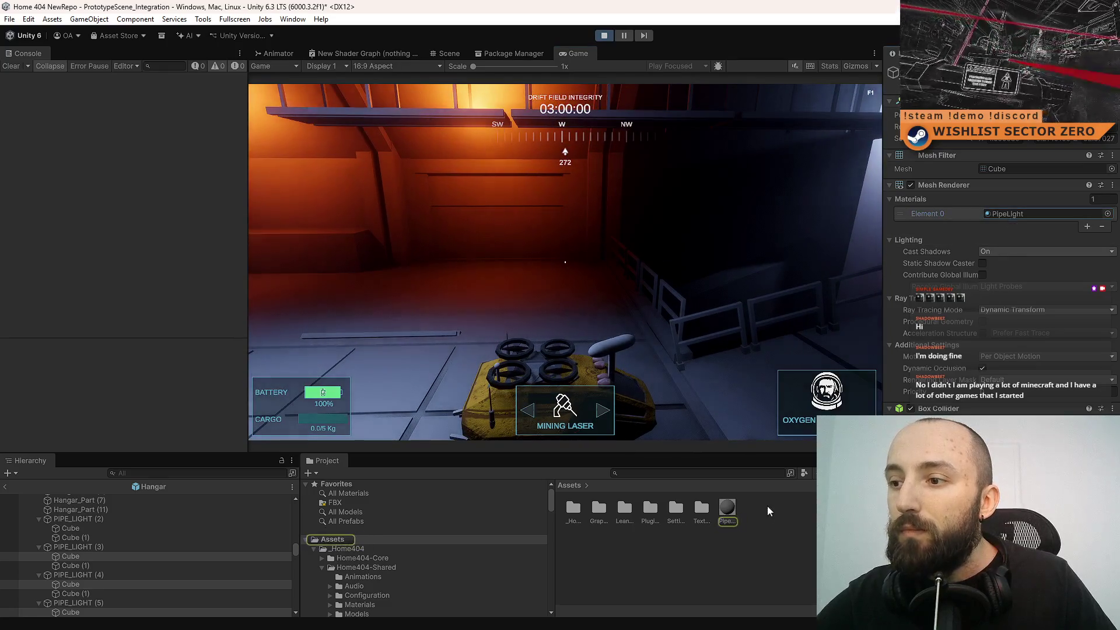
{"action": "left_click", "coordinate": [727, 508]}
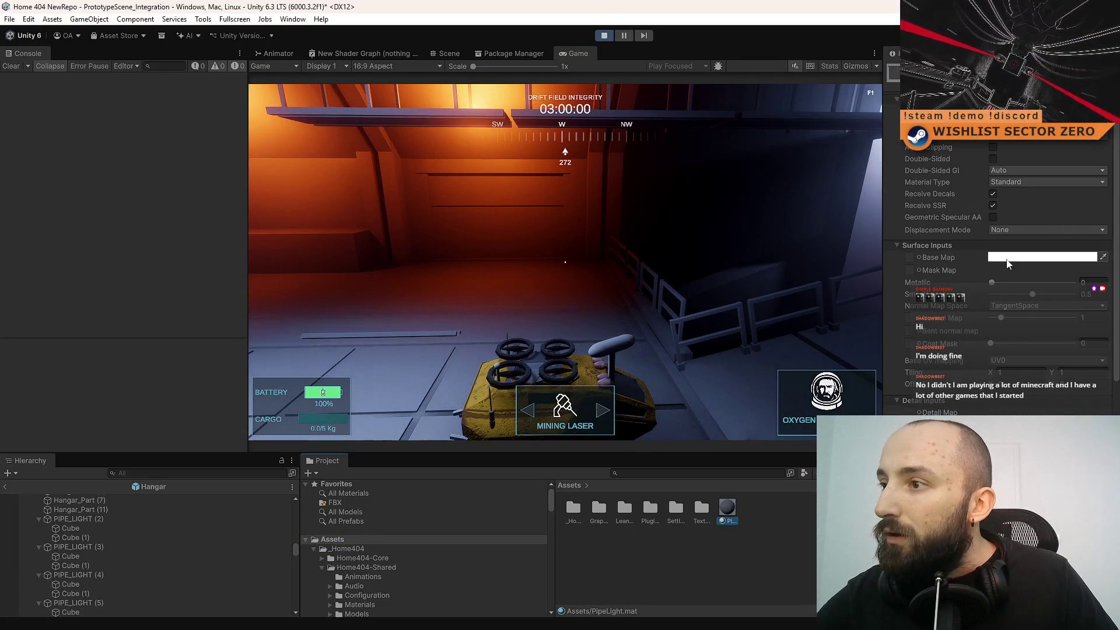
{"action": "scroll", "coordinate": [1004, 259], "scroll_direction": "down", "scroll_amount": 3}
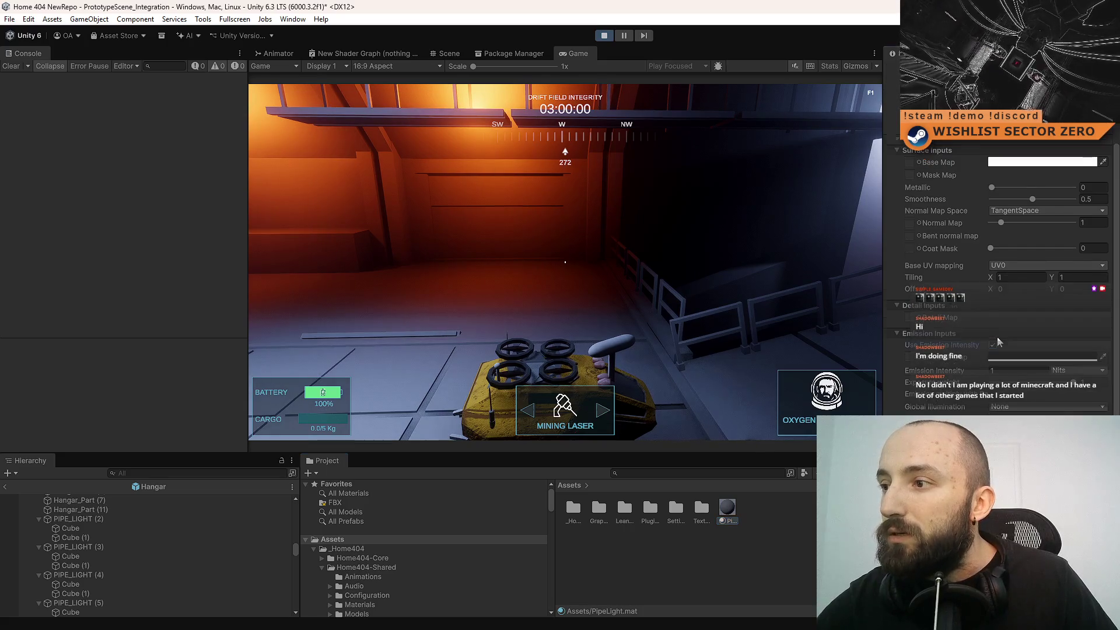
{"action": "left_click", "coordinate": [1027, 357]}
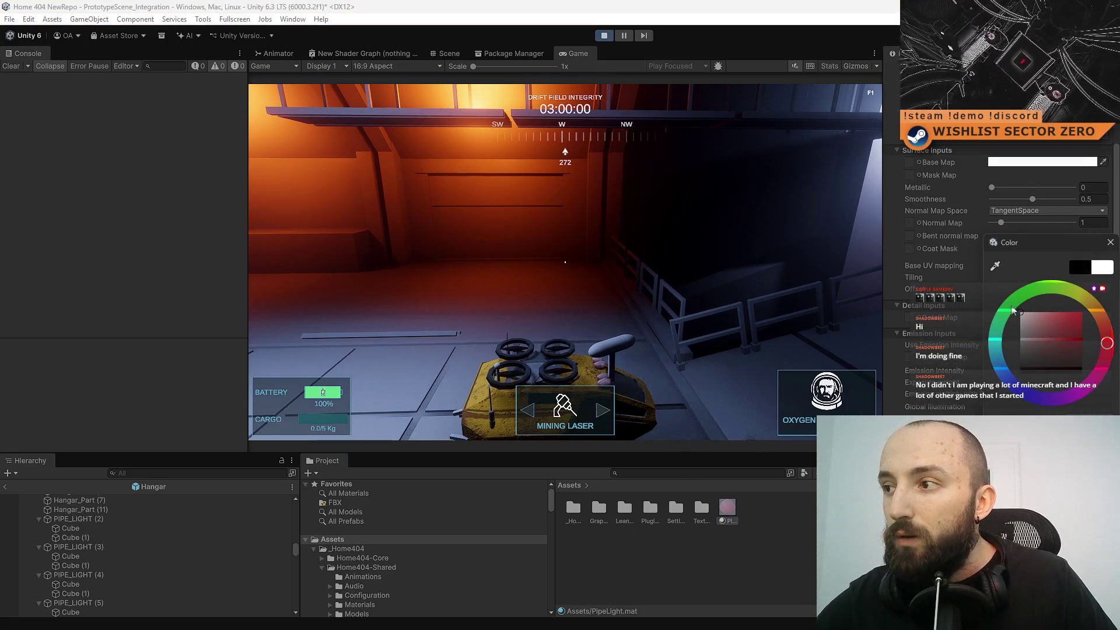
{"action": "mouse_move", "coordinate": [1013, 311]}
{"action": "left_mouse_down"}
{"action": "mouse_move", "coordinate": [999, 356]}
{"action": "mouse_move", "coordinate": [1016, 385]}
{"action": "left_mouse_up"}
{"action": "left_click", "coordinate": [1051, 312]}
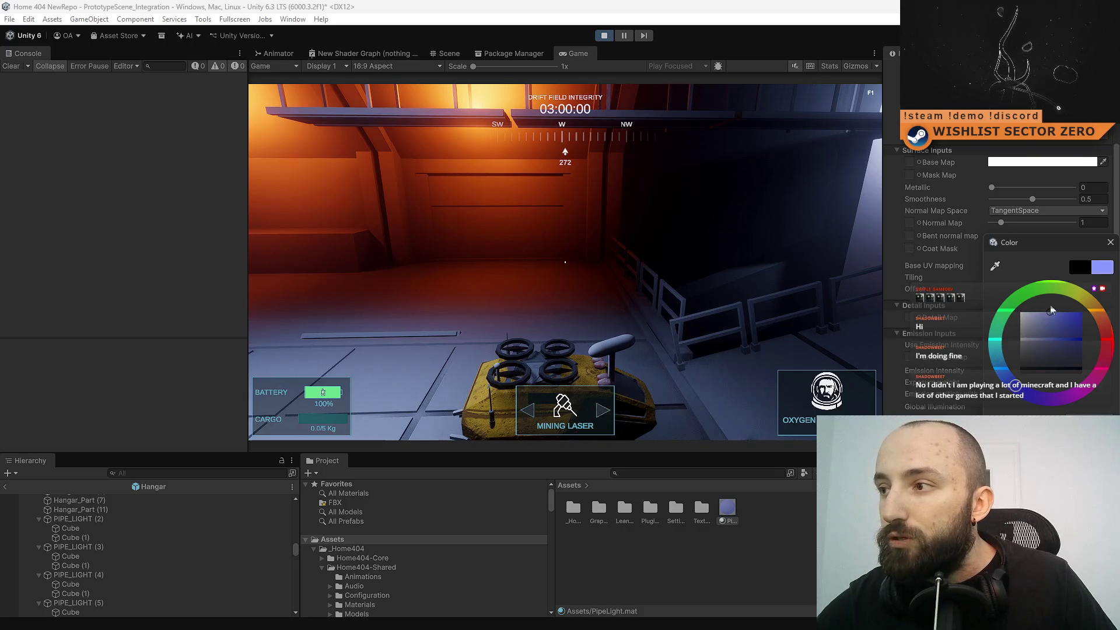
{"action": "key", "text": "Return"}
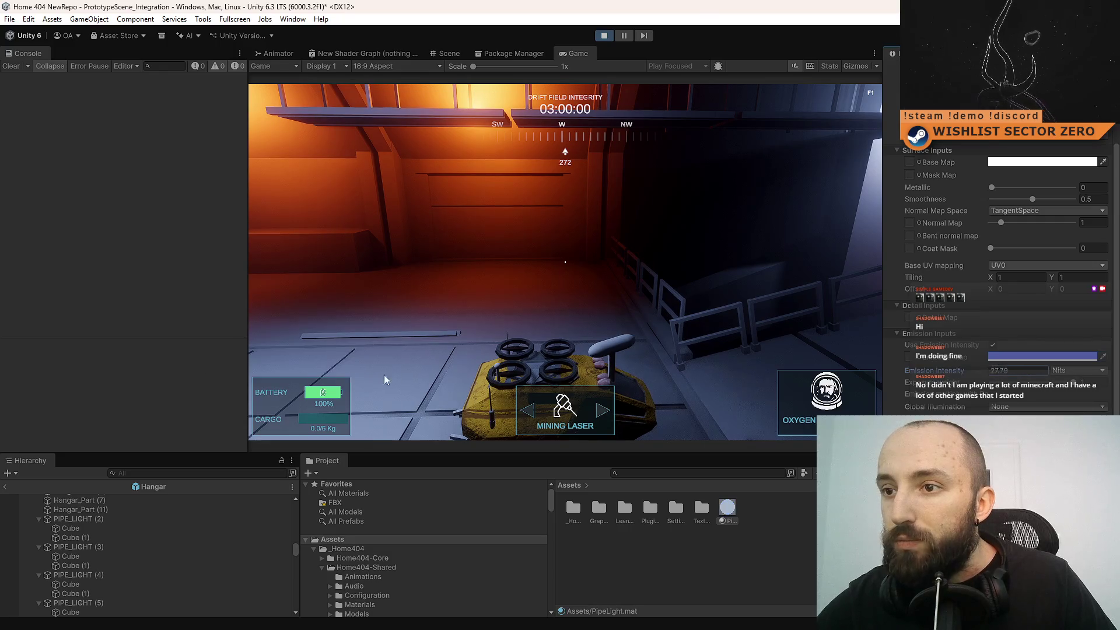
- Raise PipeLight's Emission Intensity by scrubbing, then type a large value and trim it down
{"action": "left_click_drag", "start_coordinate": [922, 371], "coordinate": [939, 378]}
{"action": "left_click_drag", "start_coordinate": [97, 380], "coordinate": [234, 380]}
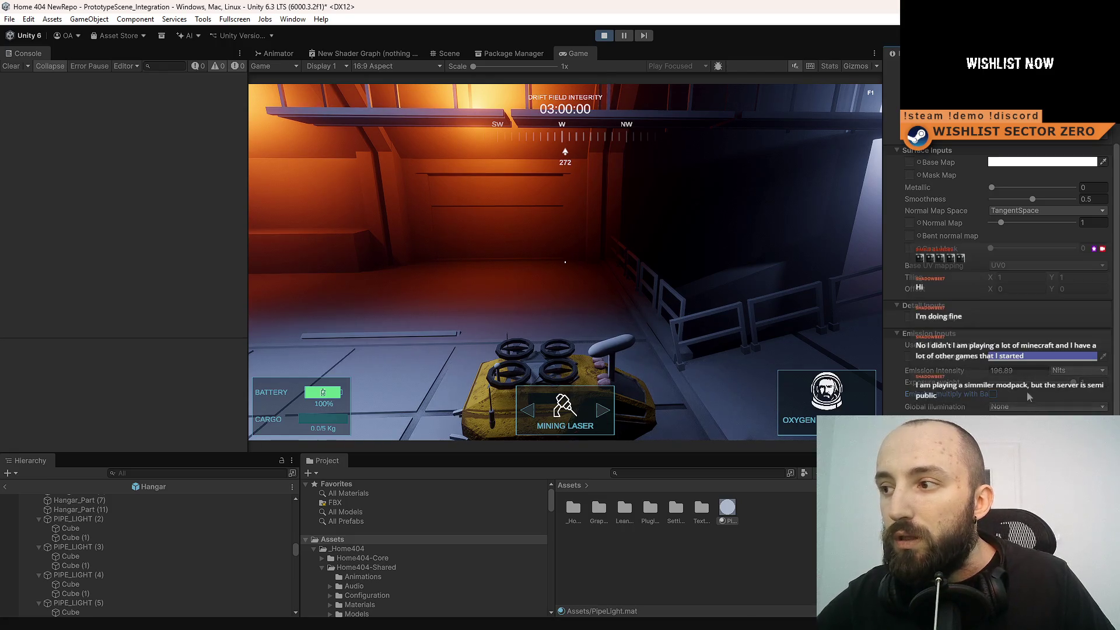
{"action": "left_click", "coordinate": [1074, 356]}
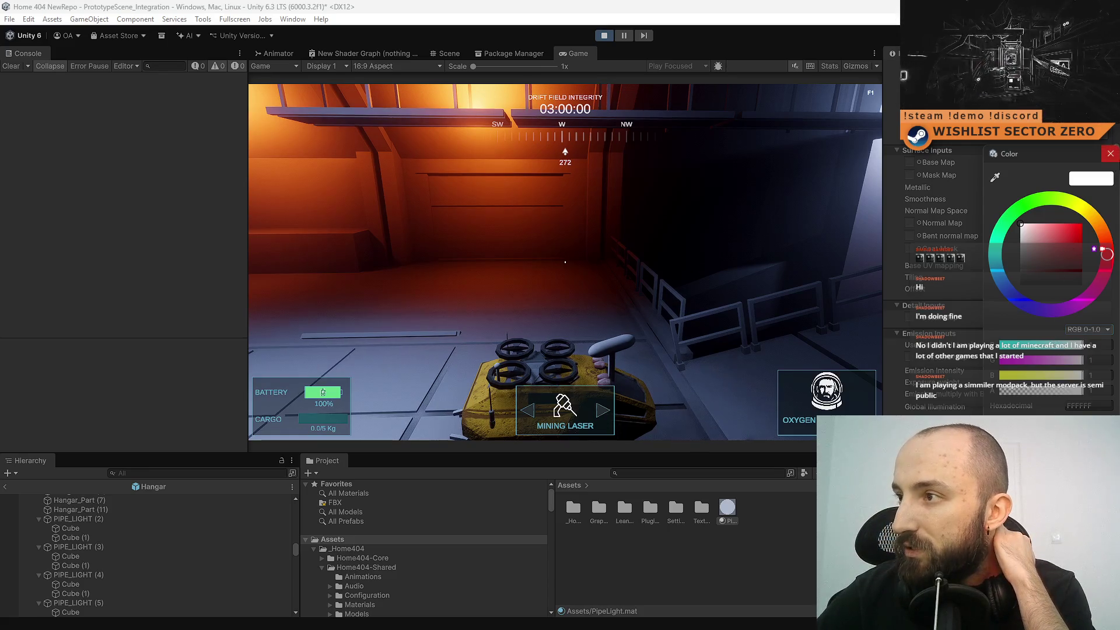
{"action": "left_click", "coordinate": [1111, 153]}
{"action": "left_click_drag", "start_coordinate": [933, 375], "coordinate": [952, 405]}
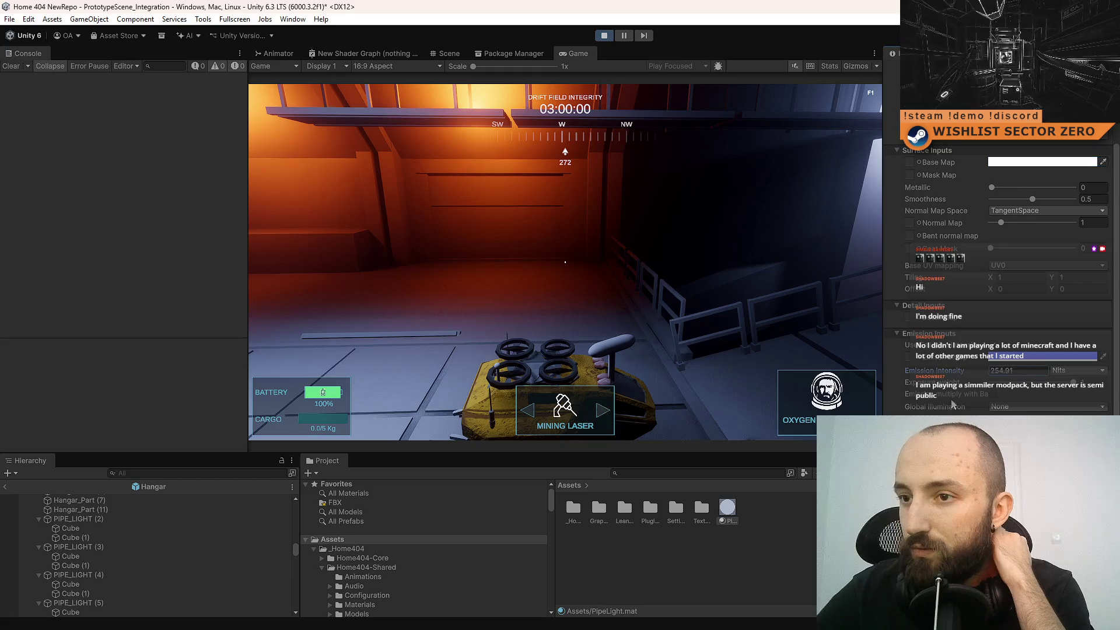
{"action": "type", "text": "2000"}
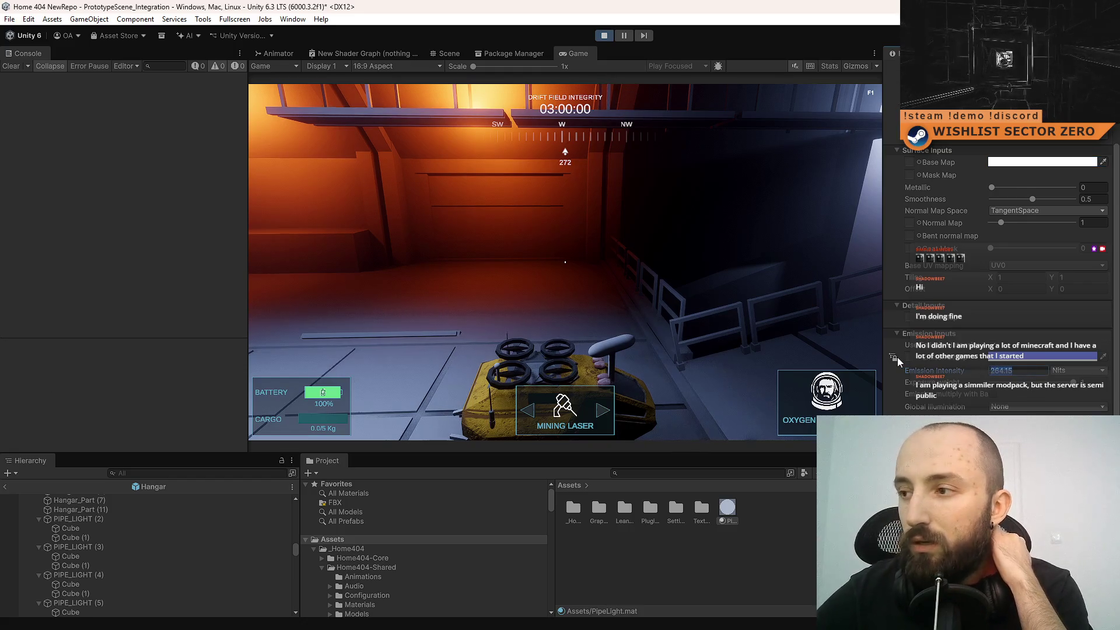
{"action": "type", "text": "0"}
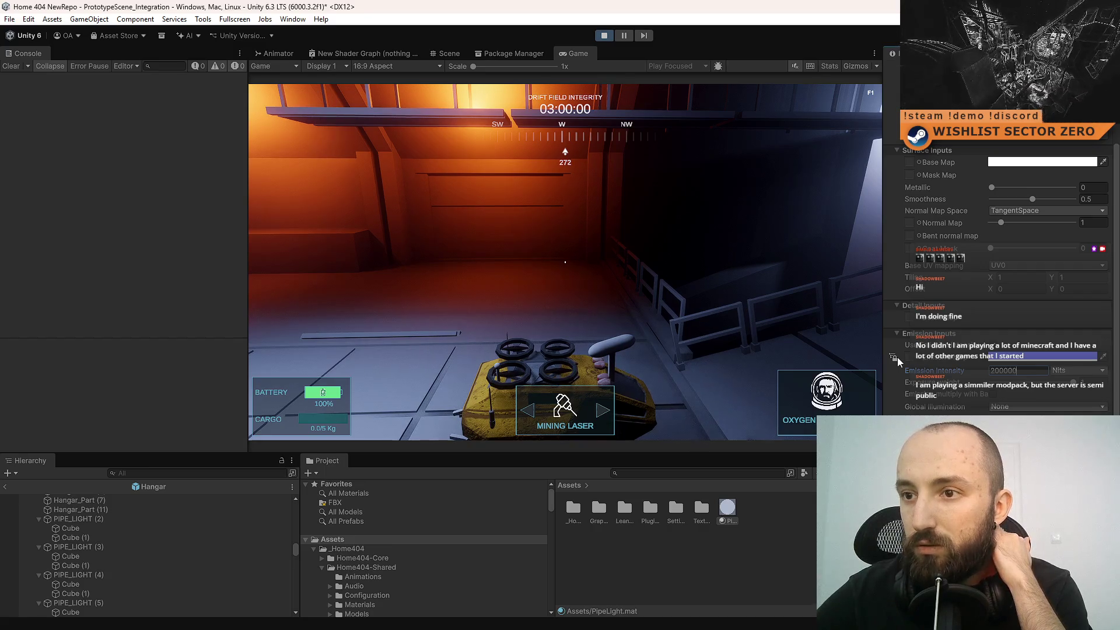
{"action": "type", "text": "00000"}
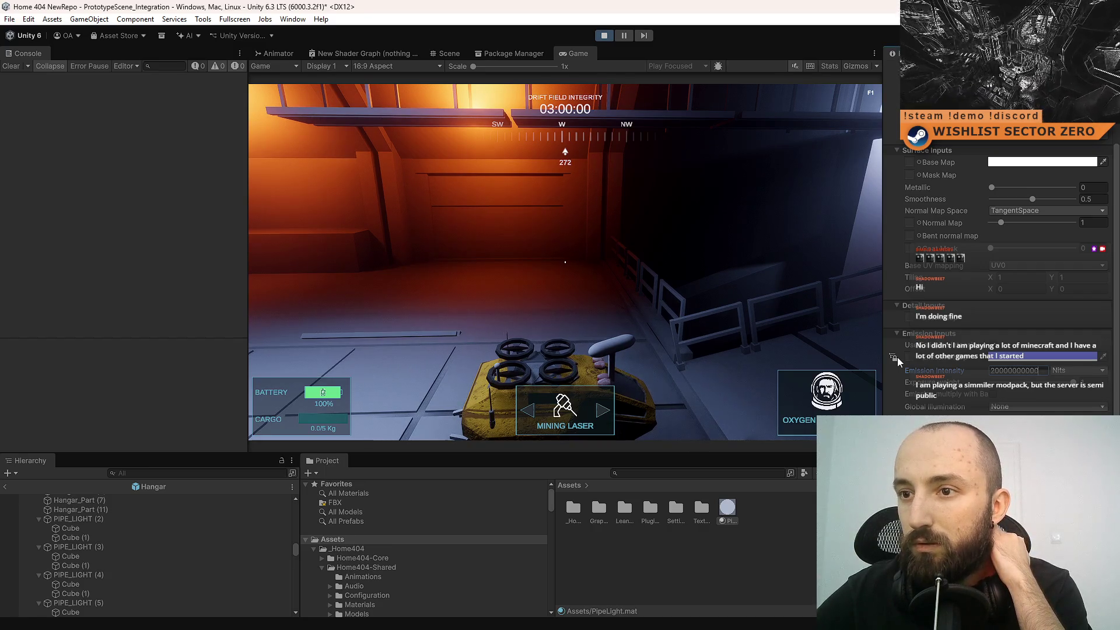
{"action": "type", "text": "0000"}
{"action": "key", "text": "BackSpace"}
{"action": "key", "text": "BackSpace"}
{"action": "key", "text": "BackSpace"}
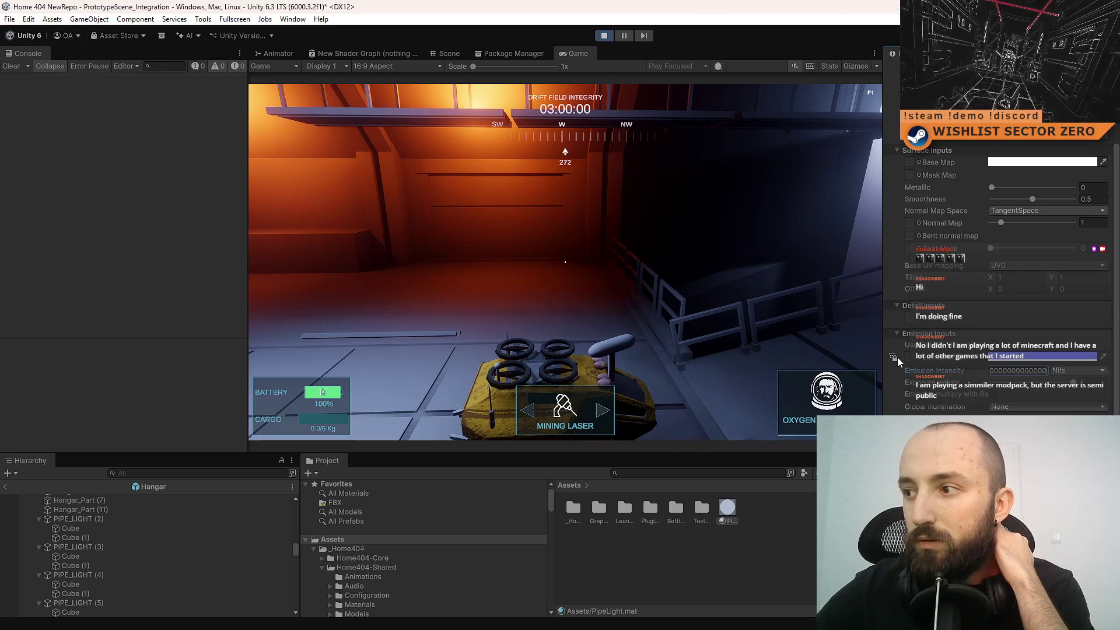
- Commit 200 as PipeLight's Emission Intensity
{"action": "key", "text": "Return"}
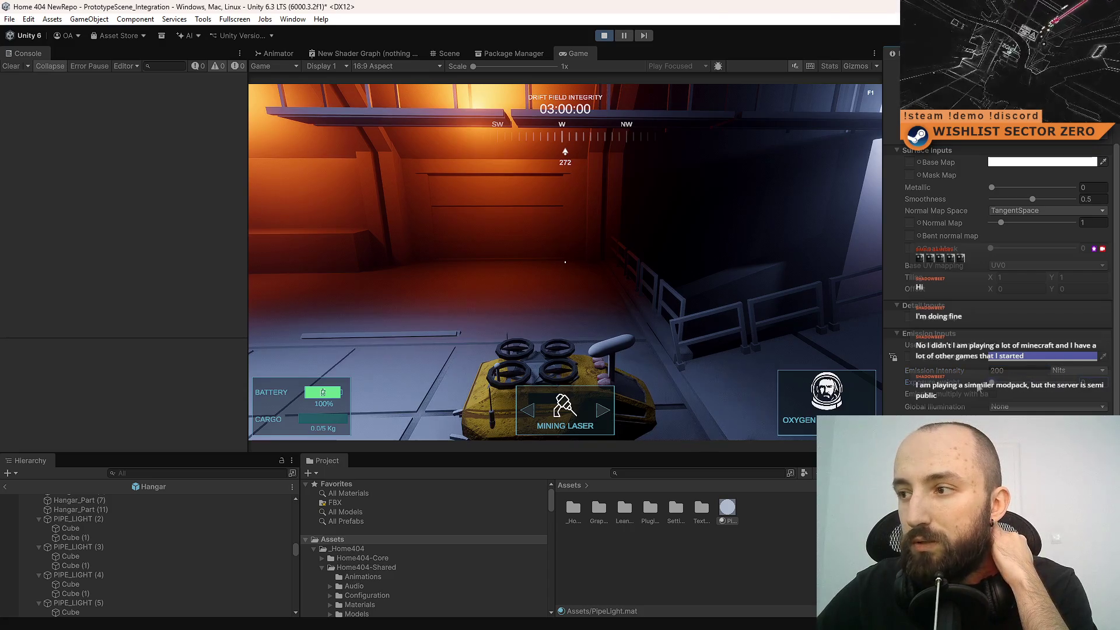
{"action": "scroll", "coordinate": [1062, 250], "scroll_direction": "up", "scroll_amount": 4}
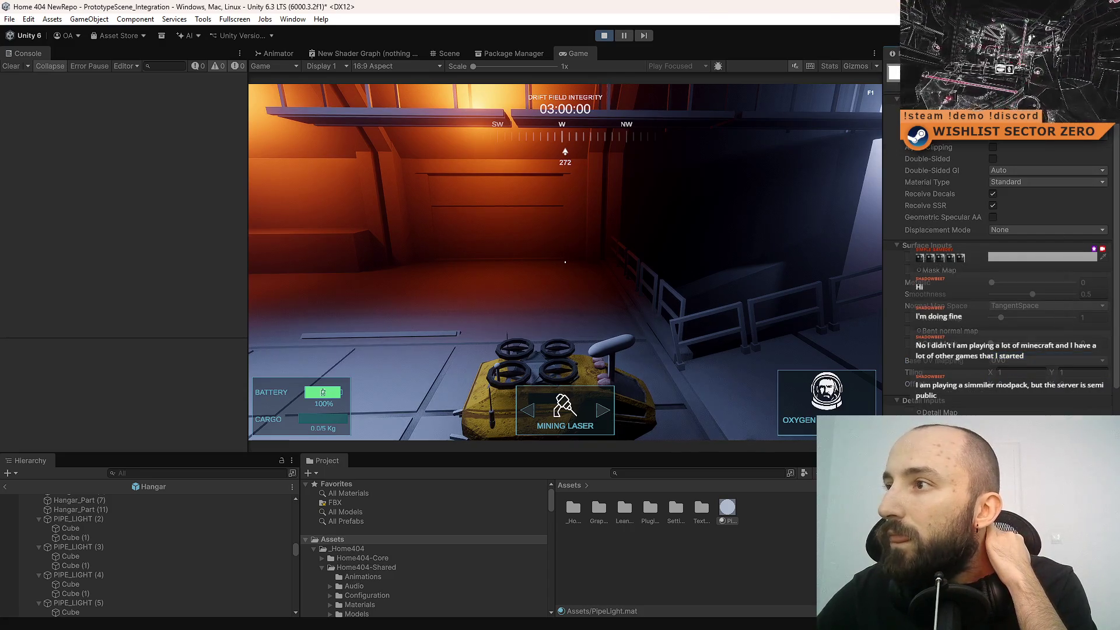
{"action": "scroll", "coordinate": [1061, 249], "scroll_direction": "down", "scroll_amount": 5}
{"action": "scroll", "coordinate": [1004, 146], "scroll_direction": "up", "scroll_amount": 5}
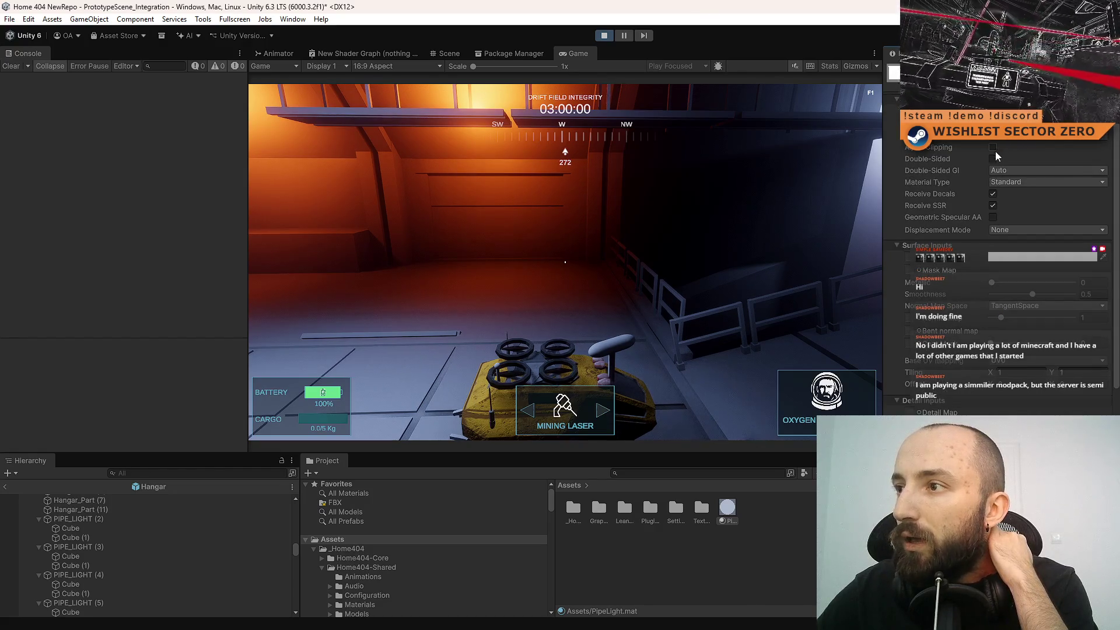
- Change PipeLight's Material Type to Subsurface Scattering, then to Iridescence
{"action": "left_click", "coordinate": [1028, 183]}
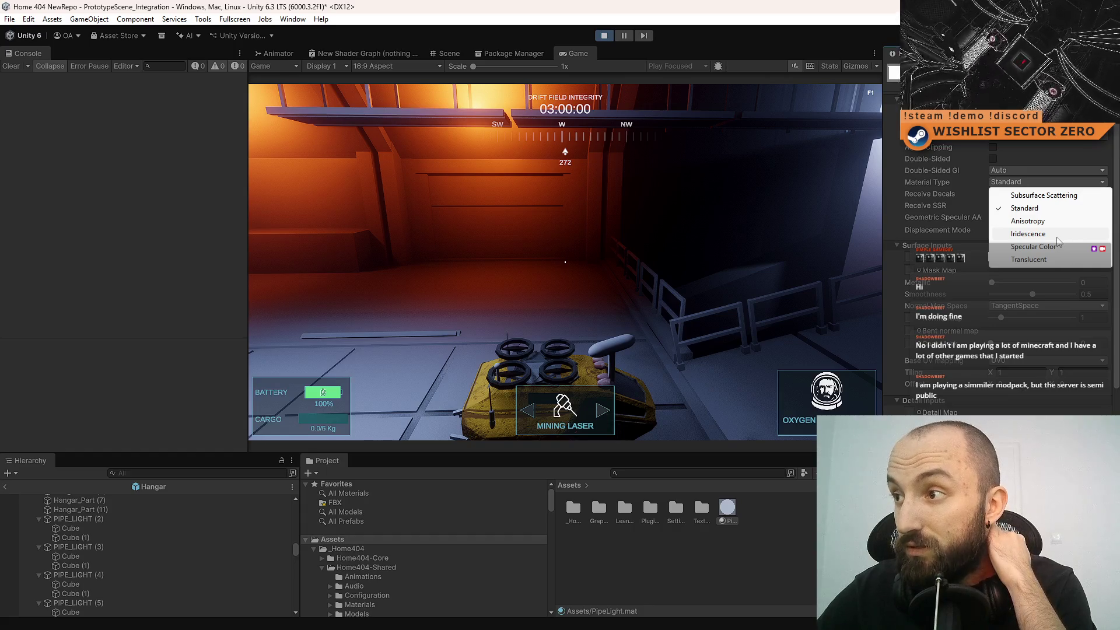
{"action": "left_click", "coordinate": [1079, 195]}
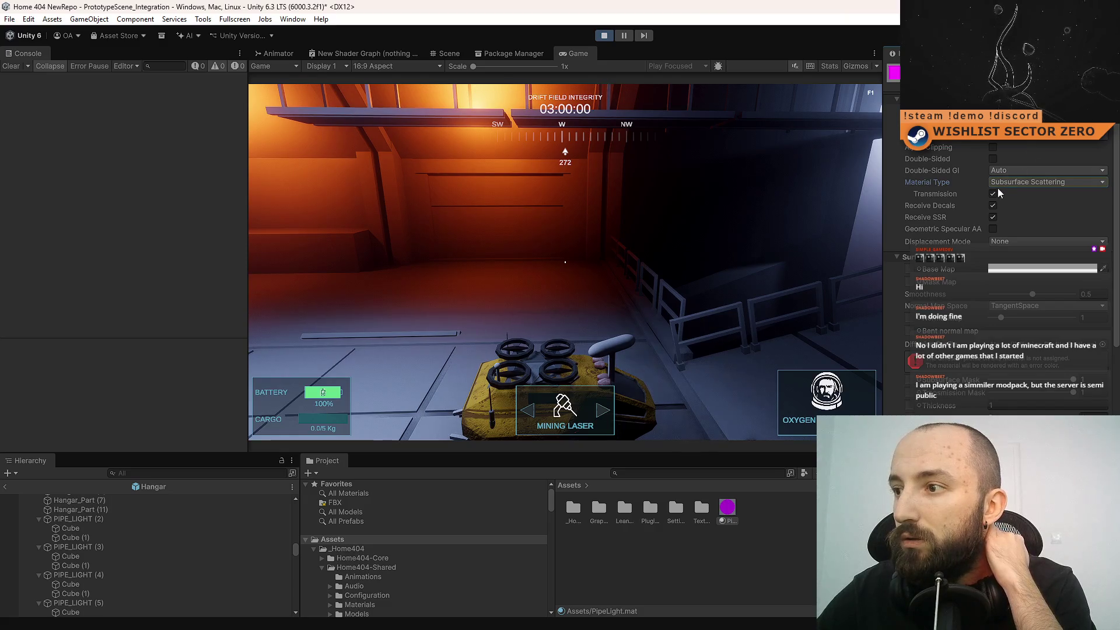
{"action": "scroll", "coordinate": [1039, 184], "scroll_direction": "down", "scroll_amount": 2}
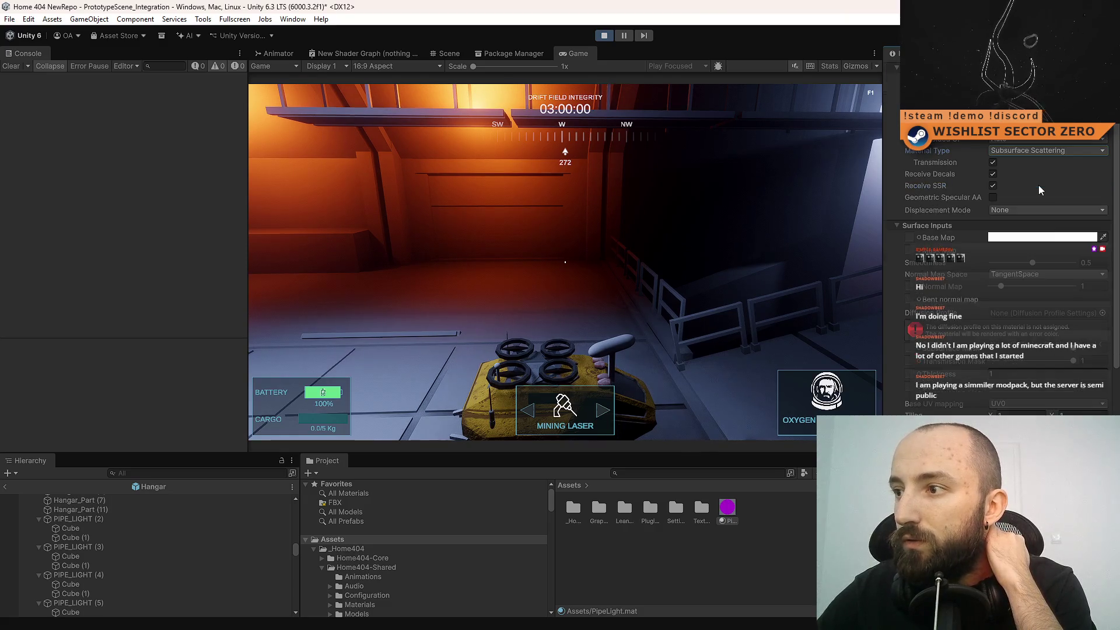
{"action": "left_click", "coordinate": [1103, 314]}
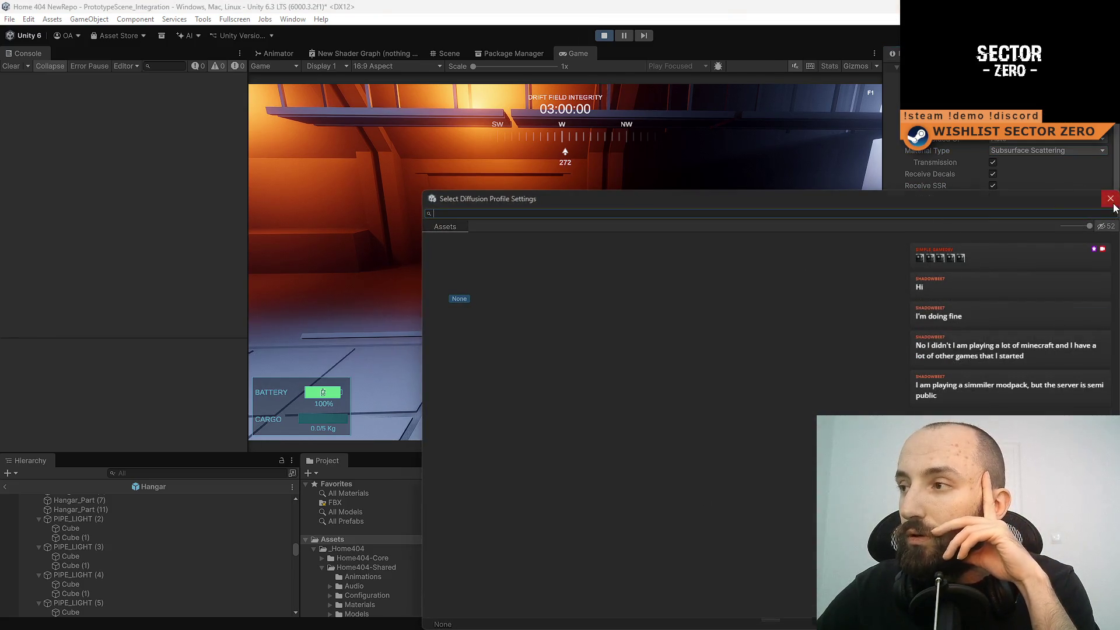
{"action": "left_click", "coordinate": [1111, 200]}
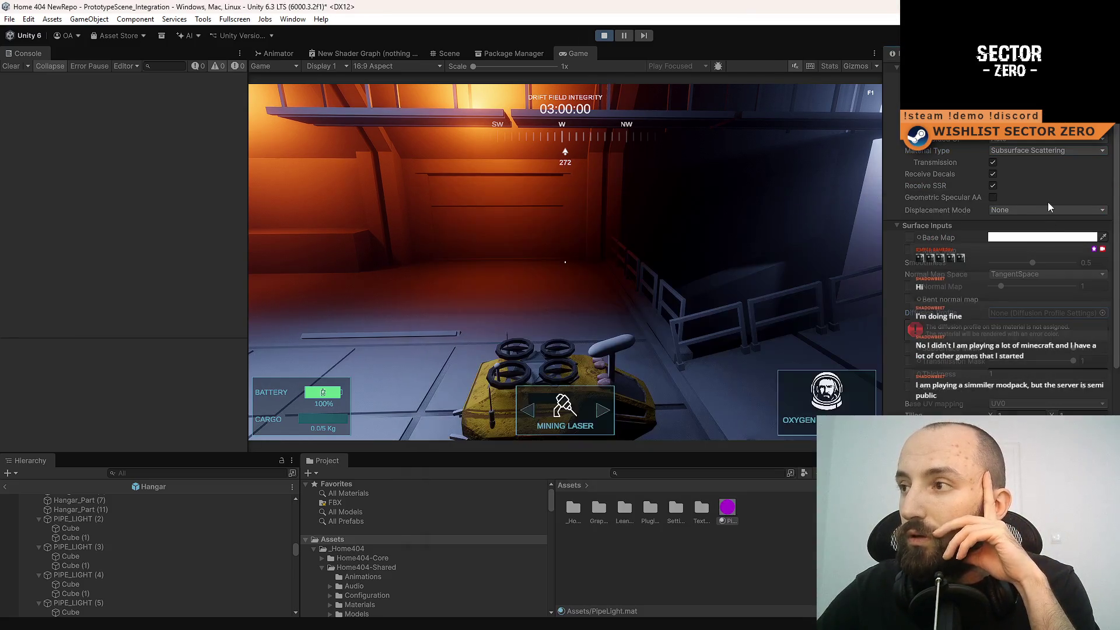
{"action": "left_click", "coordinate": [1033, 151]}
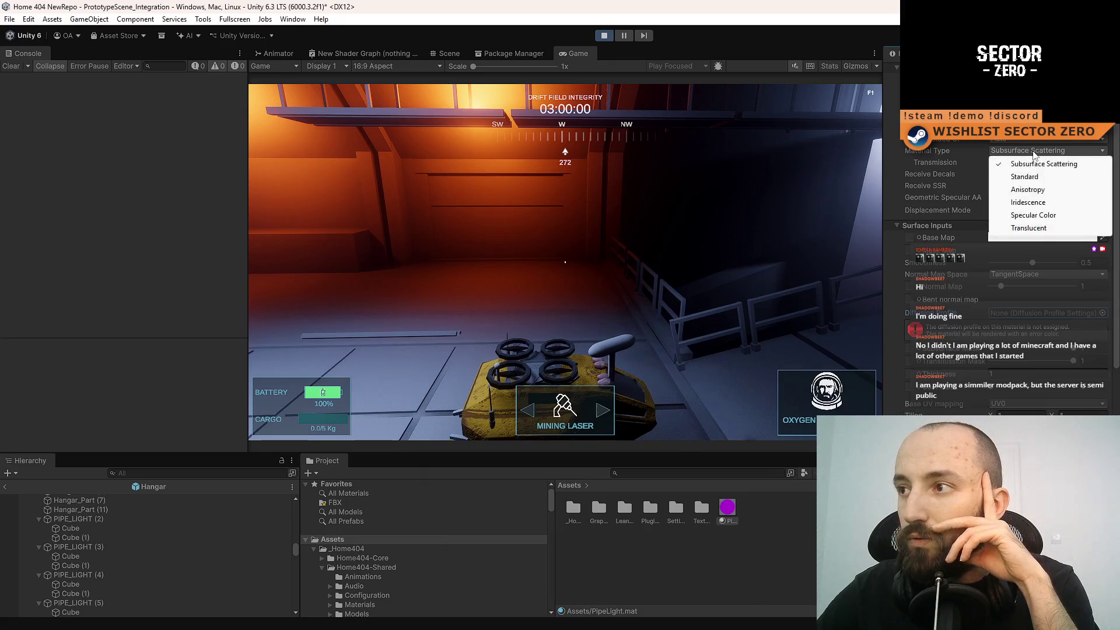
{"action": "left_click", "coordinate": [1055, 200]}
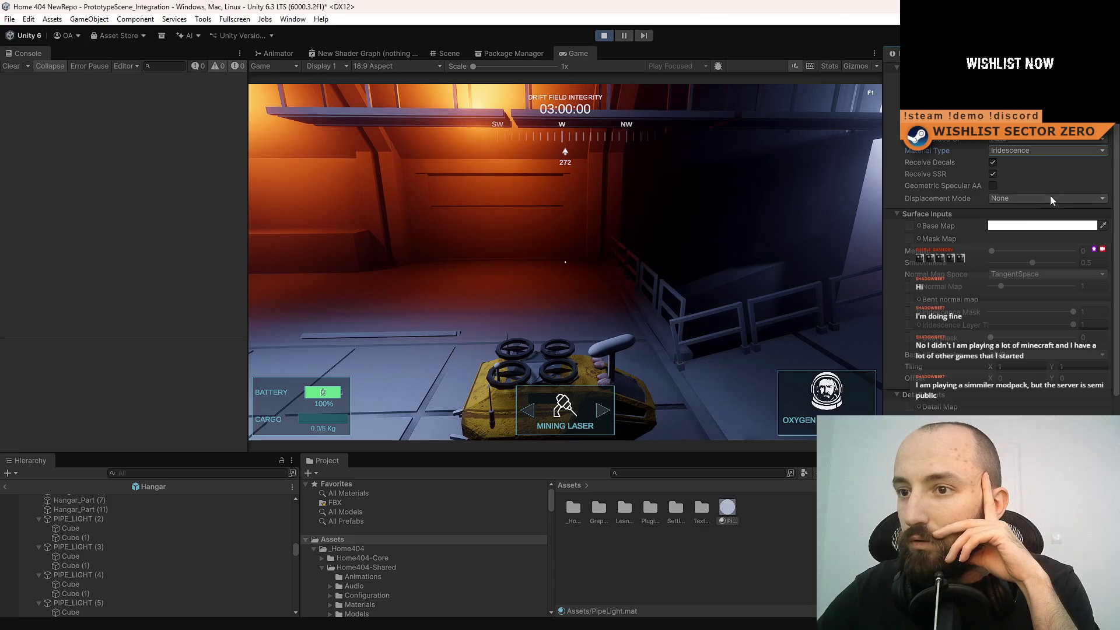
{"action": "left_click", "coordinate": [455, 55]}
{"action": "mouse_move", "coordinate": [613, 216]}
{"action": "left_mouse_down"}
{"action": "mouse_move", "coordinate": [768, 191]}
{"action": "mouse_move", "coordinate": [818, 200]}
{"action": "mouse_move", "coordinate": [922, 167]}
{"action": "left_mouse_up"}
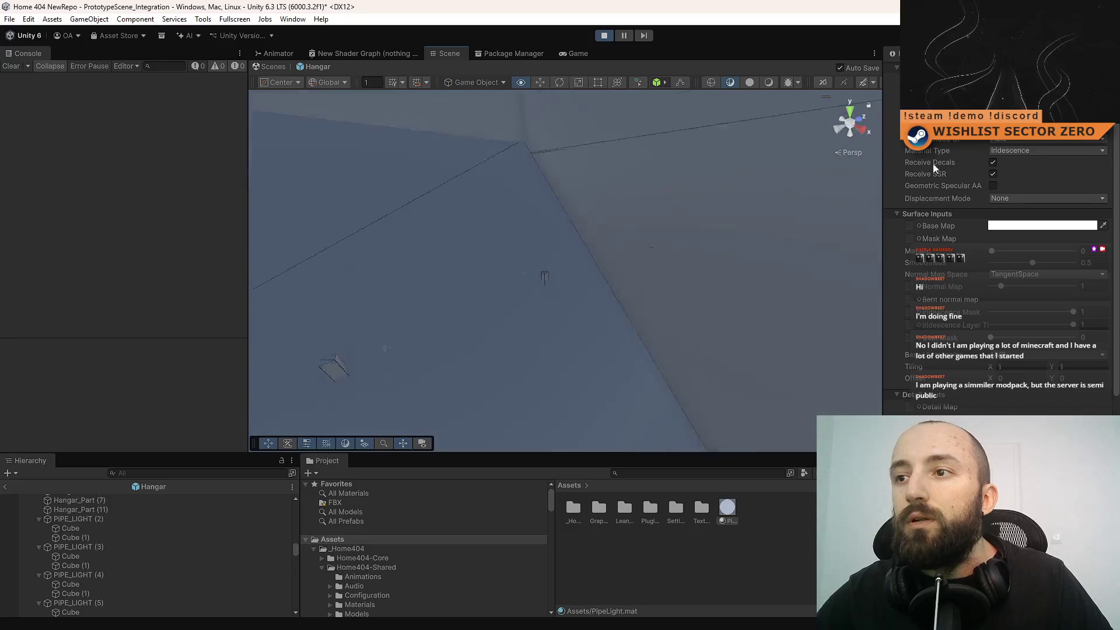
- Stop the running game in the Game view and restart Play mode to test the pipe light
{"action": "left_click", "coordinate": [580, 54]}
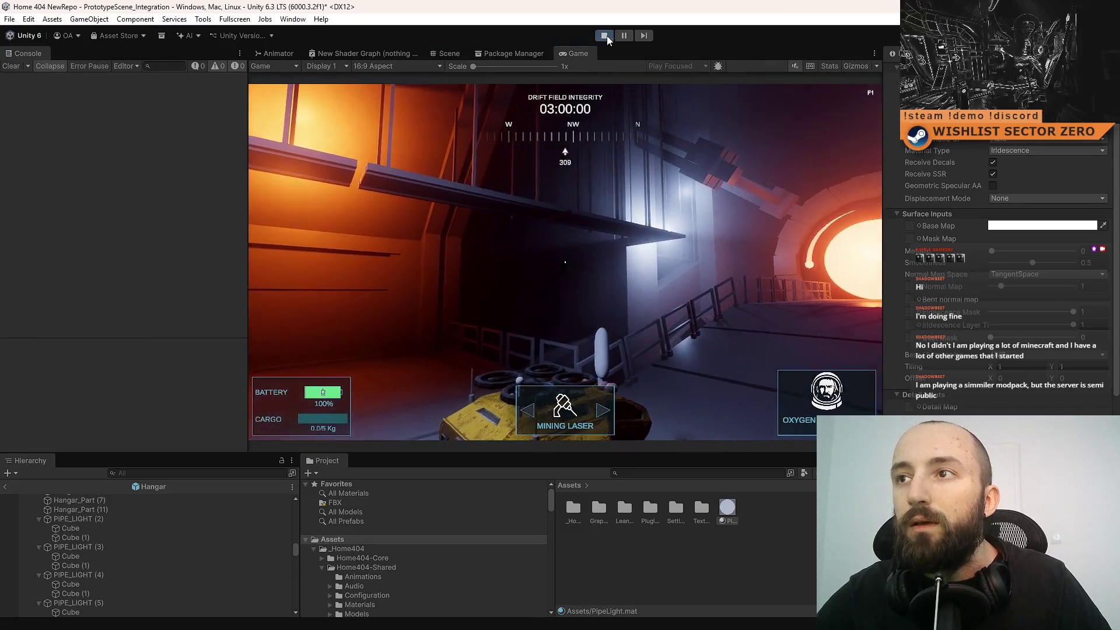
{"action": "left_click", "coordinate": [605, 36]}
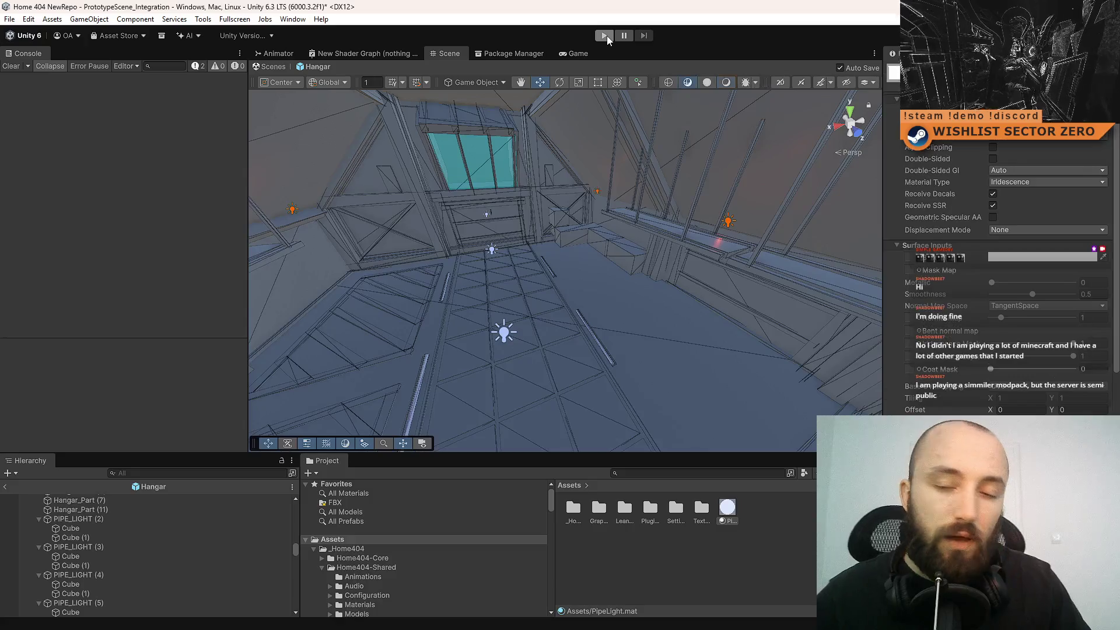
{"action": "left_click", "coordinate": [606, 36]}
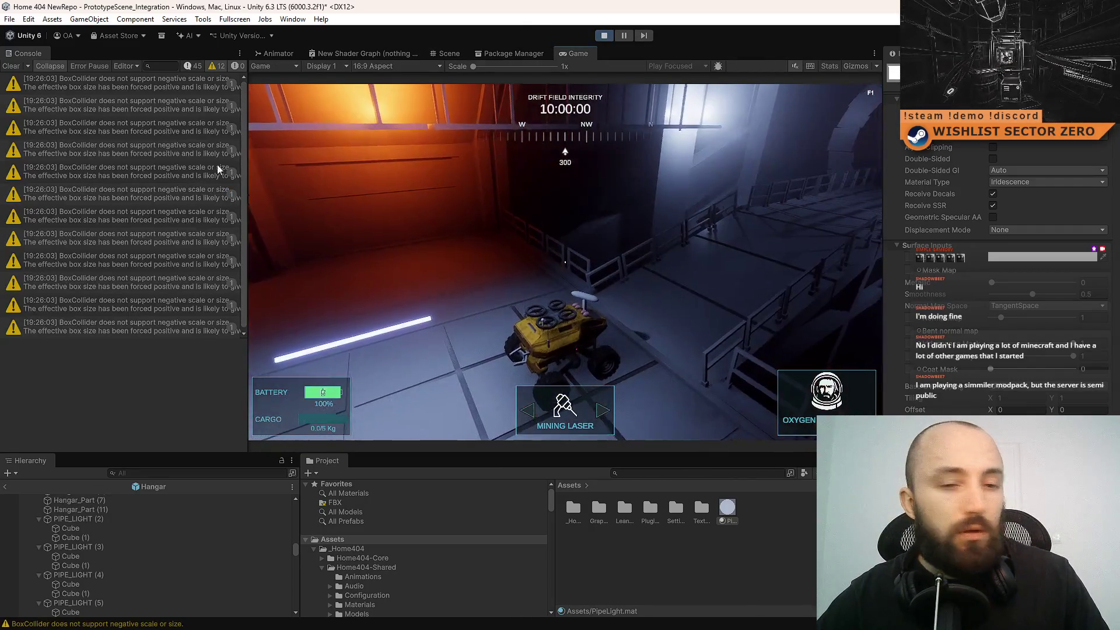
- Drive the rover past the glowing floor bars with WASD, then tilt the Scene view down to the floor
{"action": "left_click", "coordinate": [522, 231]}
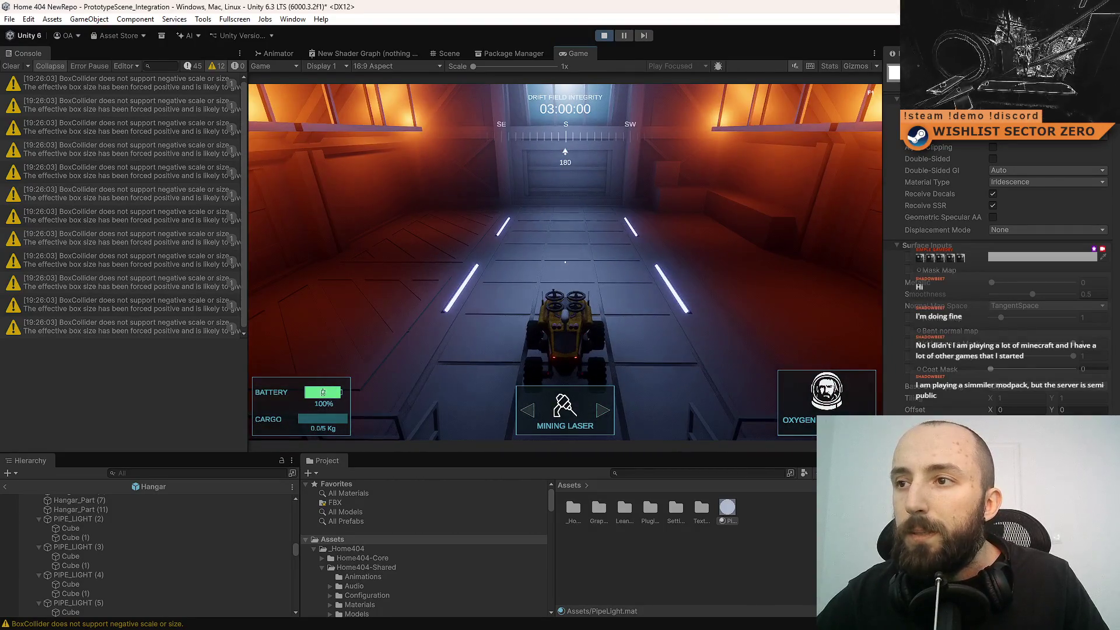
{"action": "key", "text": "s"}
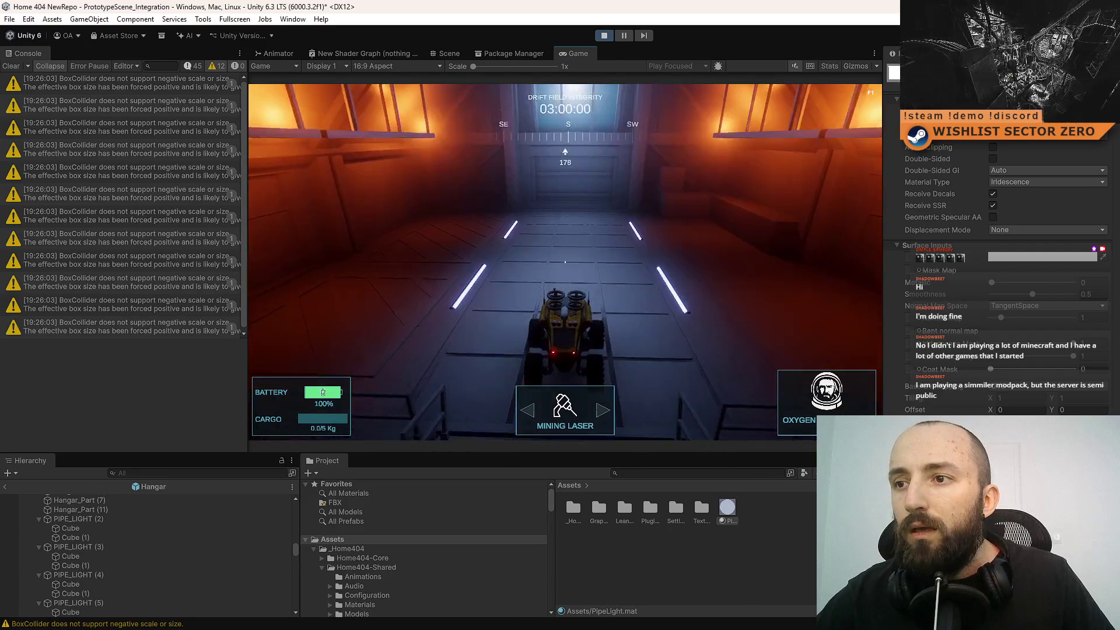
{"action": "key", "text": "s"}
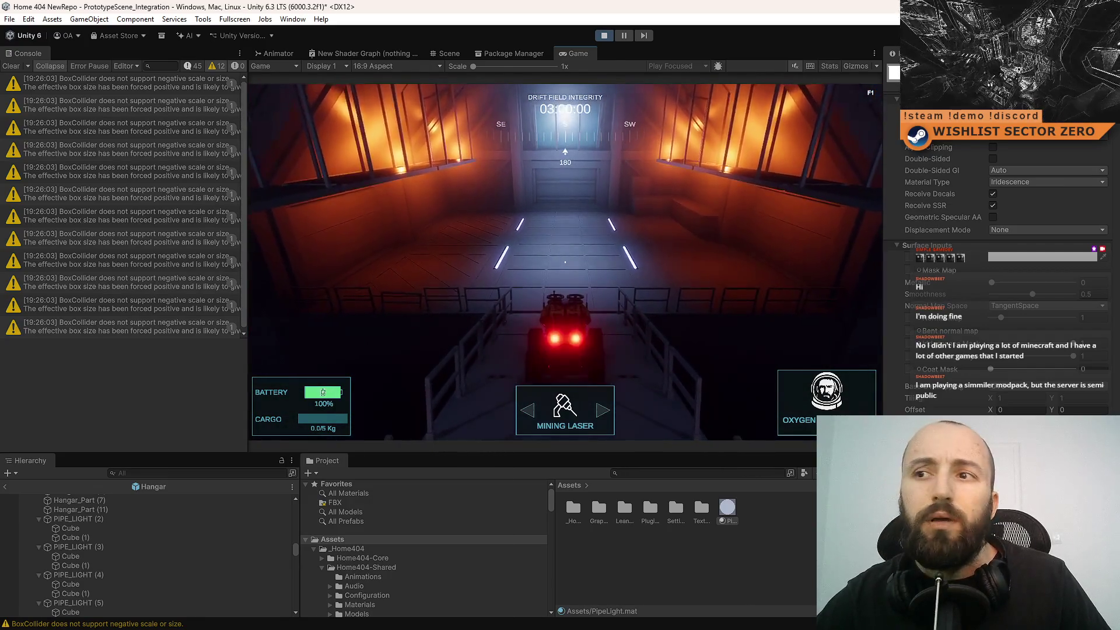
{"action": "key", "text": "w"}
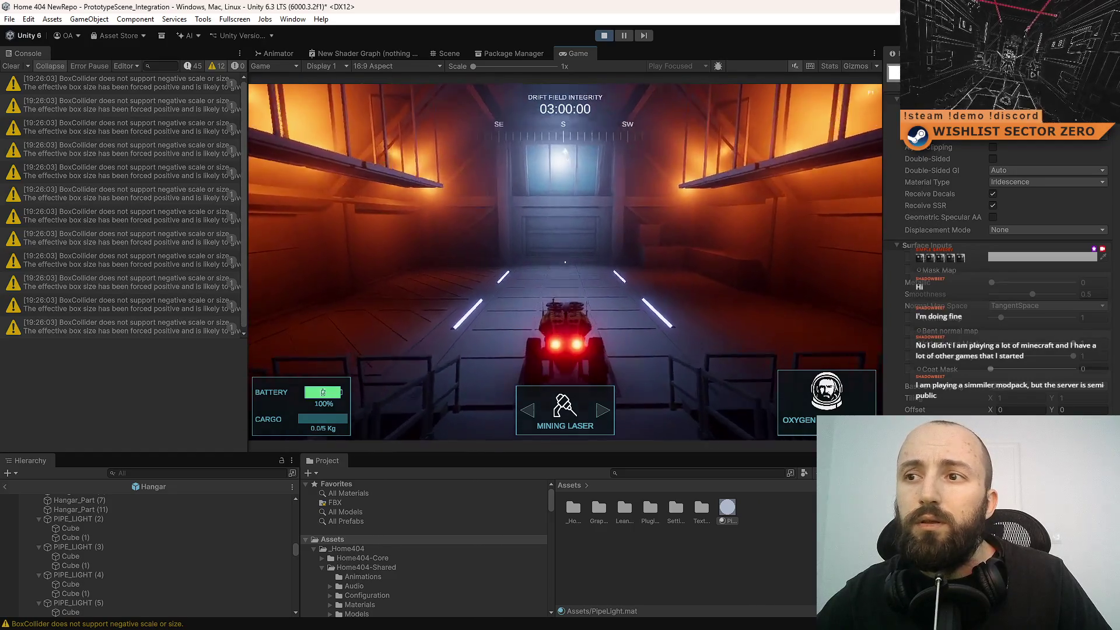
{"action": "key", "text": "a"}
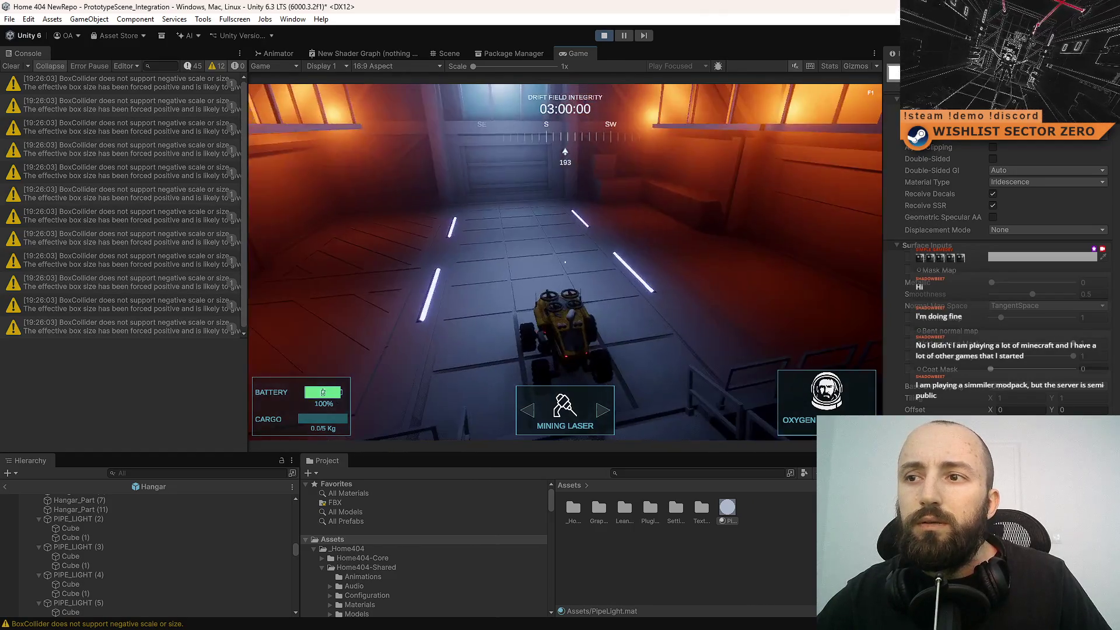
{"action": "key", "text": "d"}
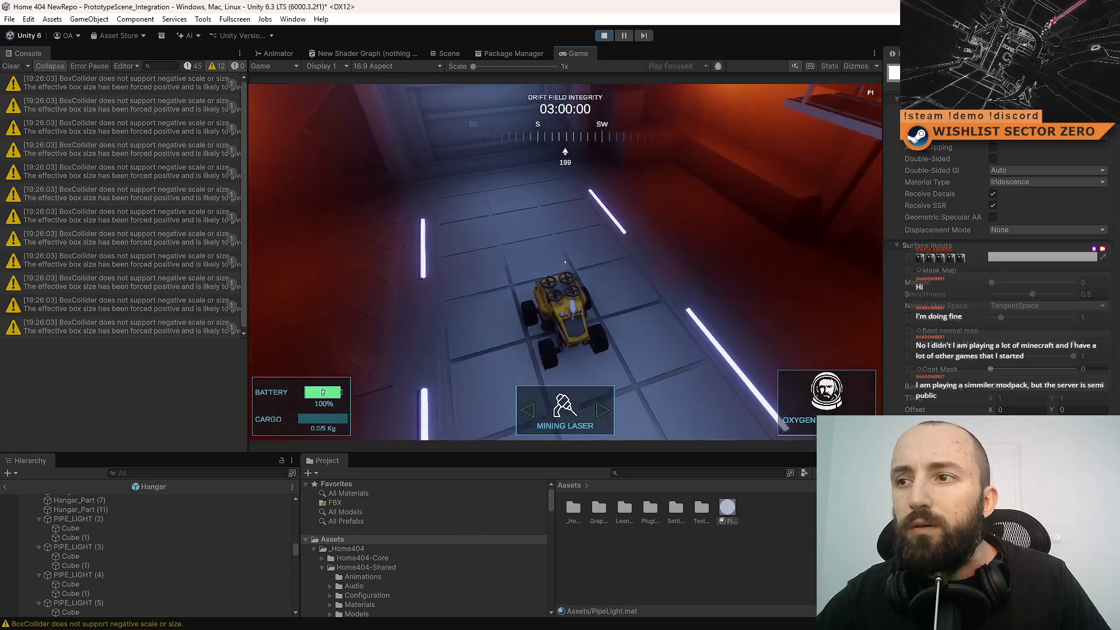
{"action": "key", "text": "a"}
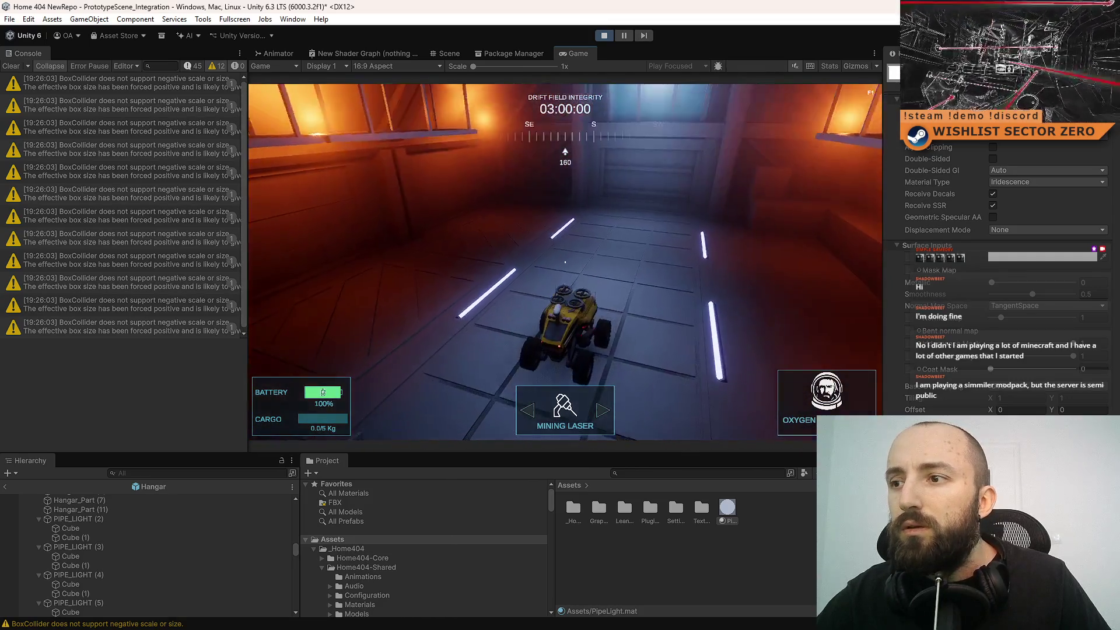
{"action": "key", "text": "d"}
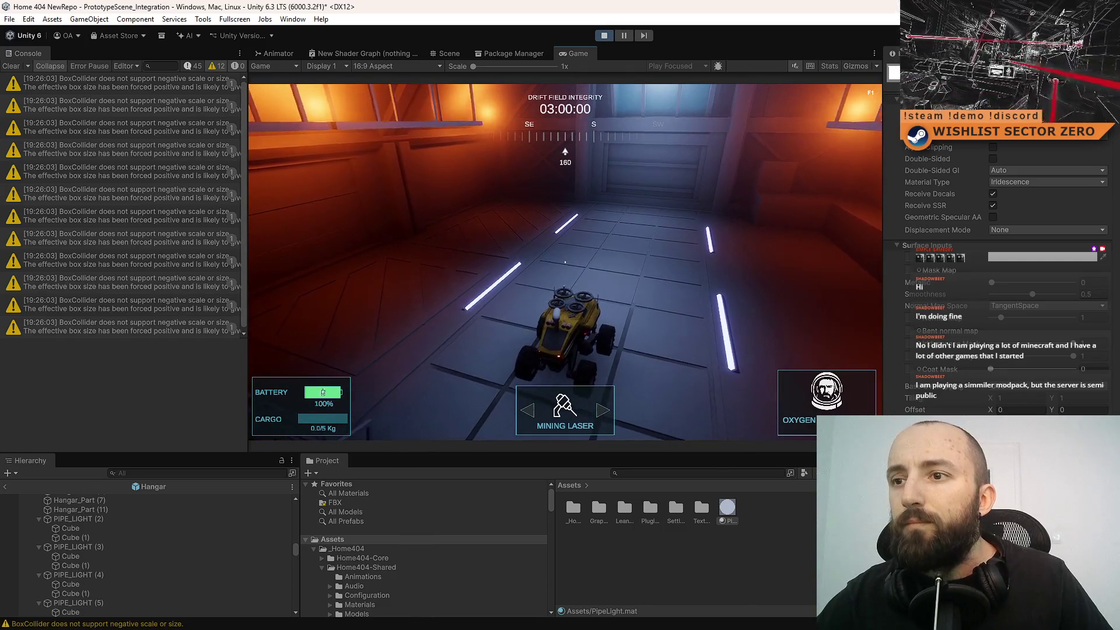
{"action": "key", "text": "a"}
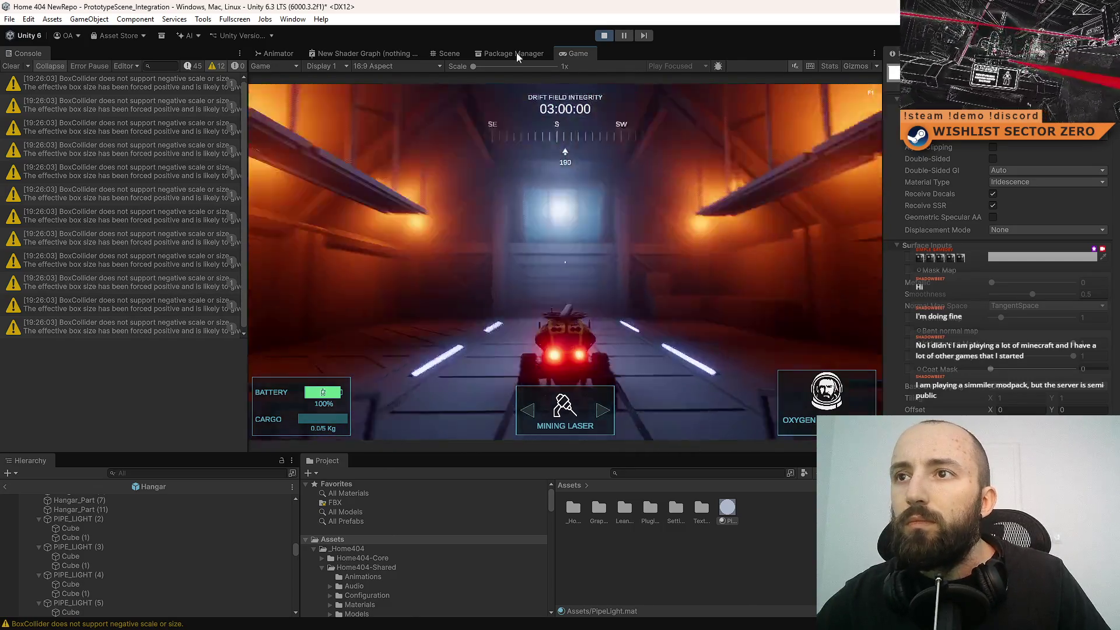
{"action": "left_click", "coordinate": [458, 54]}
{"action": "mouse_move", "coordinate": [573, 209]}
{"action": "left_mouse_down"}
{"action": "mouse_move", "coordinate": [588, 332]}
{"action": "mouse_move", "coordinate": [488, 194]}
{"action": "left_mouse_up"}
- Slide PIPE_LIGHT (2)'s Cube (1) along its local Y axis and preview it in the Game view
{"action": "left_click", "coordinate": [487, 194]}
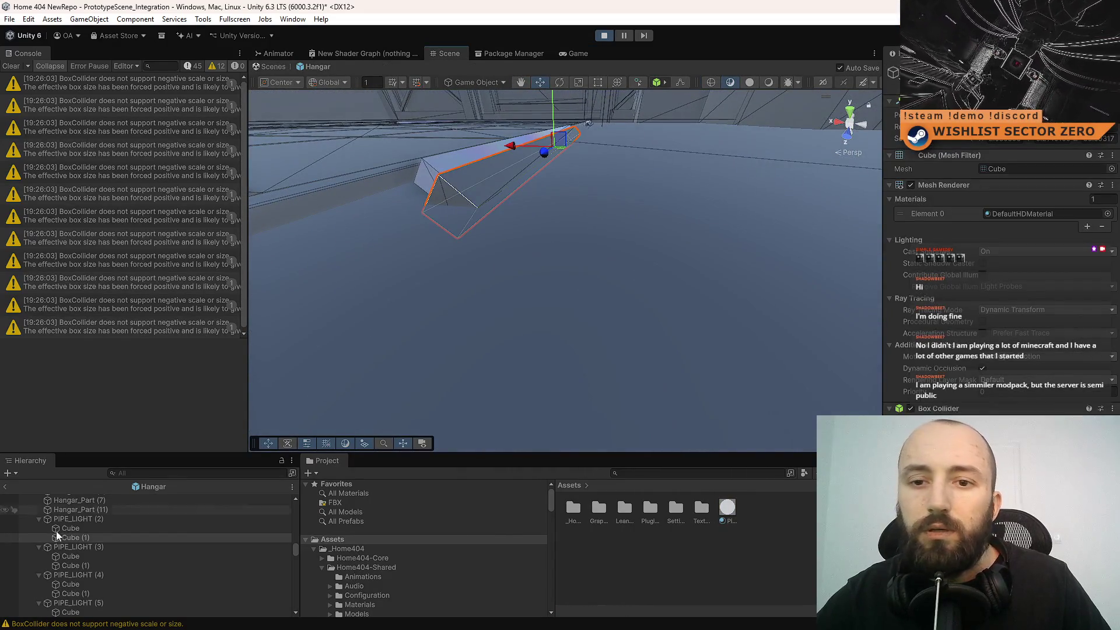
{"action": "double_click", "coordinate": [114, 519]}
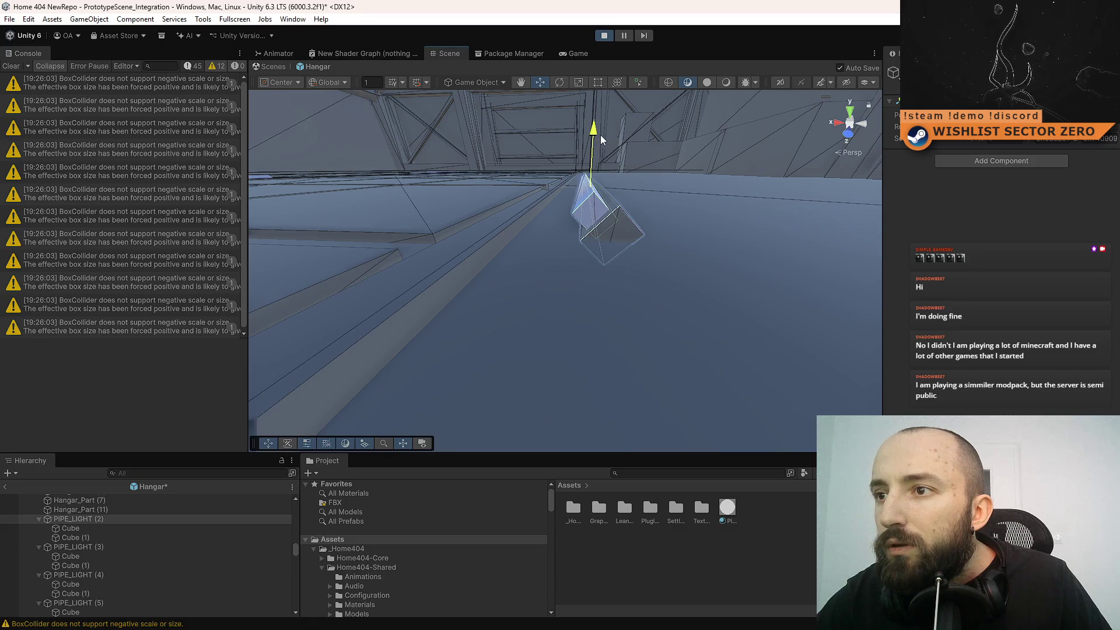
{"action": "mouse_move", "coordinate": [639, 263]}
{"action": "left_mouse_down"}
{"action": "mouse_move", "coordinate": [480, 270]}
{"action": "mouse_move", "coordinate": [689, 258]}
{"action": "mouse_move", "coordinate": [601, 250]}
{"action": "mouse_move", "coordinate": [545, 266]}
{"action": "left_mouse_up"}
{"action": "left_click", "coordinate": [545, 266]}
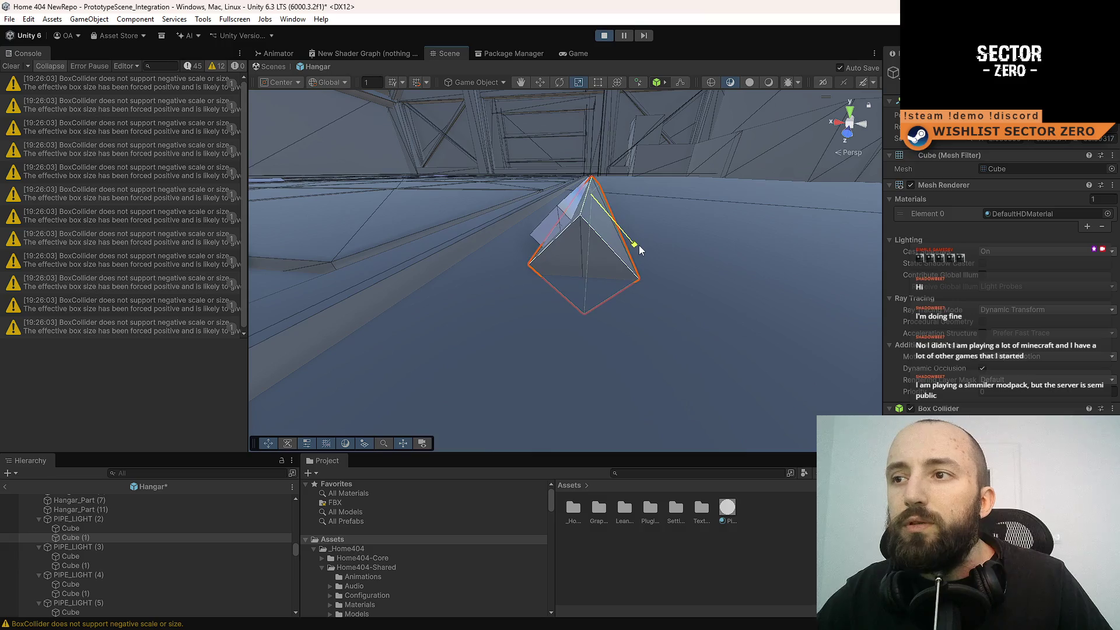
{"action": "key", "text": "x"}
{"action": "left_click_drag", "start_coordinate": [619, 228], "coordinate": [620, 238]}
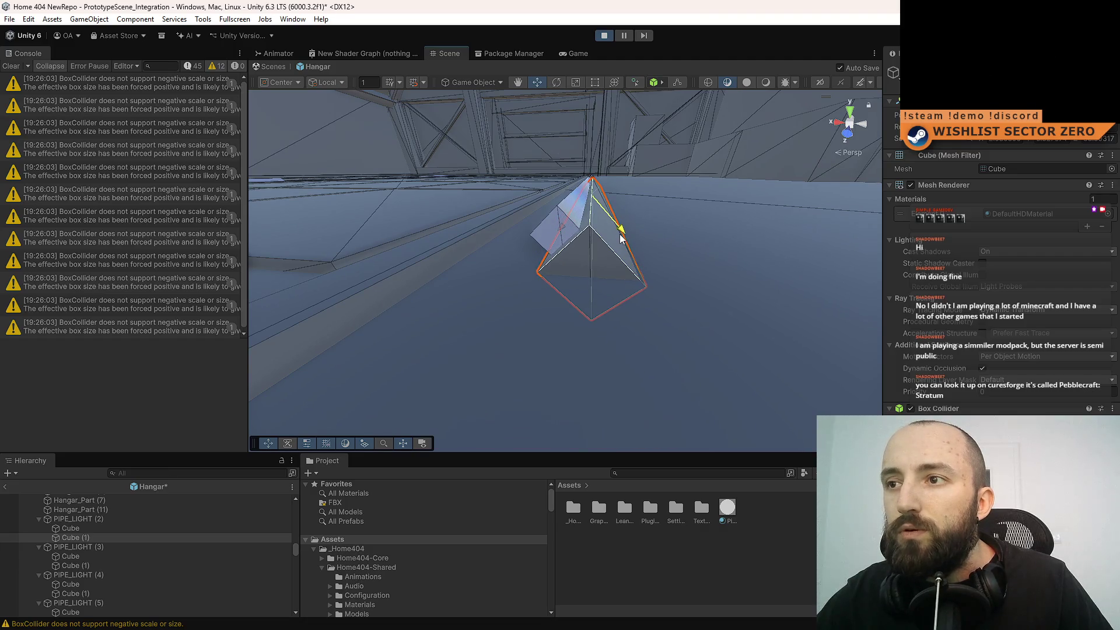
{"action": "left_click", "coordinate": [573, 53]}
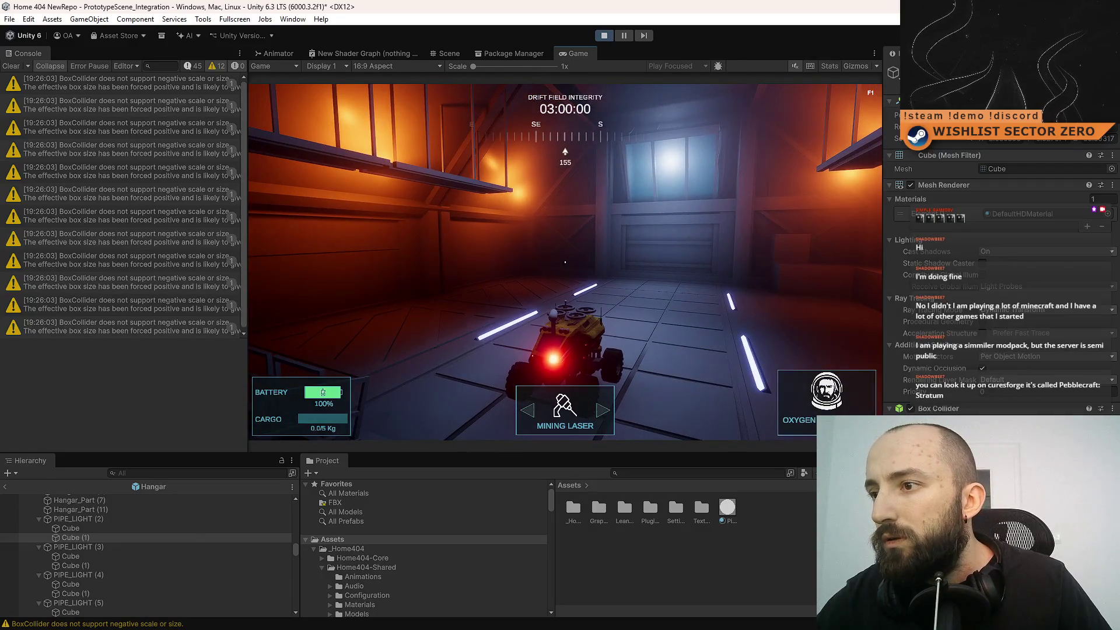
{"action": "left_click", "coordinate": [449, 53]}
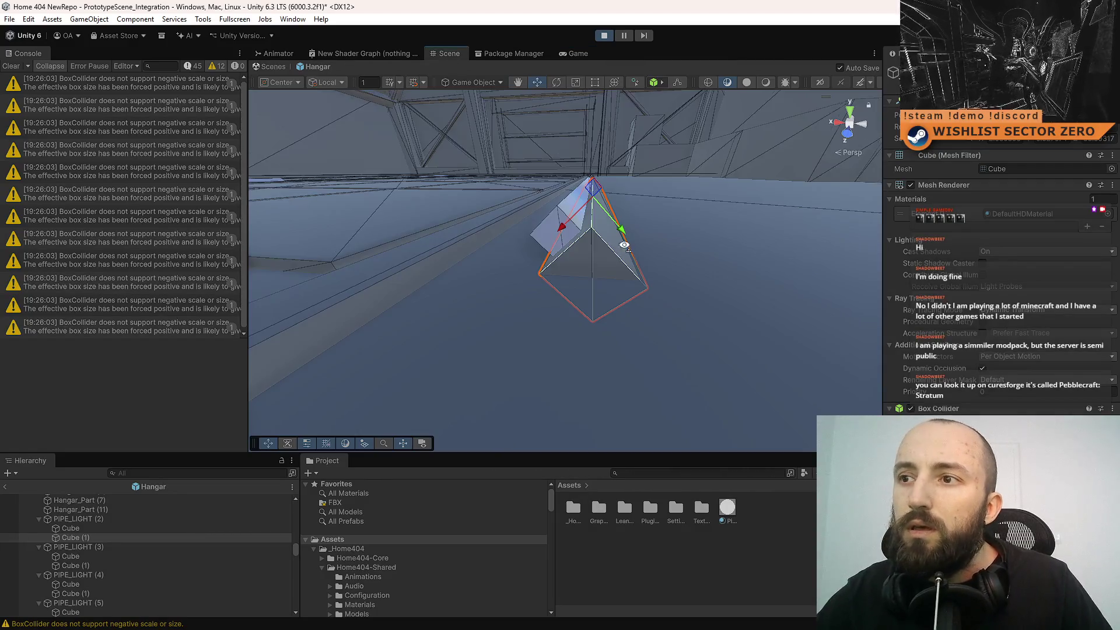
- Duplicate Cube (1) into Cube (2), rotate it to a new angle, and save the Hangar scene
{"action": "left_click", "coordinate": [98, 521]}
{"action": "mouse_move", "coordinate": [589, 222]}
{"action": "left_mouse_down"}
{"action": "mouse_move", "coordinate": [608, 204]}
{"action": "mouse_move", "coordinate": [591, 174]}
{"action": "left_mouse_up"}
{"action": "key", "text": "x"}
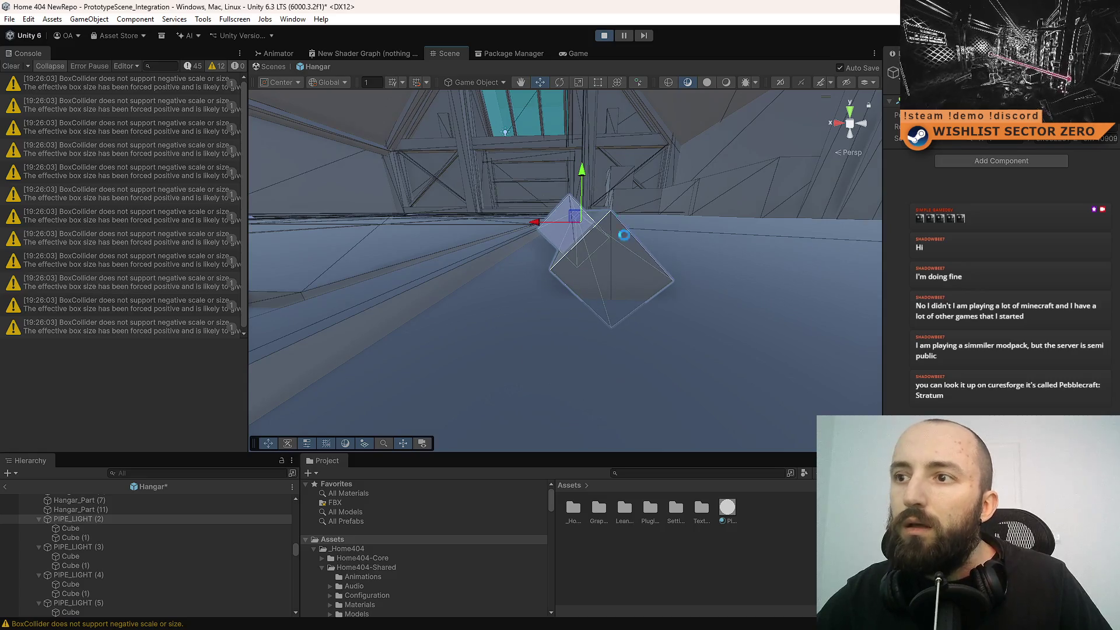
{"action": "left_click", "coordinate": [631, 257]}
{"action": "left_click_drag", "start_coordinate": [632, 256], "coordinate": [594, 272]}
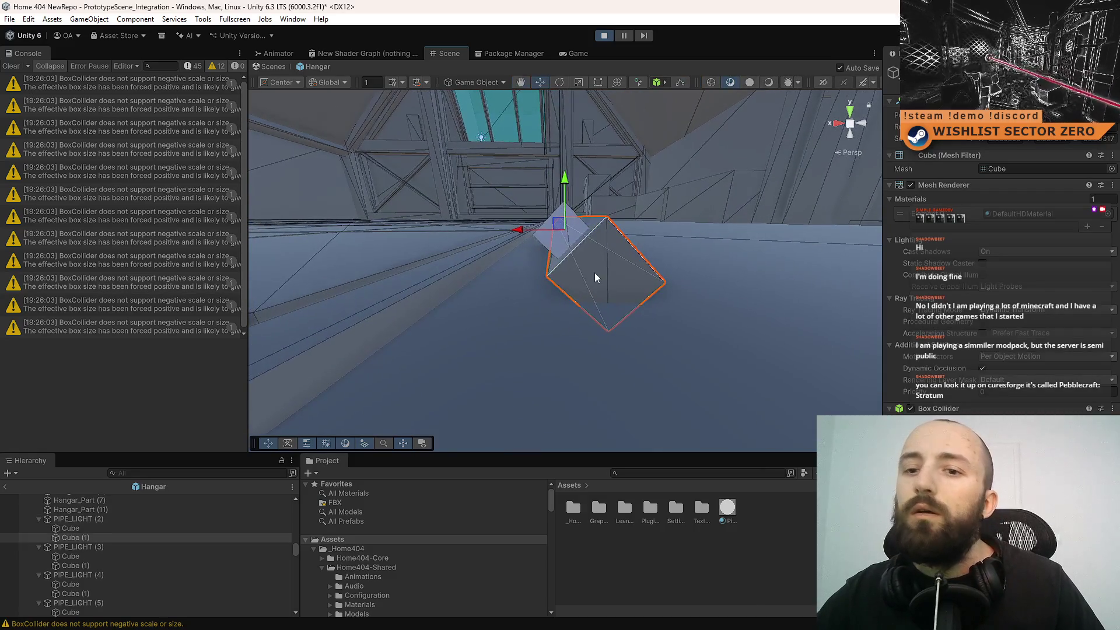
{"action": "key", "text": "ctrl+d"}
{"action": "key", "text": "e"}
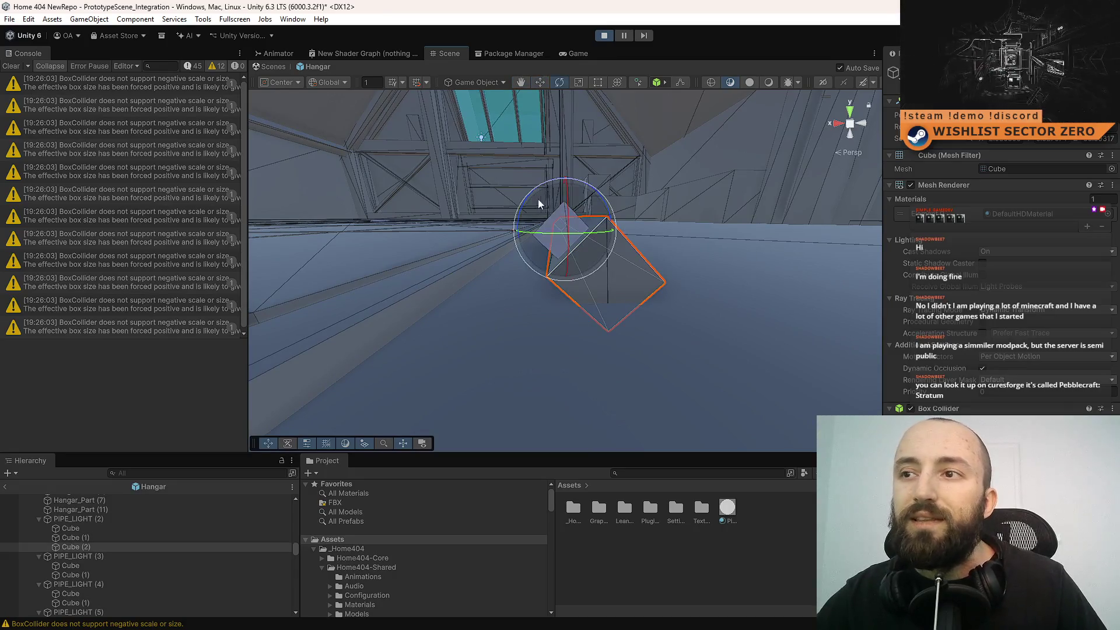
{"action": "mouse_move", "coordinate": [595, 193]}
{"action": "left_mouse_down"}
{"action": "mouse_move", "coordinate": [580, 204]}
{"action": "mouse_move", "coordinate": [648, 200]}
{"action": "left_mouse_up"}
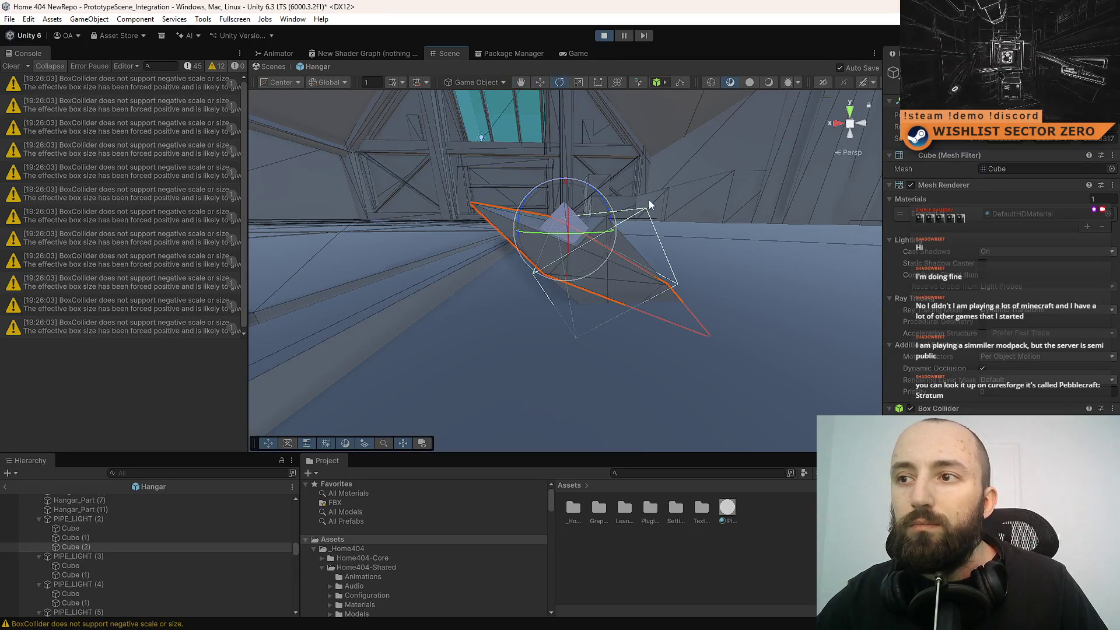
{"action": "key", "text": "ctrl+z"}
{"action": "key", "text": "ctrl+s"}
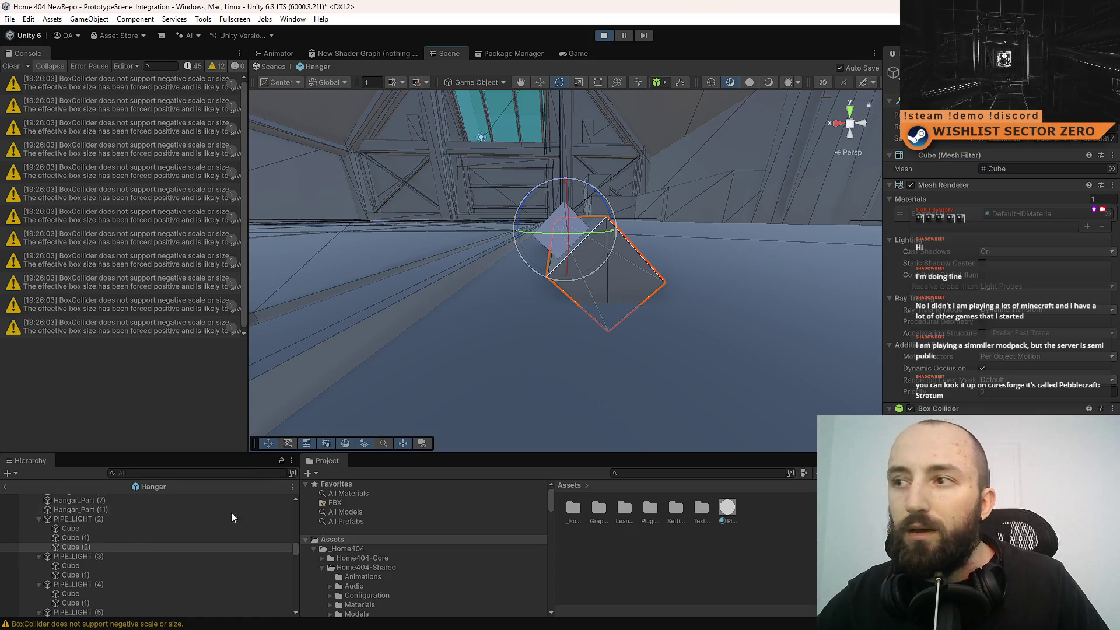
{"action": "left_click", "coordinate": [93, 519]}
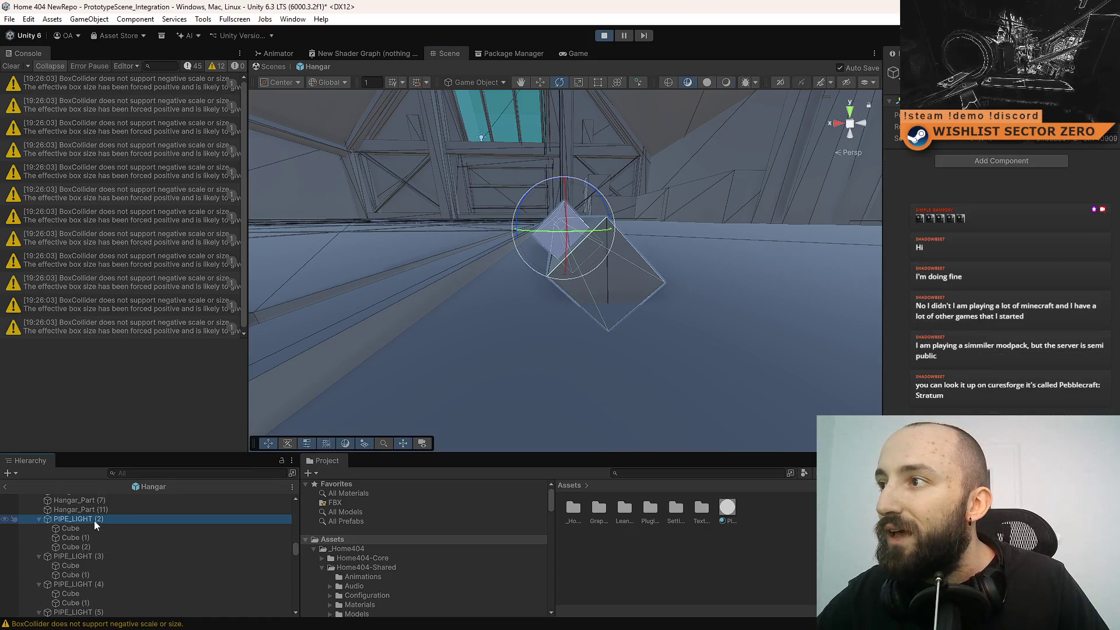
- Move the three cubes out of PIPE_LIGHT (2) in the Hierarchy and save the scene
{"action": "mouse_move", "coordinate": [528, 290]}
{"action": "left_mouse_down"}
{"action": "mouse_move", "coordinate": [301, 466]}
{"action": "mouse_move", "coordinate": [673, 310]}
{"action": "mouse_move", "coordinate": [588, 288]}
{"action": "mouse_move", "coordinate": [759, 234]}
{"action": "mouse_move", "coordinate": [908, 152]}
{"action": "mouse_move", "coordinate": [891, 156]}
{"action": "left_mouse_up"}
{"action": "left_click", "coordinate": [124, 529]}
{"action": "left_click", "coordinate": [90, 545], "text": "shift"}
{"action": "left_click_drag", "start_coordinate": [89, 546], "coordinate": [111, 513]}
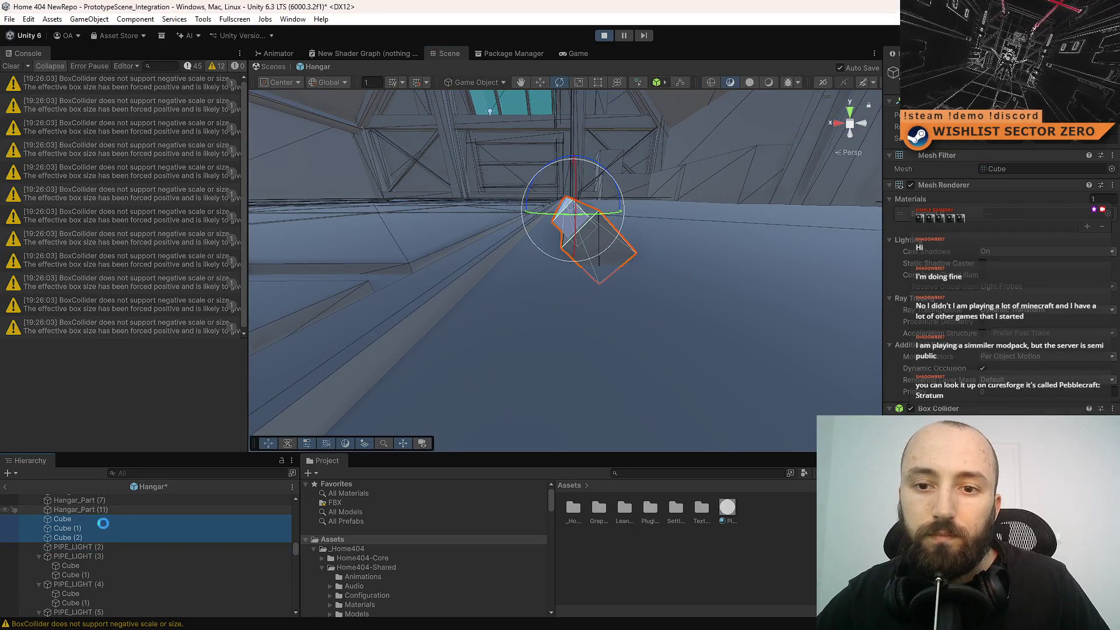
{"action": "left_click", "coordinate": [86, 546]}
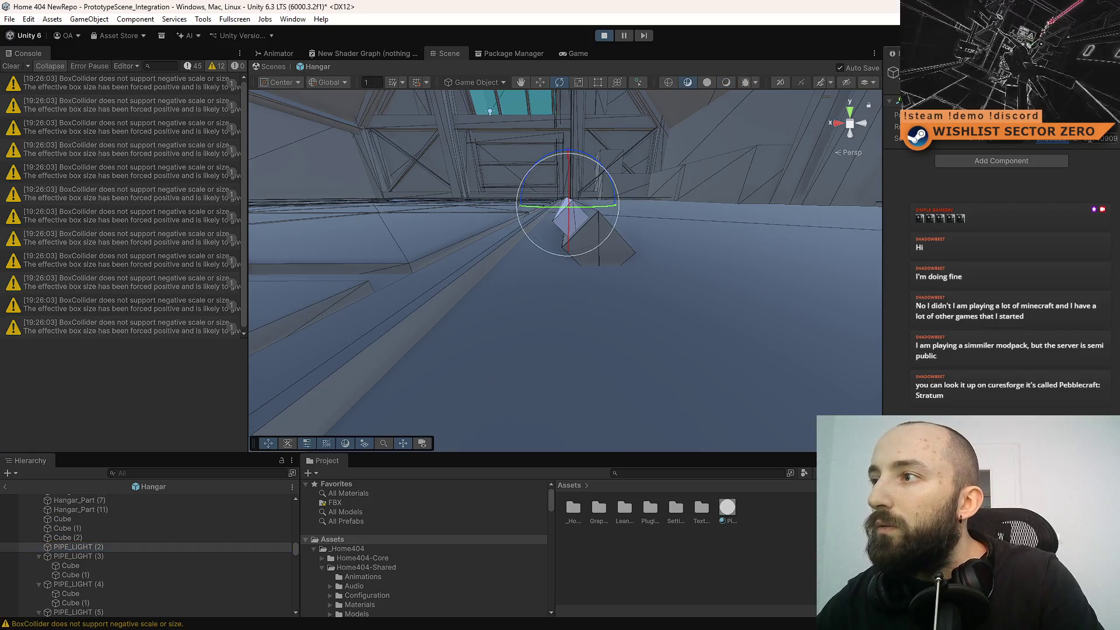
{"action": "key", "text": "ctrl+s"}
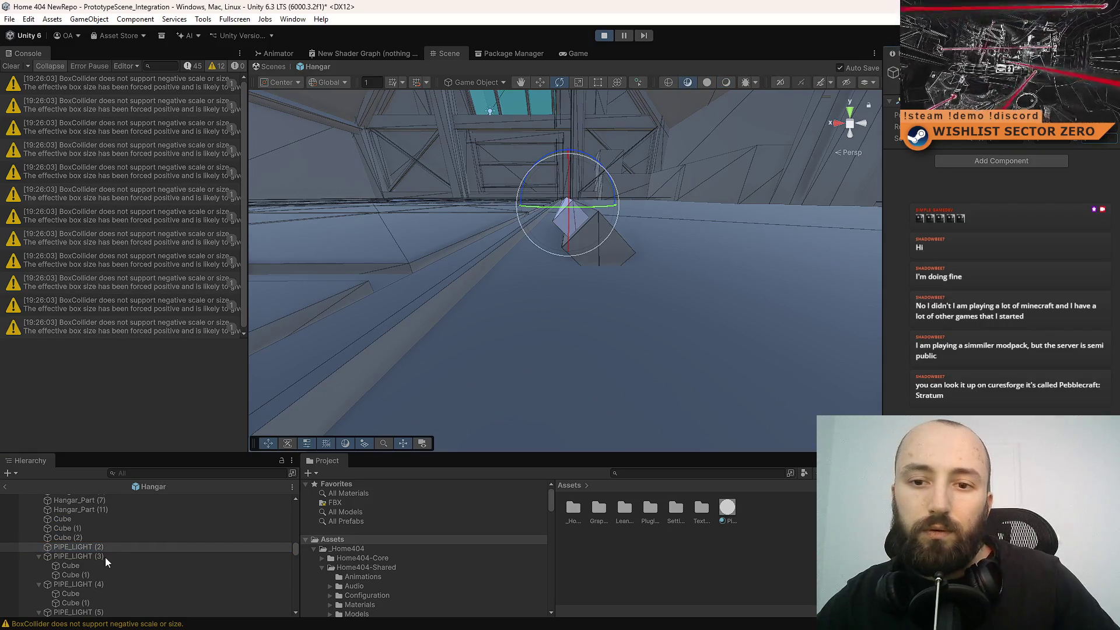
- Parent the three cubes back under PIPE_LIGHT (2) and save again
{"action": "left_click", "coordinate": [103, 539]}
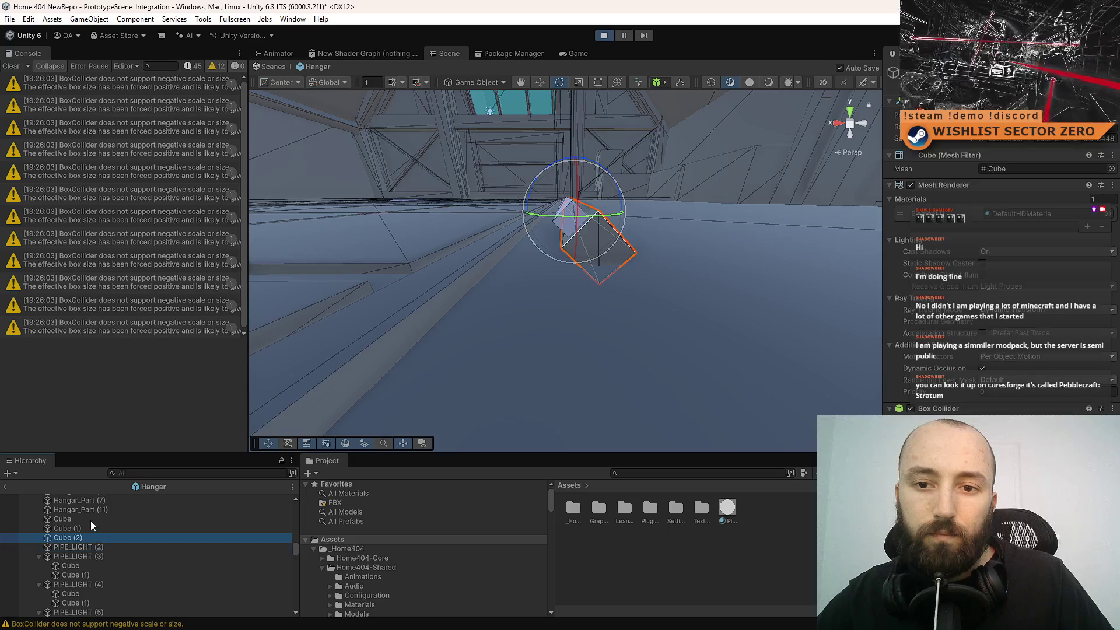
{"action": "left_click", "coordinate": [89, 520], "text": "shift"}
{"action": "left_click_drag", "start_coordinate": [86, 541], "coordinate": [81, 548]}
{"action": "left_click", "coordinate": [106, 525]}
{"action": "key", "text": "ctrl+s"}
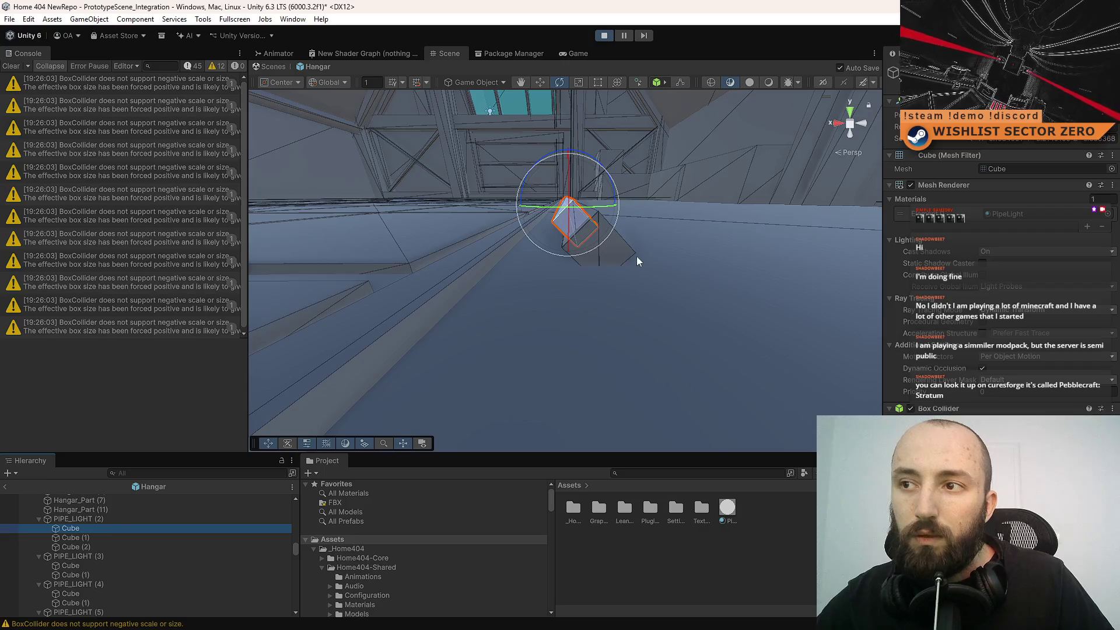
- Rotate Cube (2) to a new angle and shift it down and to the left
{"action": "left_click", "coordinate": [87, 538]}
{"action": "left_click", "coordinate": [86, 546]}
{"action": "mouse_move", "coordinate": [607, 234]}
{"action": "left_mouse_down"}
{"action": "mouse_move", "coordinate": [634, 225]}
{"action": "mouse_move", "coordinate": [592, 200]}
{"action": "left_mouse_up"}
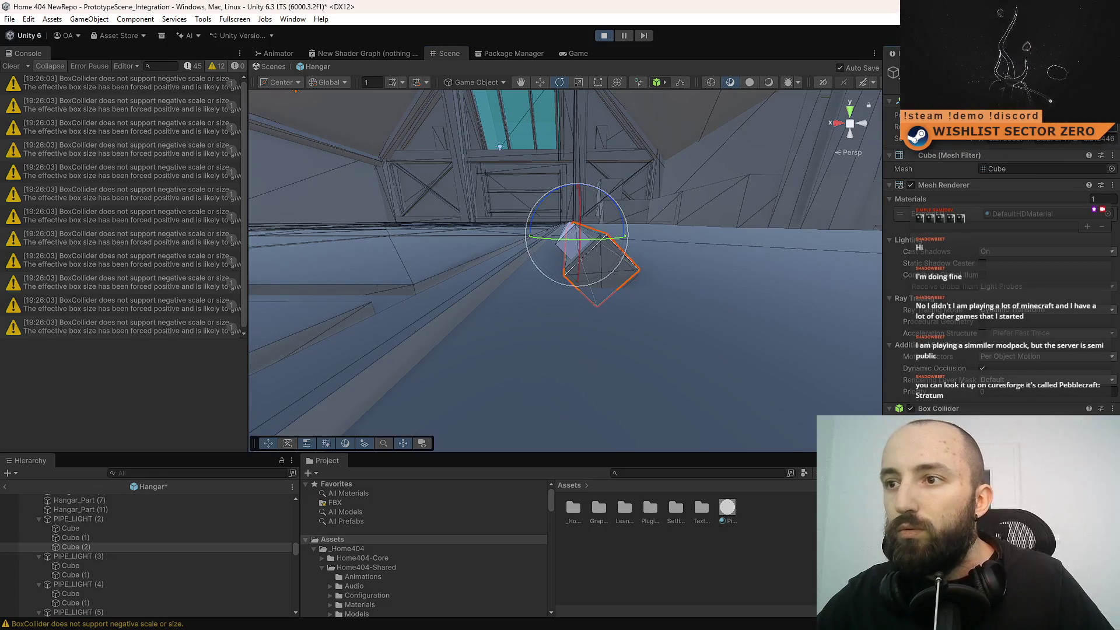
{"action": "left_click_drag", "start_coordinate": [544, 209], "coordinate": [656, 201]}
{"action": "scroll", "coordinate": [656, 267], "scroll_direction": "up", "scroll_amount": 3}
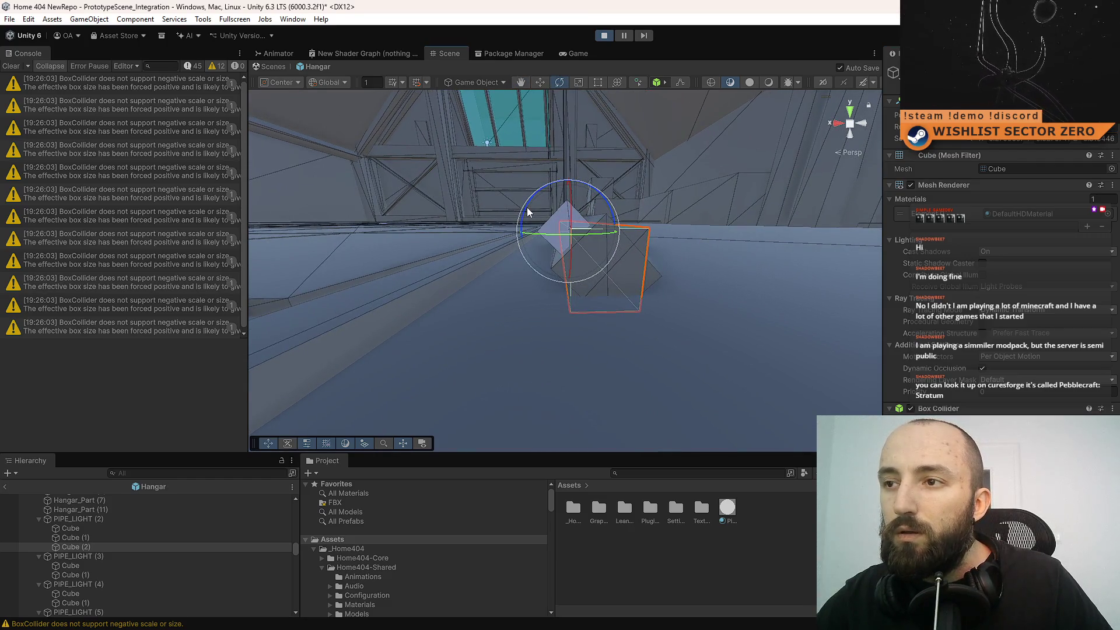
{"action": "left_click_drag", "start_coordinate": [573, 233], "coordinate": [556, 272]}
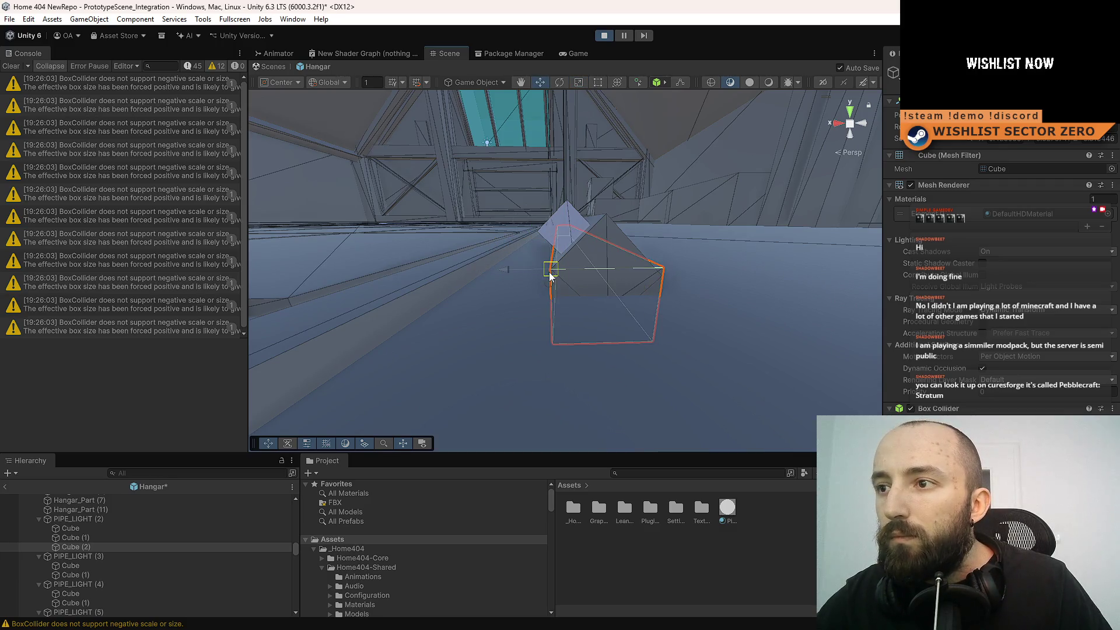
{"action": "mouse_move", "coordinate": [597, 285]}
{"action": "left_mouse_down"}
{"action": "mouse_move", "coordinate": [675, 292]}
{"action": "mouse_move", "coordinate": [532, 243]}
{"action": "mouse_move", "coordinate": [585, 254]}
{"action": "left_mouse_up"}
{"action": "key", "text": "ctrl+z"}
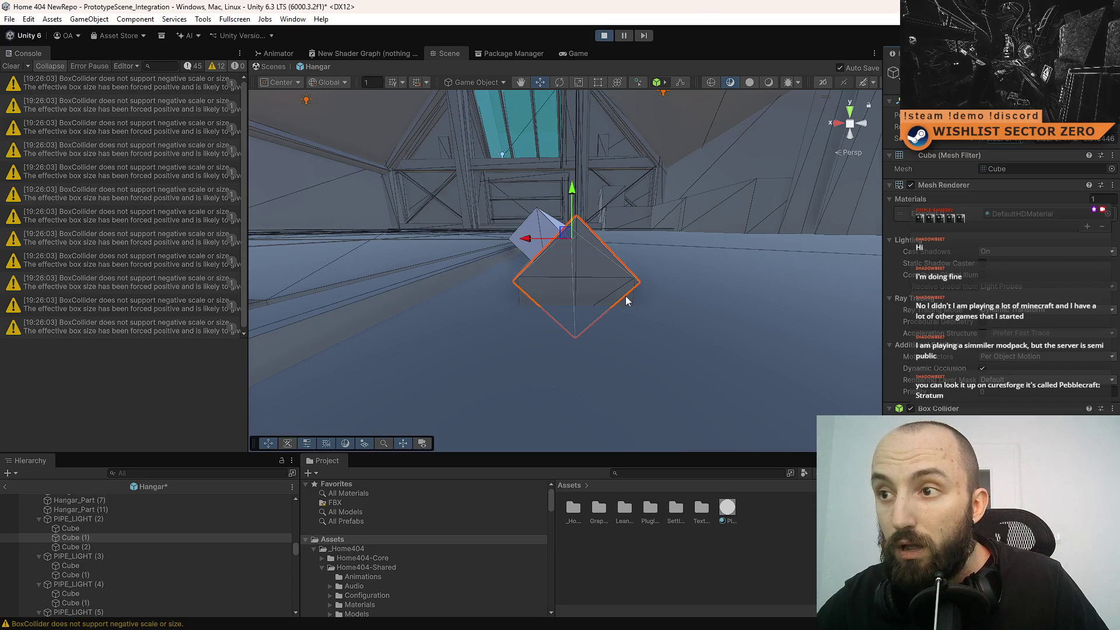
{"action": "key", "text": "ctrl+z"}
- Nudge Cube (2) along its vertical axis, then view the running game fullscreen
{"action": "mouse_move", "coordinate": [623, 293]}
{"action": "left_mouse_down"}
{"action": "mouse_move", "coordinate": [622, 307]}
{"action": "mouse_move", "coordinate": [635, 290]}
{"action": "left_mouse_up"}
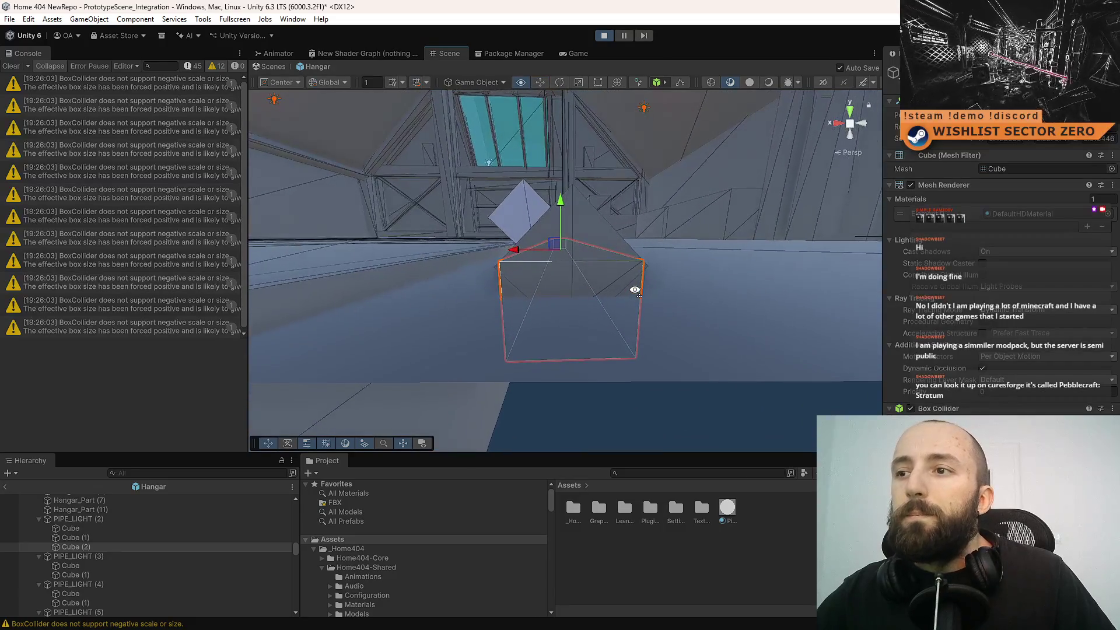
{"action": "left_click", "coordinate": [597, 232]}
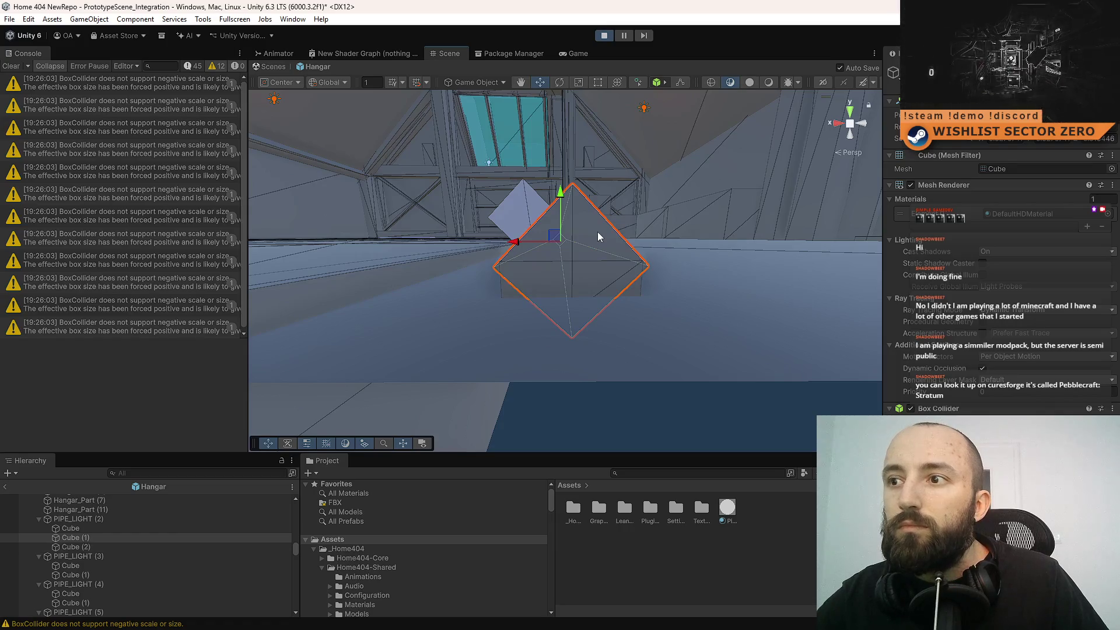
{"action": "left_click", "coordinate": [621, 289]}
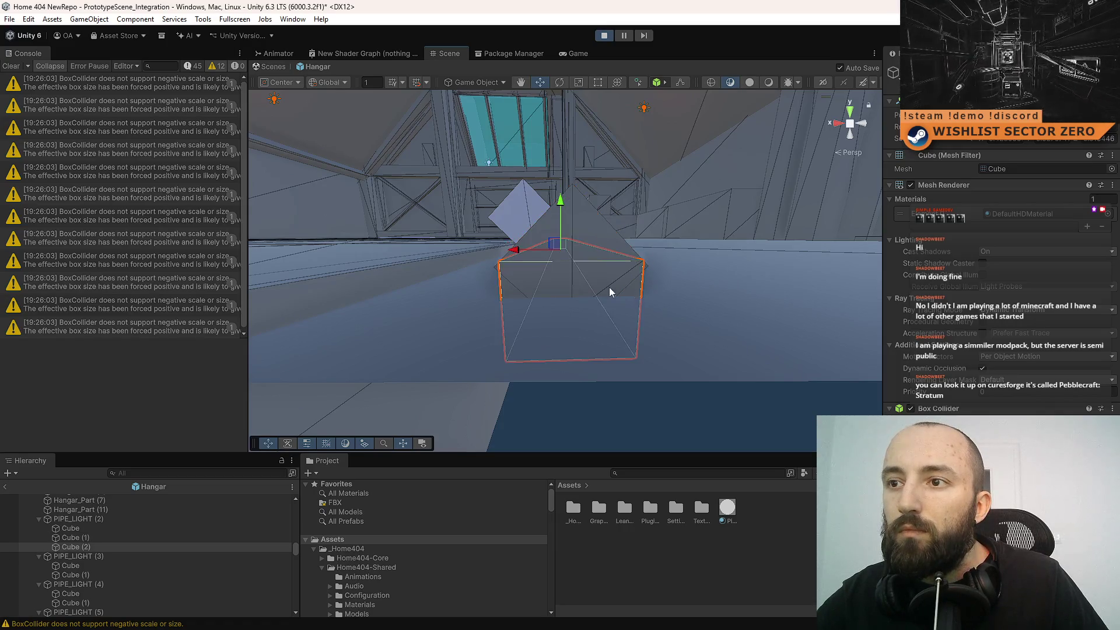
{"action": "left_click_drag", "start_coordinate": [570, 219], "coordinate": [576, 212]}
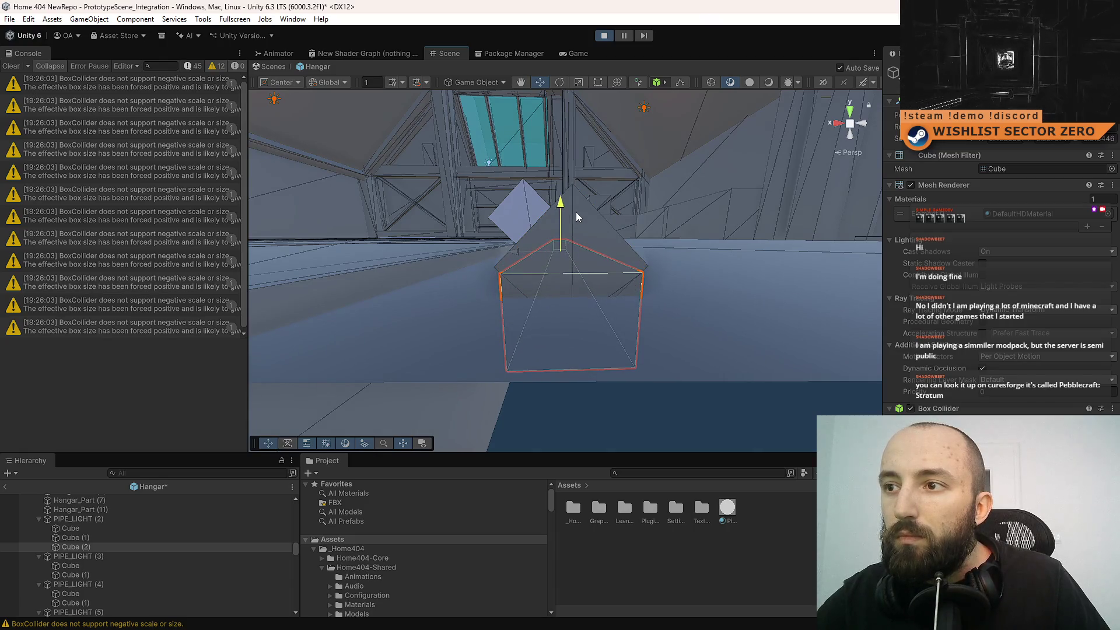
{"action": "left_click", "coordinate": [688, 269]}
{"action": "mouse_move", "coordinate": [689, 268]}
{"action": "left_mouse_down"}
{"action": "mouse_move", "coordinate": [671, 293]}
{"action": "mouse_move", "coordinate": [636, 288]}
{"action": "left_mouse_up"}
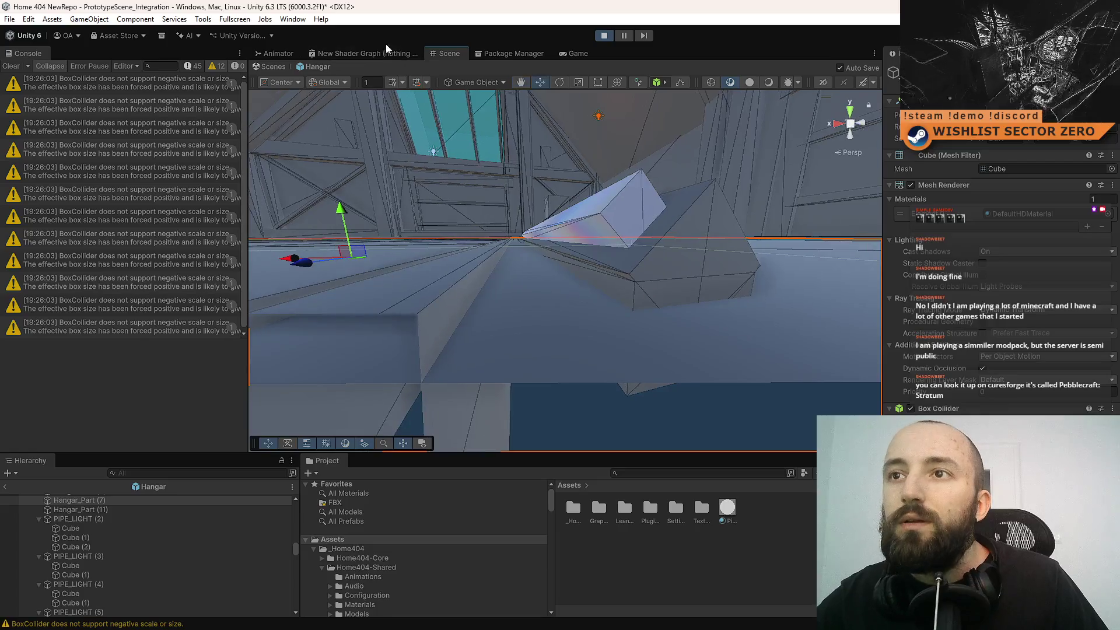
{"action": "left_click", "coordinate": [578, 54]}
{"action": "key", "text": "F10"}
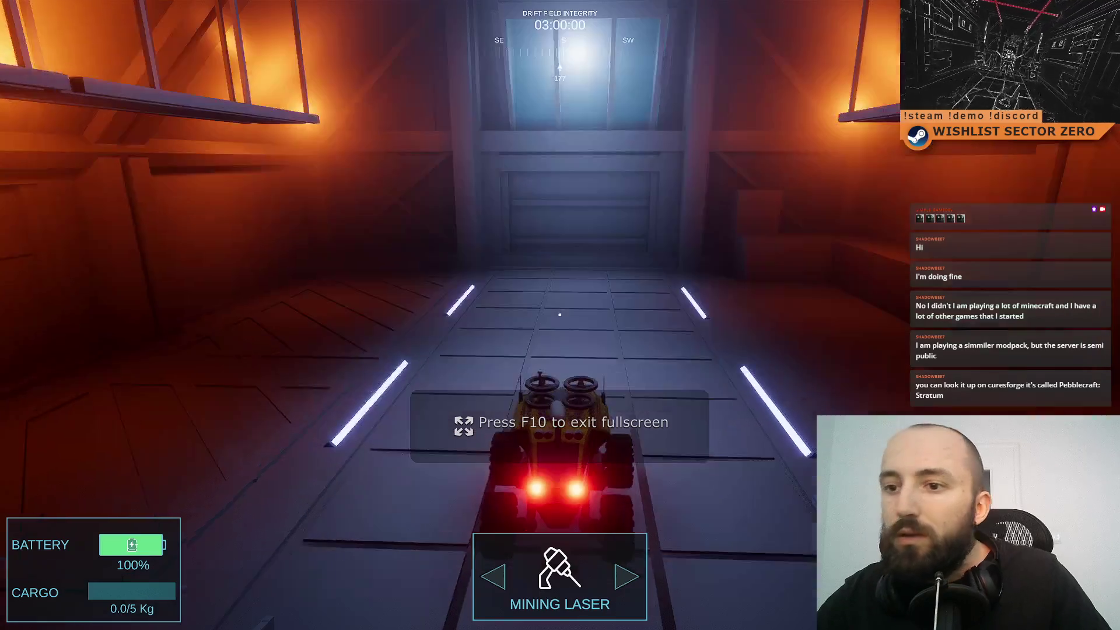
- Exit fullscreen, restart Play mode from the Scene view, and bring the CurseForge browser window forward
{"action": "key", "text": "F10"}
{"action": "left_click", "coordinate": [449, 53]}
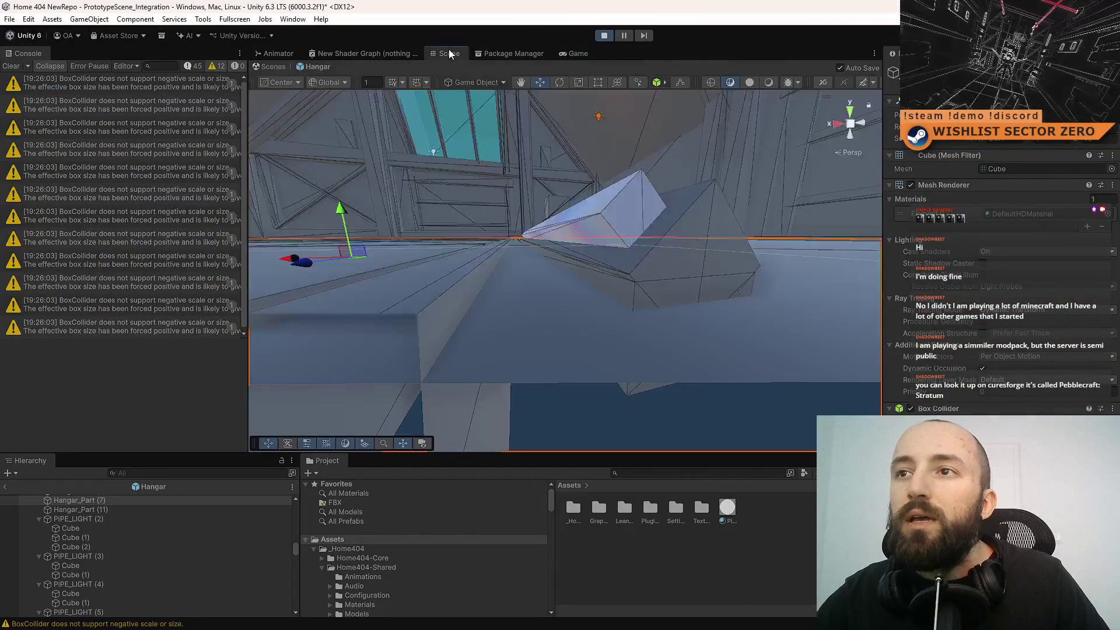
{"action": "mouse_move", "coordinate": [218, 302]}
{"action": "left_mouse_down"}
{"action": "mouse_move", "coordinate": [388, 355]}
{"action": "mouse_move", "coordinate": [468, 302]}
{"action": "mouse_move", "coordinate": [605, 34]}
{"action": "left_mouse_up"}
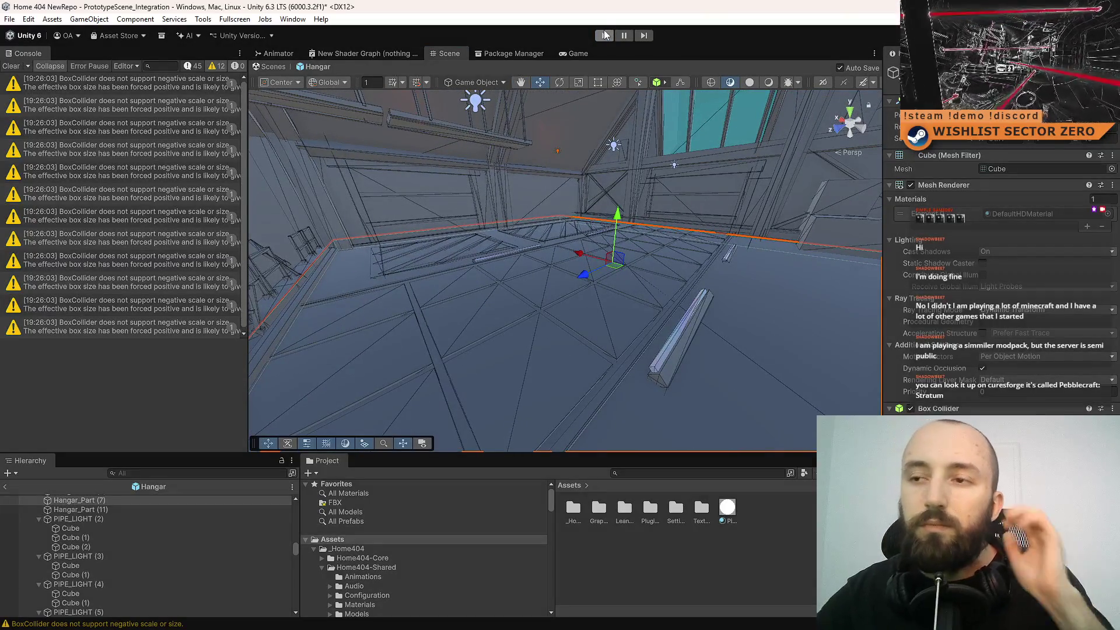
{"action": "left_click", "coordinate": [603, 35]}
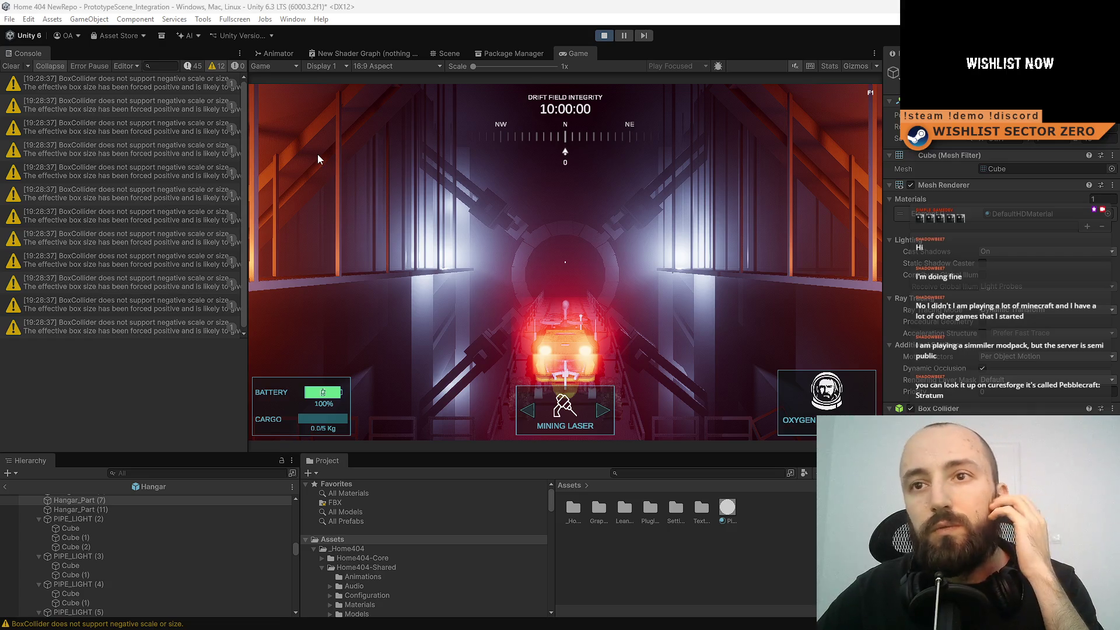
{"action": "key", "text": "alt+Tab"}
{"action": "left_click_drag", "start_coordinate": [311, 42], "coordinate": [450, 41]}
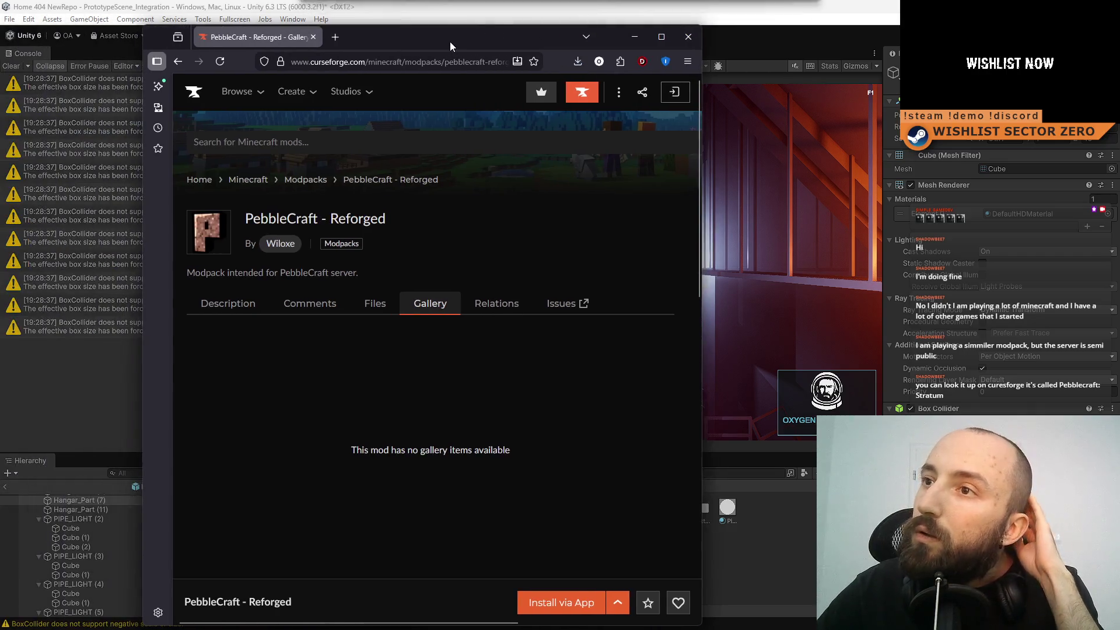
- Maximize the browser, read through the PebbleCraft - Reforged description, then switch back to Unity
{"action": "double_click", "coordinate": [450, 41]}
{"action": "left_click", "coordinate": [265, 279]}
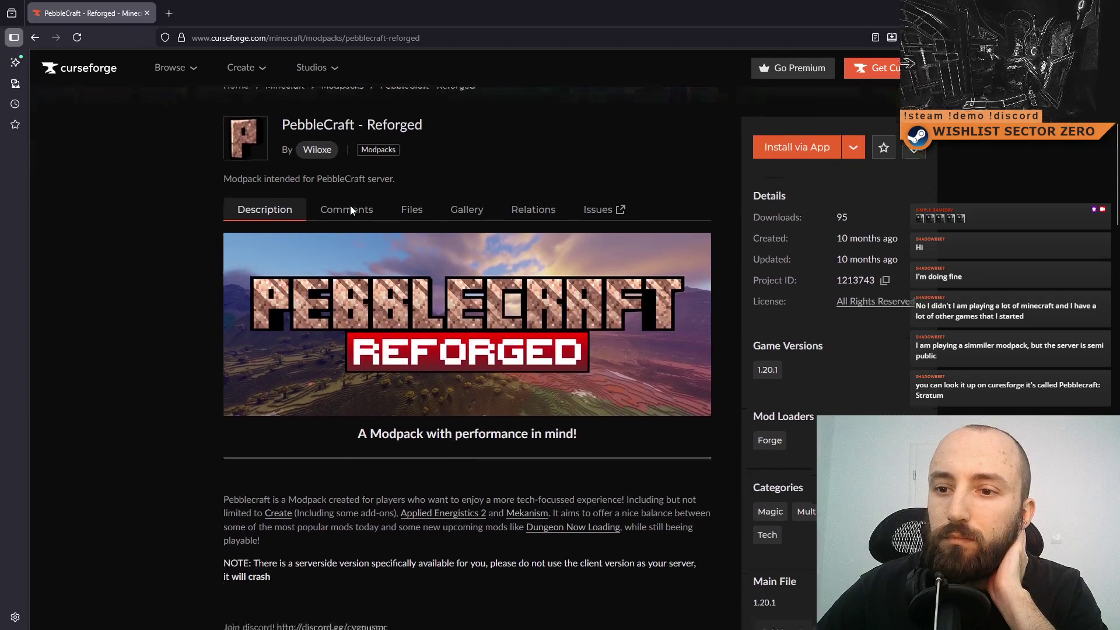
{"action": "scroll", "coordinate": [350, 205], "scroll_direction": "down", "scroll_amount": 5}
{"action": "mouse_move", "coordinate": [288, 272]}
{"action": "left_mouse_down"}
{"action": "mouse_move", "coordinate": [722, 265]}
{"action": "mouse_move", "coordinate": [704, 274]}
{"action": "left_mouse_up"}
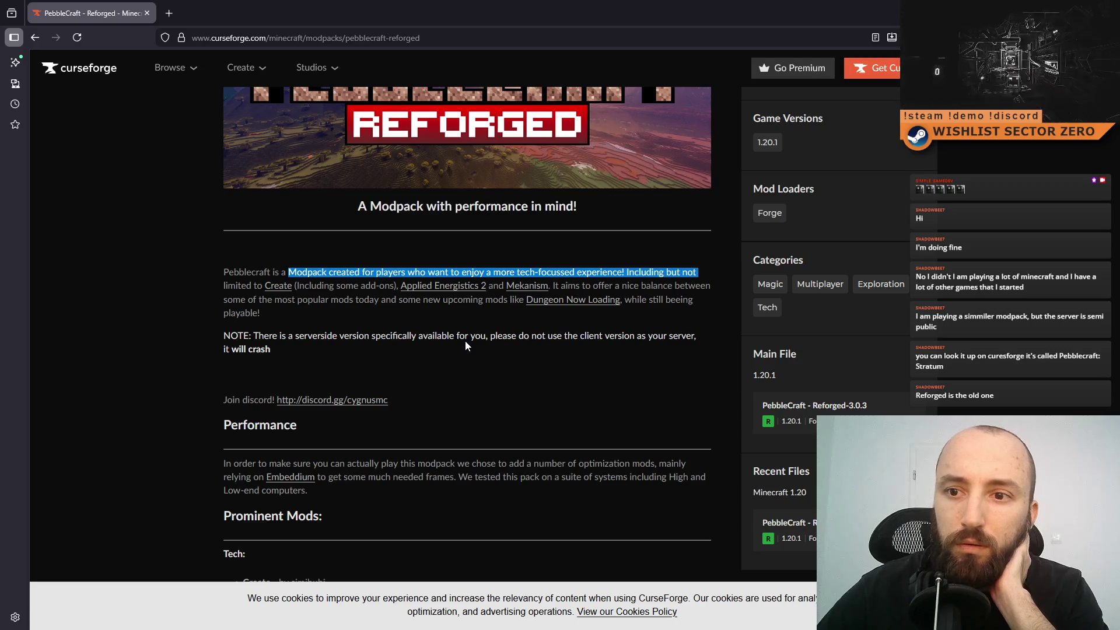
{"action": "scroll", "coordinate": [465, 342], "scroll_direction": "down", "scroll_amount": 4}
{"action": "scroll", "coordinate": [461, 377], "scroll_direction": "down", "scroll_amount": 2}
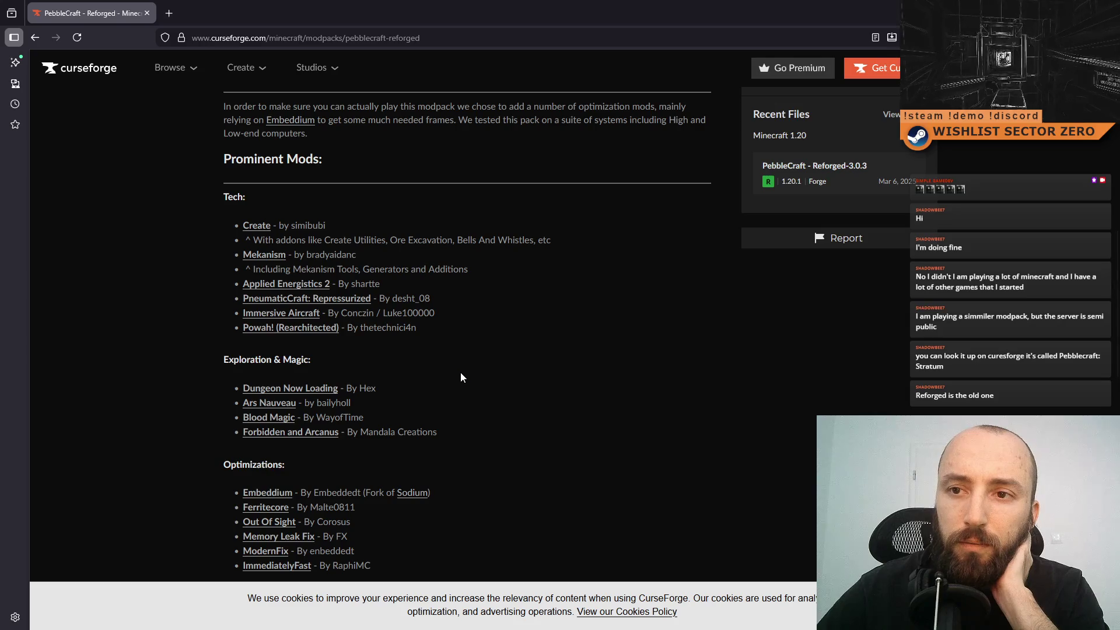
{"action": "scroll", "coordinate": [460, 377], "scroll_direction": "down", "scroll_amount": 3}
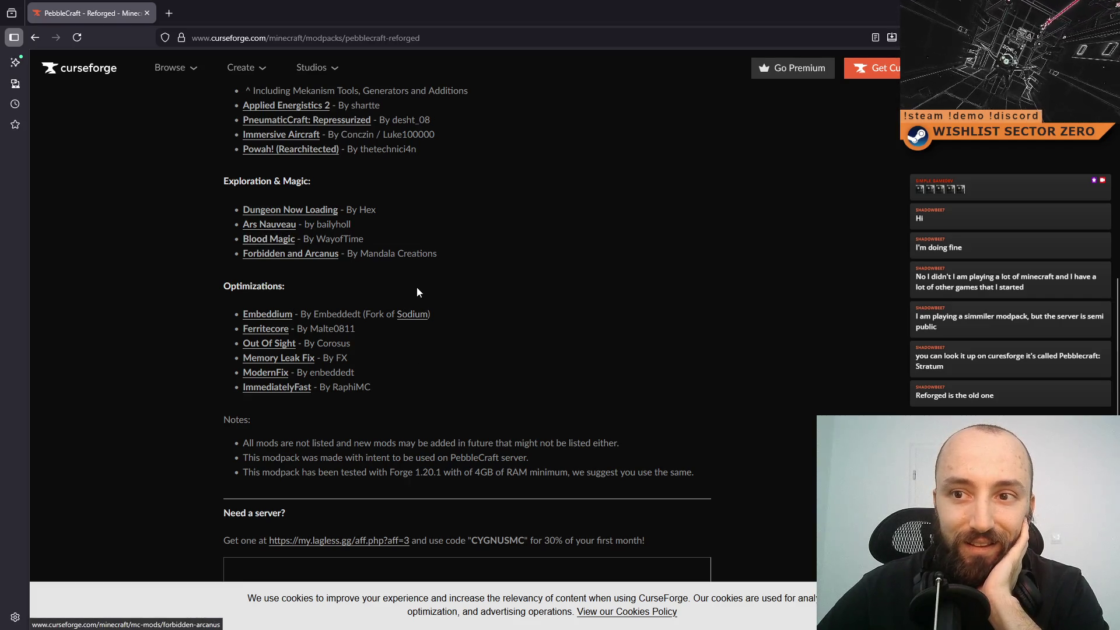
{"action": "scroll", "coordinate": [428, 295], "scroll_direction": "down", "scroll_amount": 7}
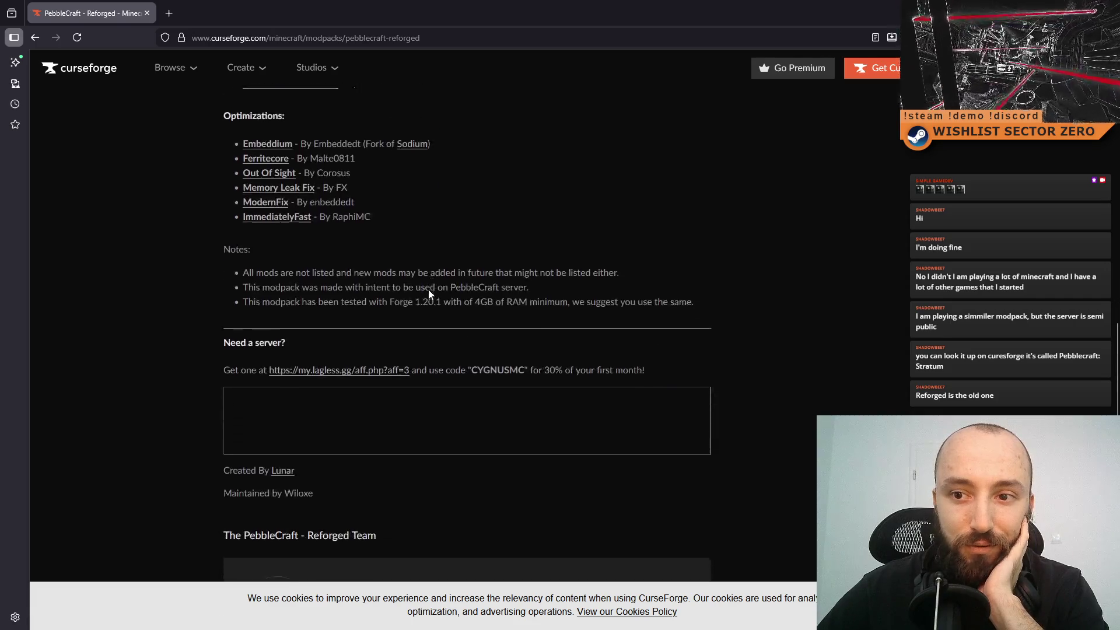
{"action": "scroll", "coordinate": [429, 297], "scroll_direction": "up", "scroll_amount": 17}
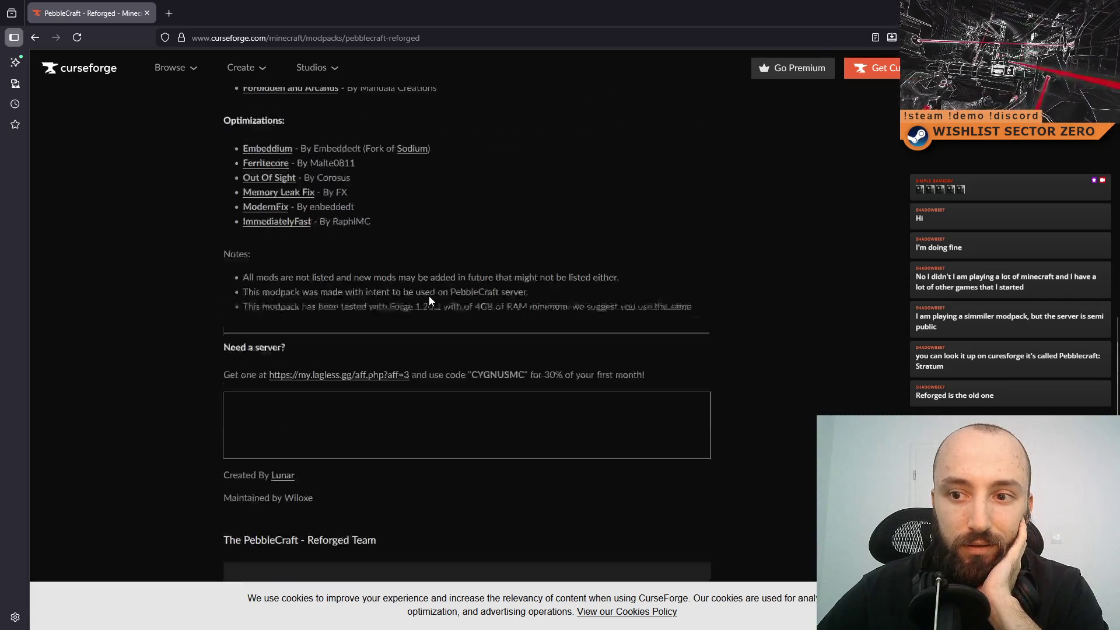
{"action": "scroll", "coordinate": [434, 315], "scroll_direction": "up", "scroll_amount": 6}
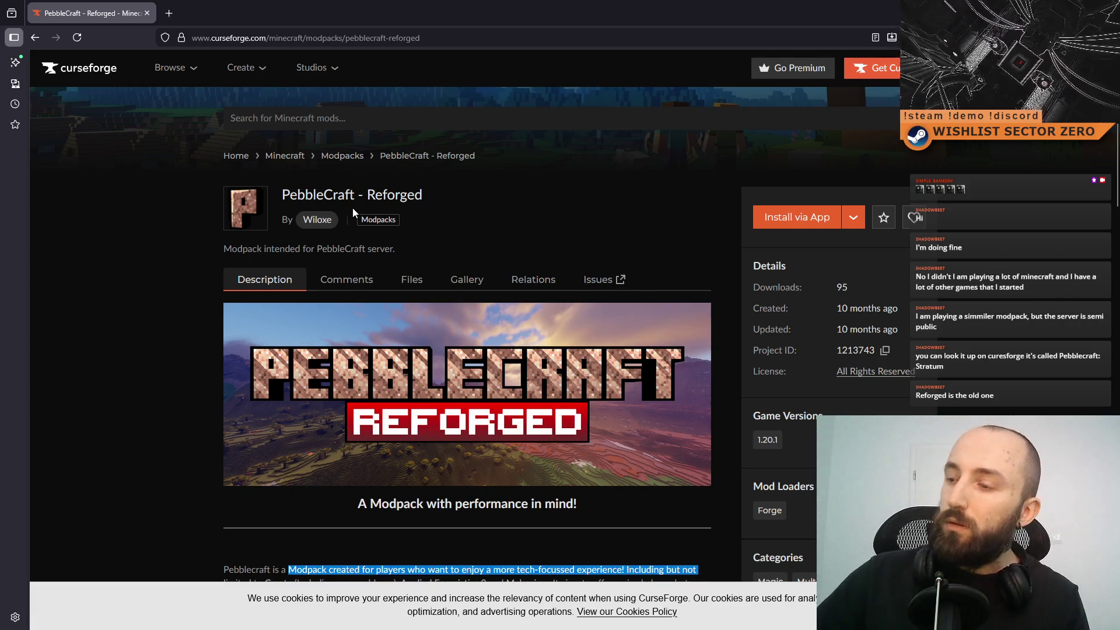
{"action": "left_click", "coordinate": [834, 289]}
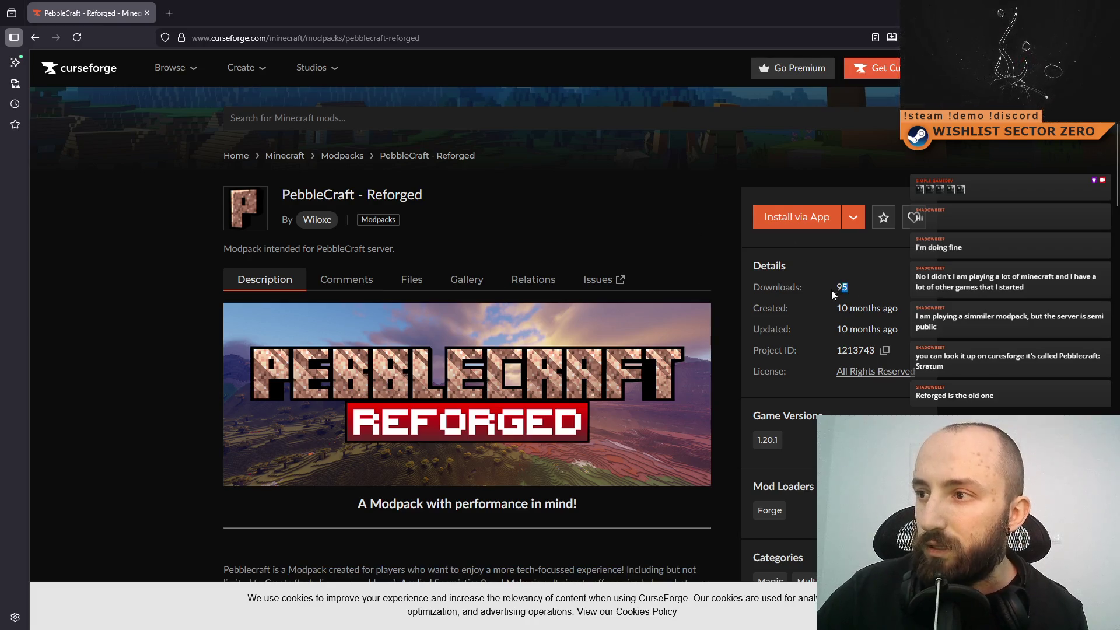
{"action": "scroll", "coordinate": [463, 269], "scroll_direction": "down", "scroll_amount": 6}
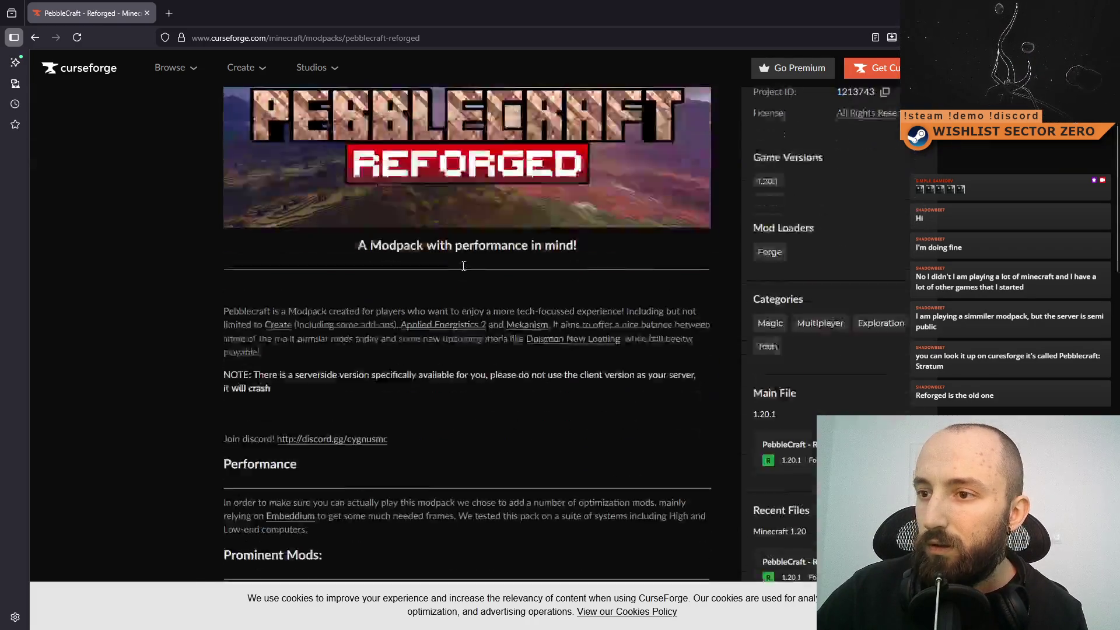
{"action": "key", "text": "alt+Tab"}
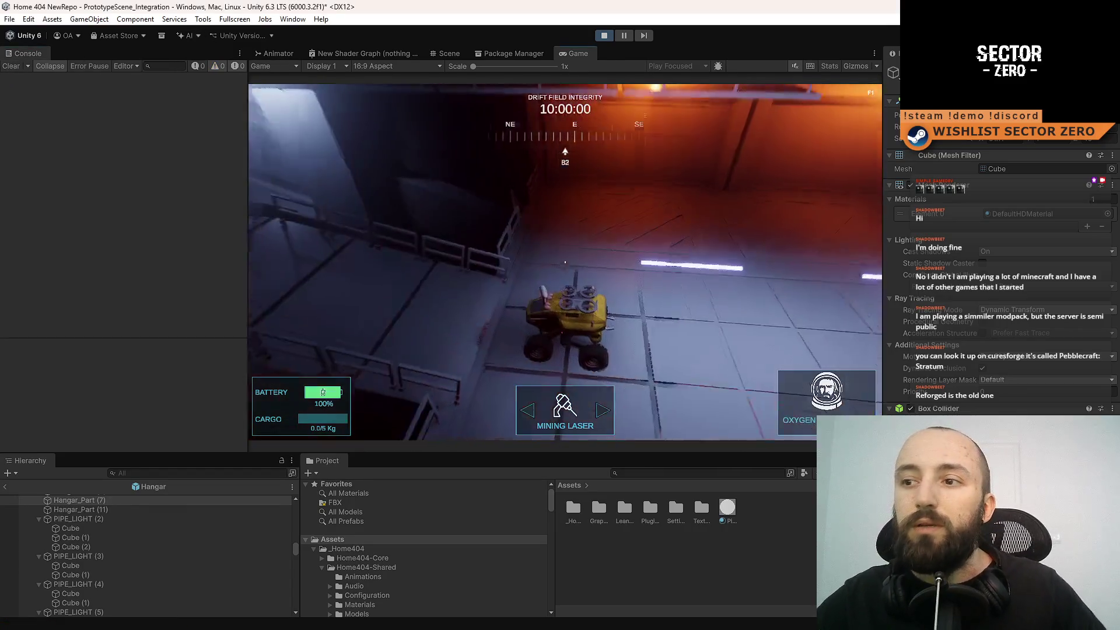
- Go fullscreen and drive the rover across the lit floor toward the tunnel and side room
{"action": "key", "text": "F10"}
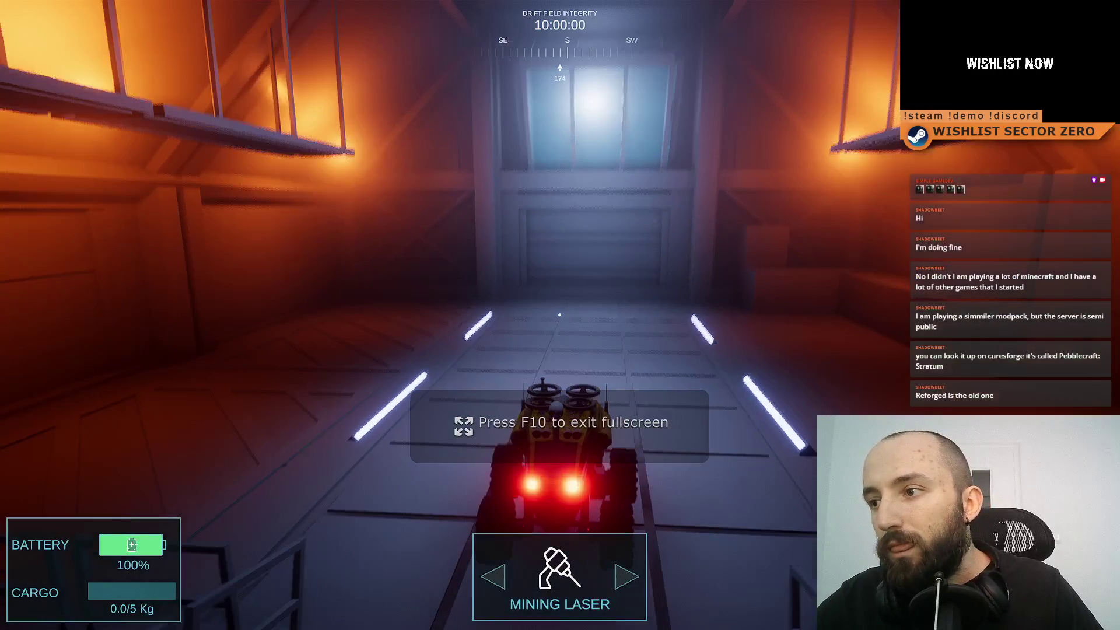
{"action": "mouse_move", "coordinate": [560, 315]}
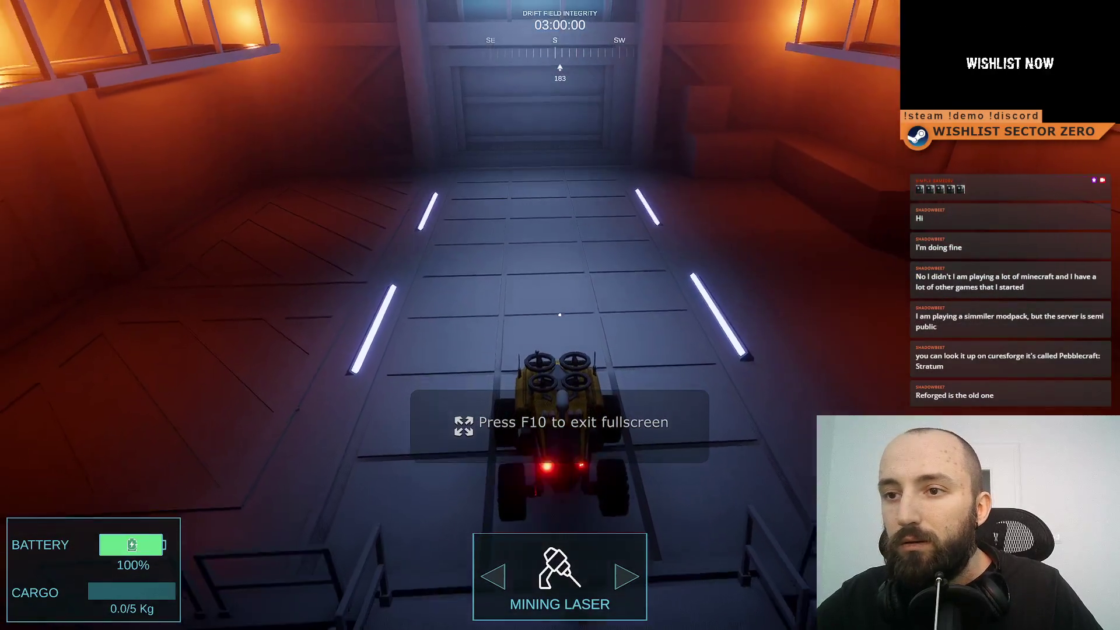
{"action": "key", "text": "s"}
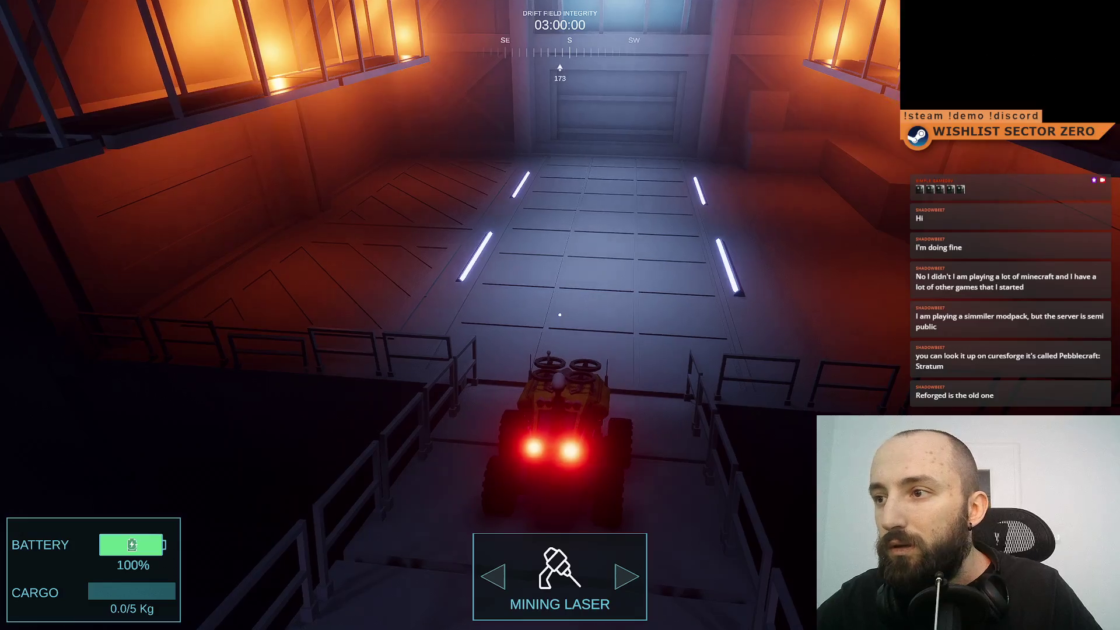
{"action": "key", "text": "d"}
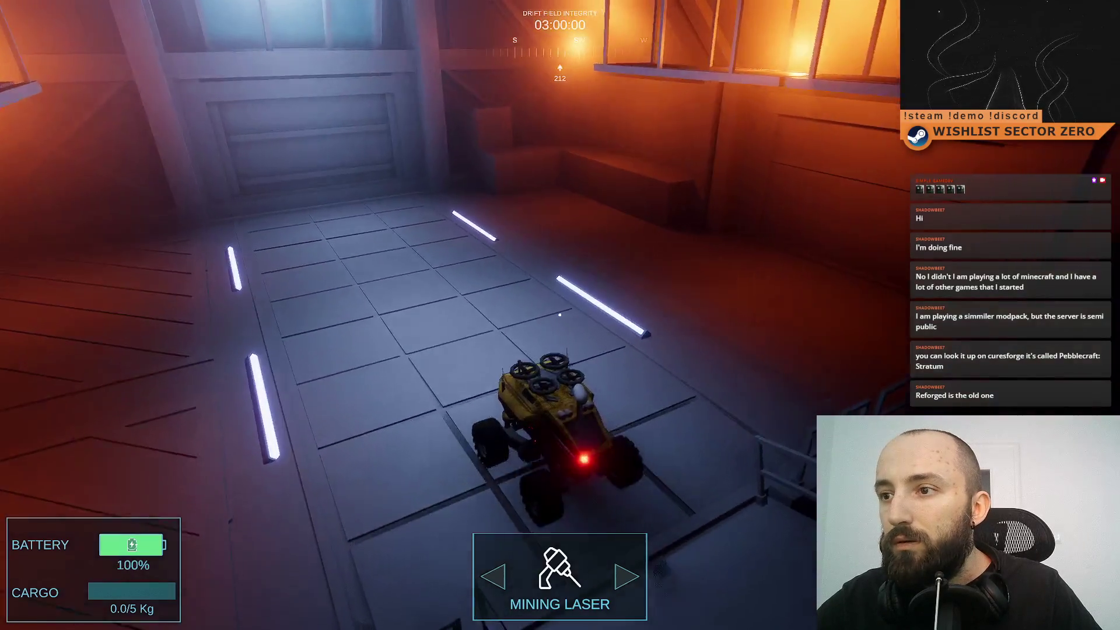
{"action": "key", "text": "w"}
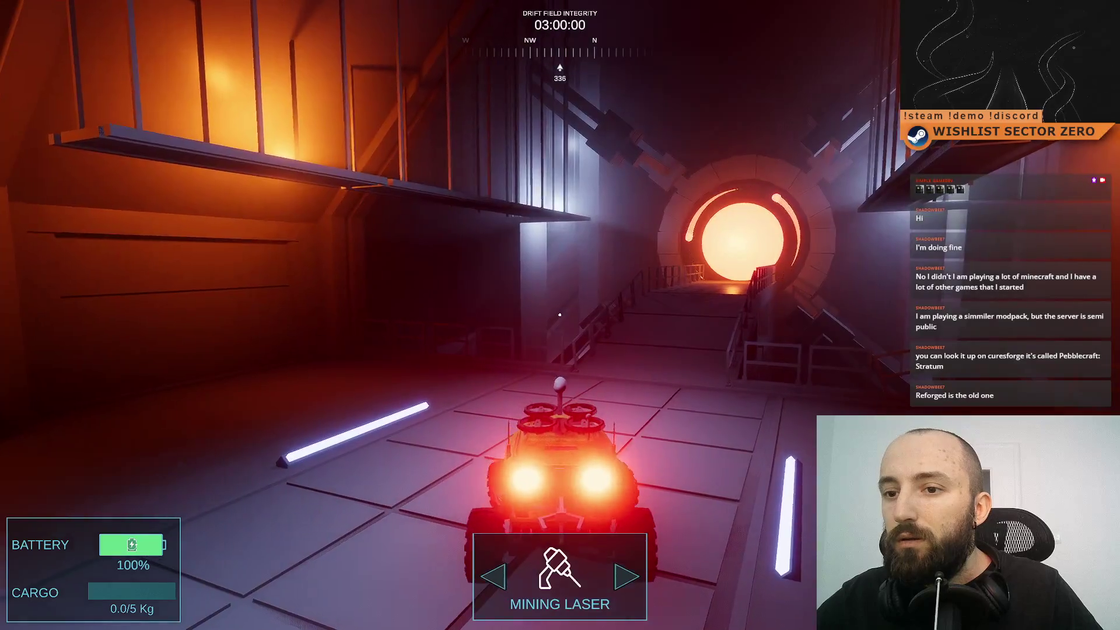
{"action": "key", "text": "w"}
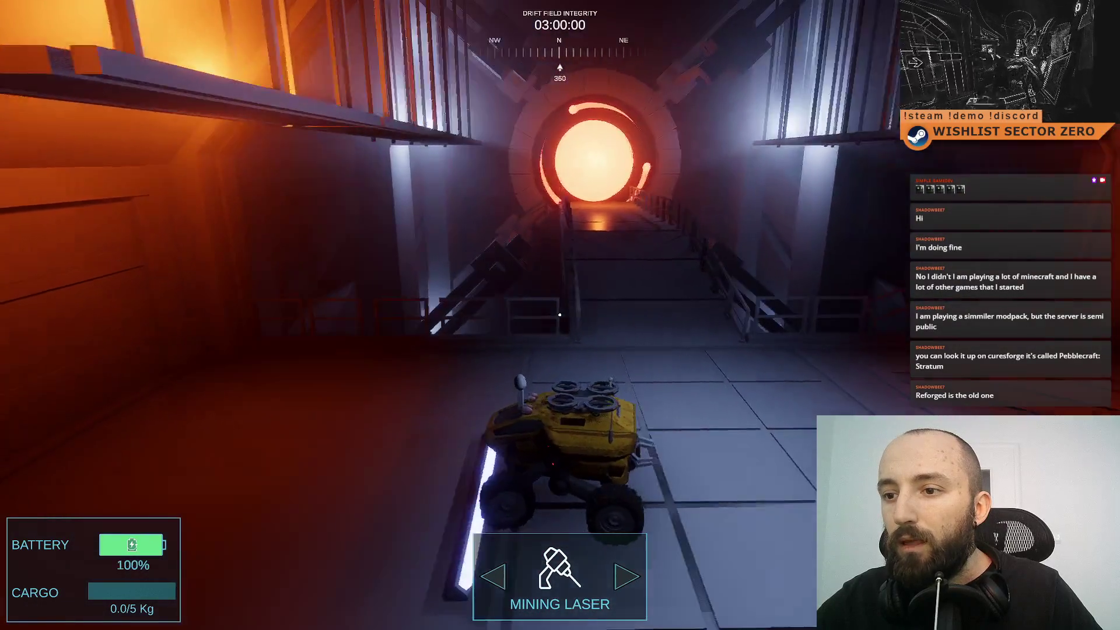
{"action": "key", "text": "d"}
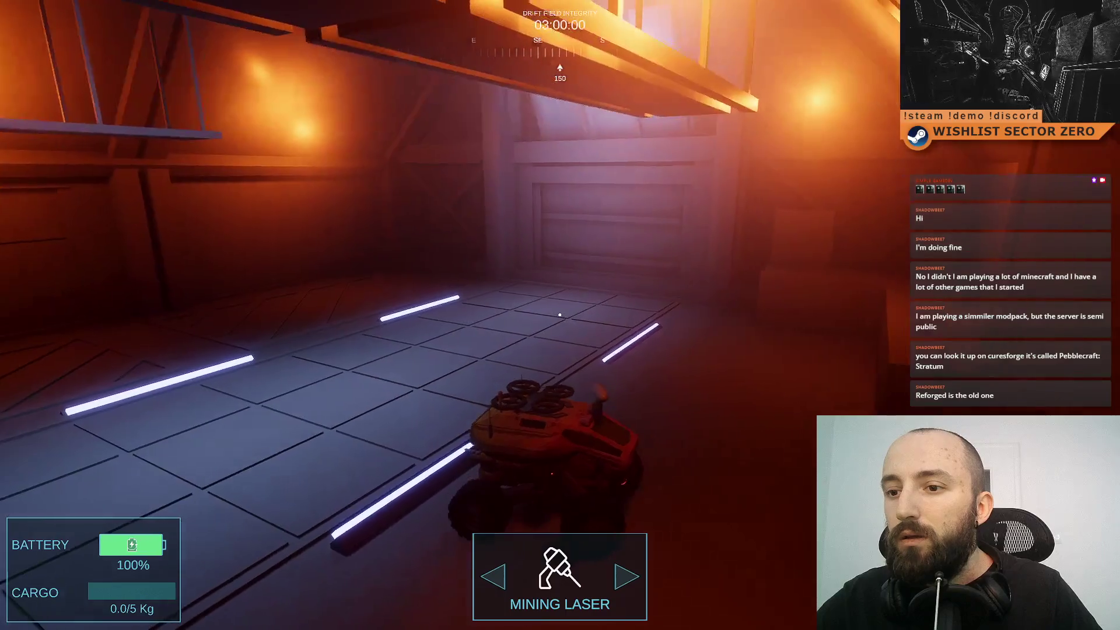
{"action": "key", "text": "d"}
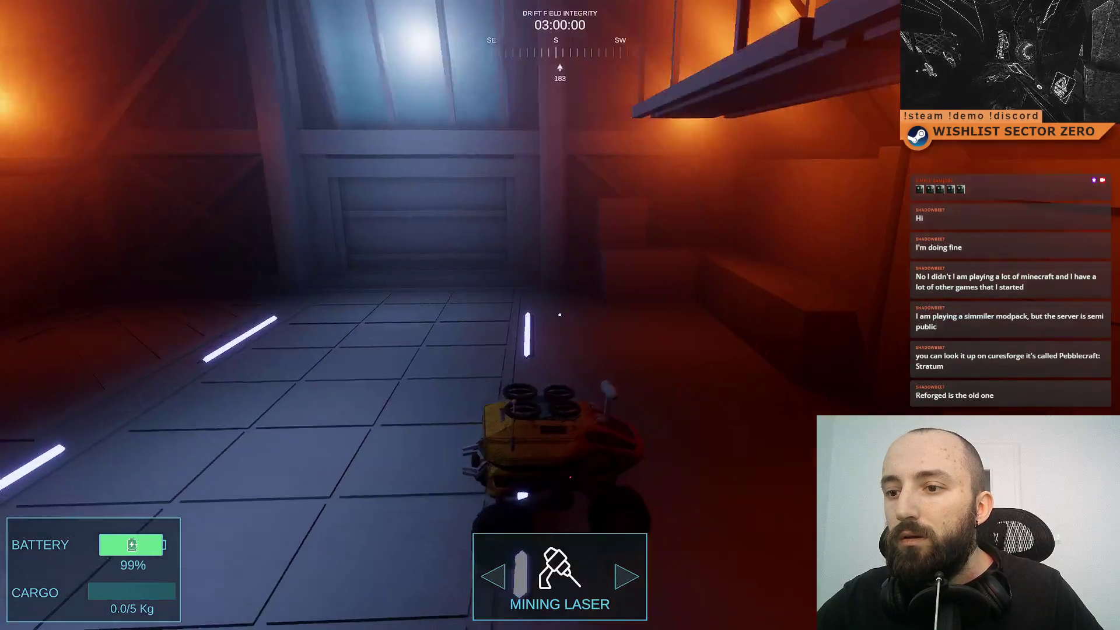
{"action": "key", "text": "a"}
{"action": "key", "text": "s"}
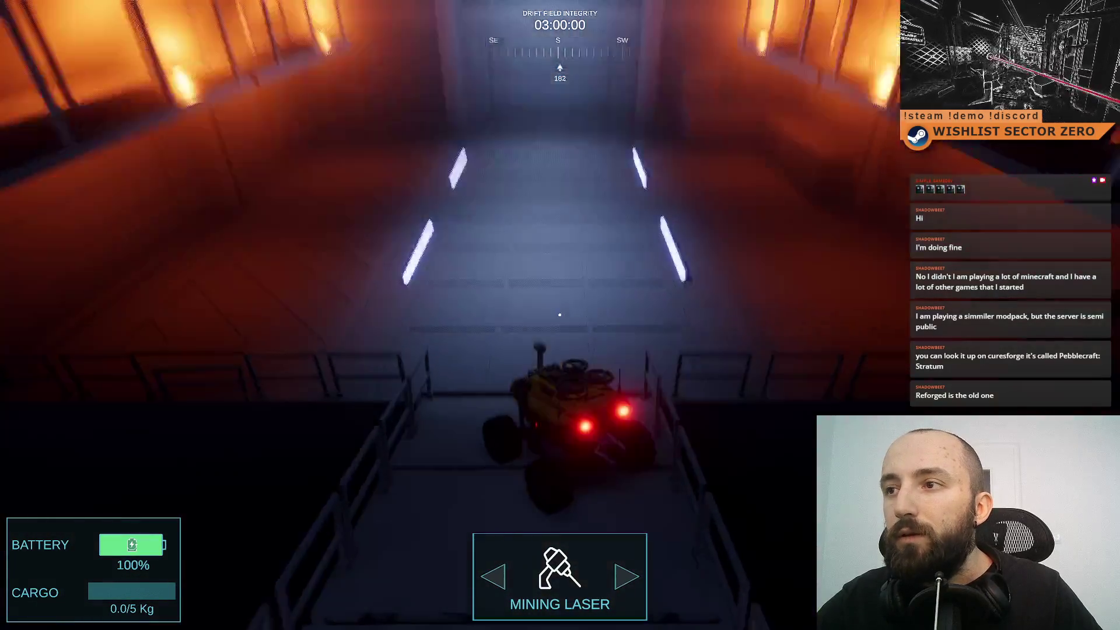
- Drive the rover back down the corridor past the lights, then stop the play test
{"action": "key", "text": "d"}
{"action": "key", "text": "a"}
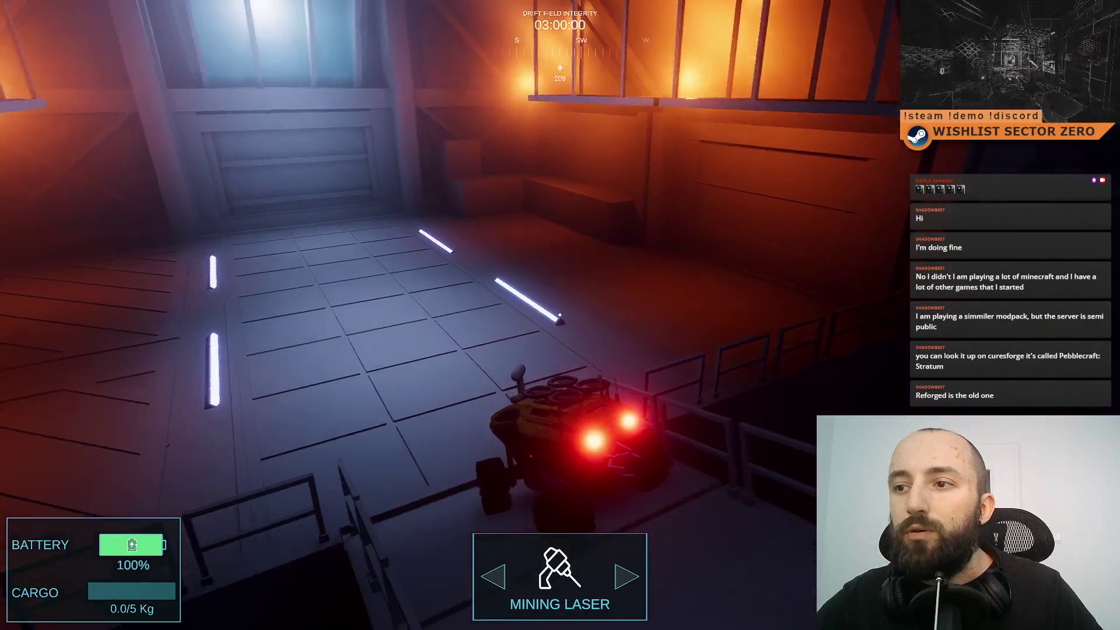
{"action": "key", "text": "w"}
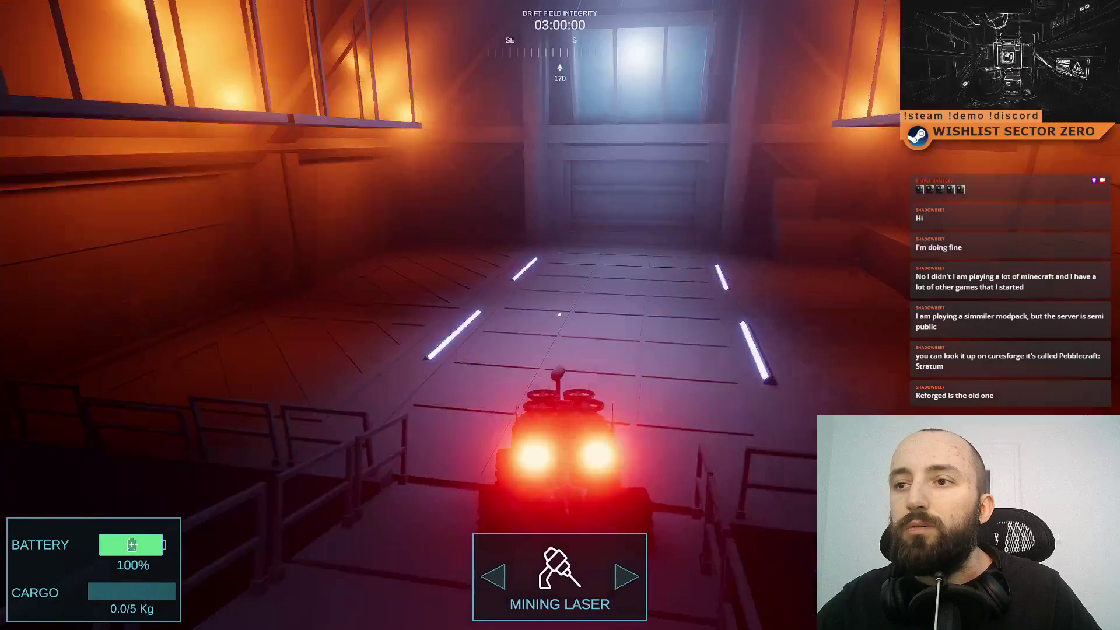
{"action": "key", "text": "a"}
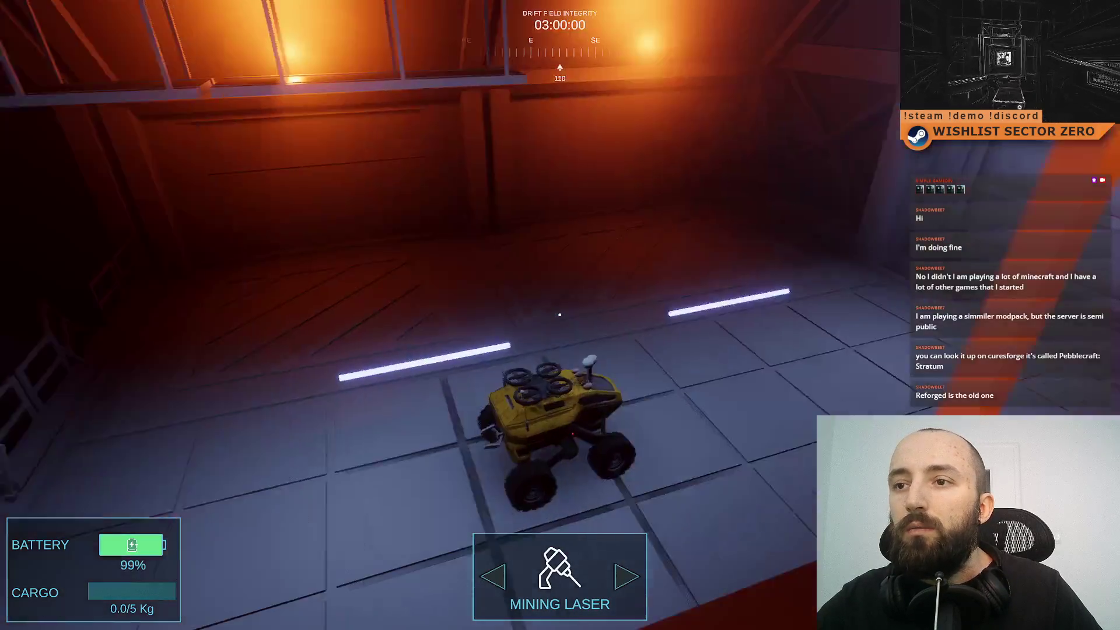
{"action": "key", "text": "d"}
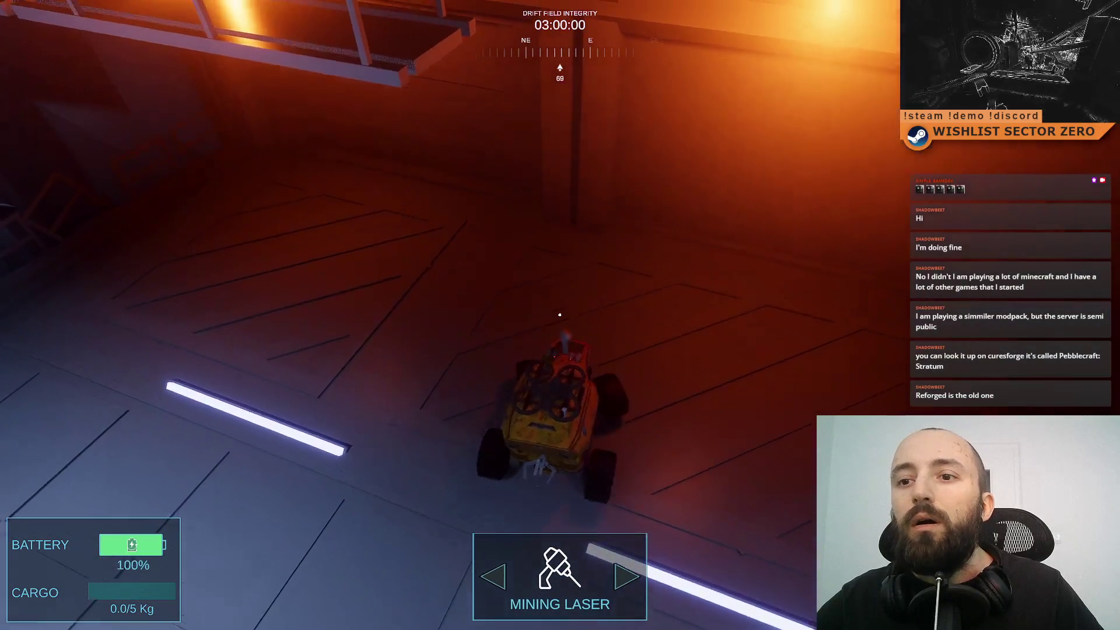
{"action": "key", "text": "d"}
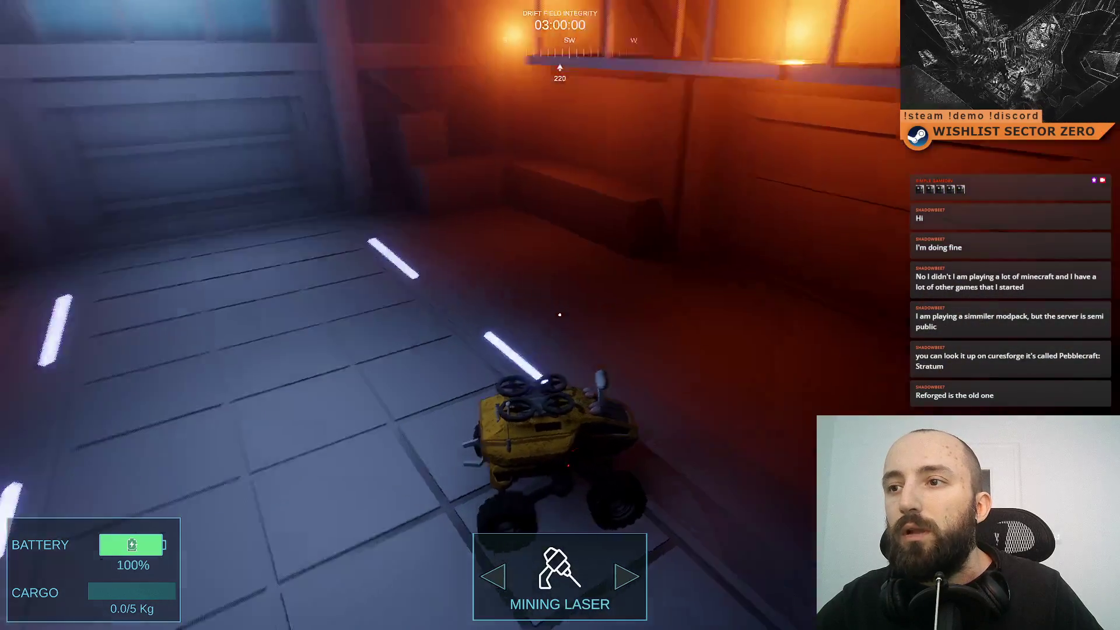
{"action": "key", "text": "w"}
{"action": "key", "text": "alt+Tab"}
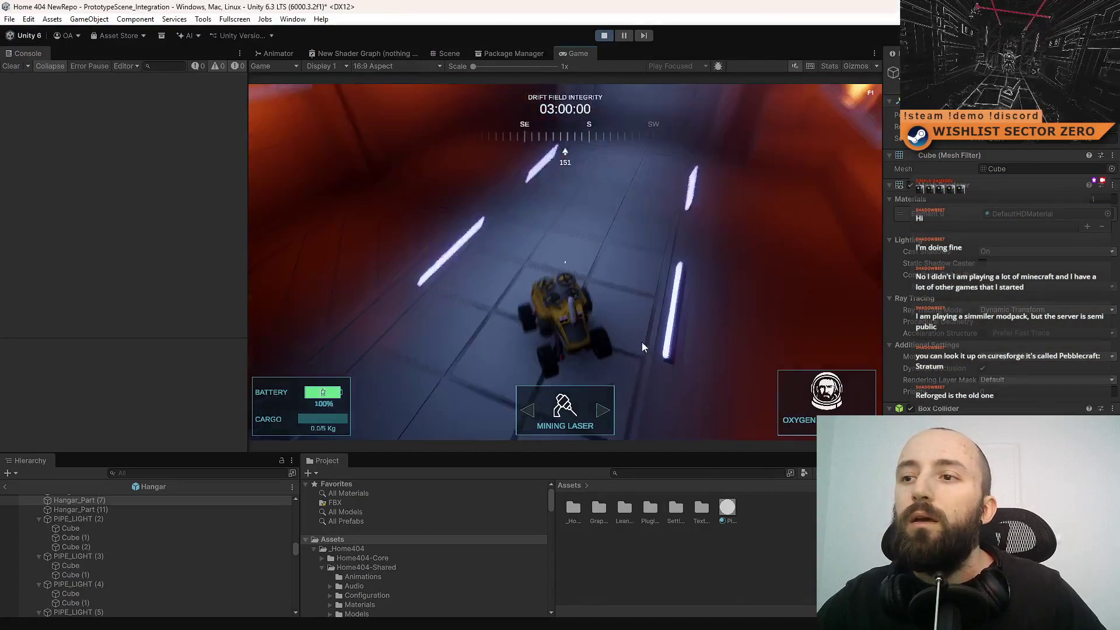
{"action": "left_click", "coordinate": [604, 36]}
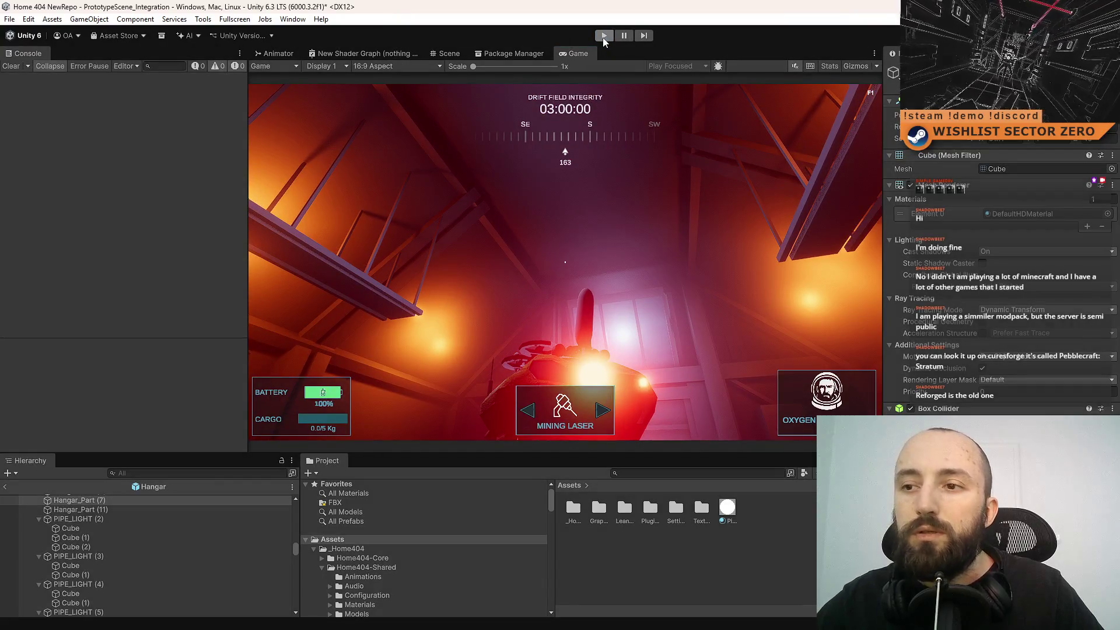
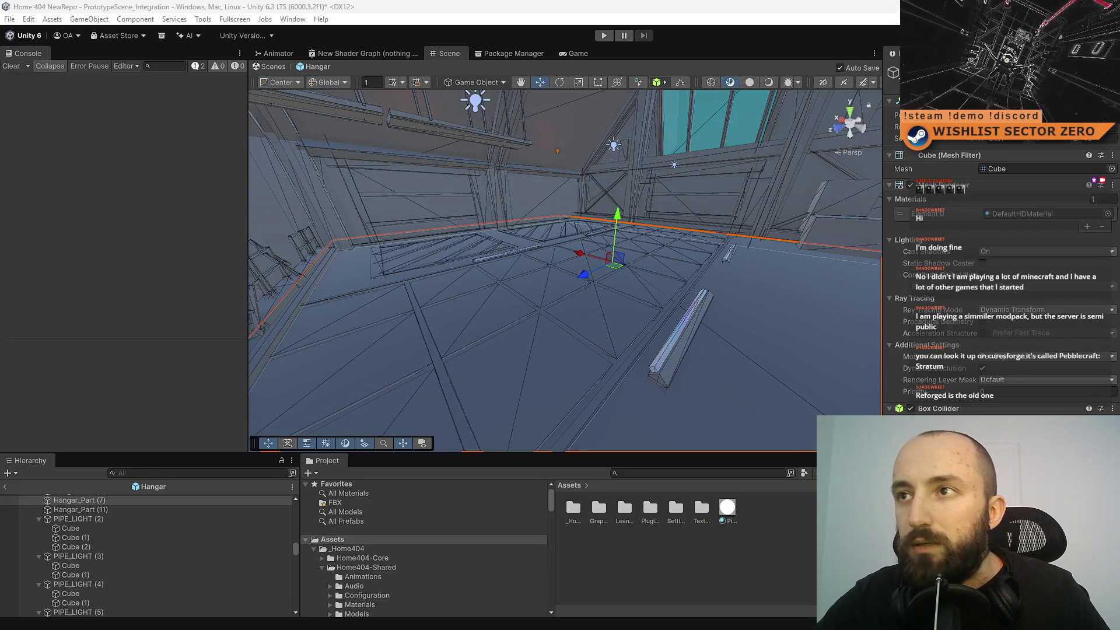
- Fly the camera over the hangar floor and select Cube (1) under PIPE_LIGHT (2)
{"action": "key", "text": "w"}
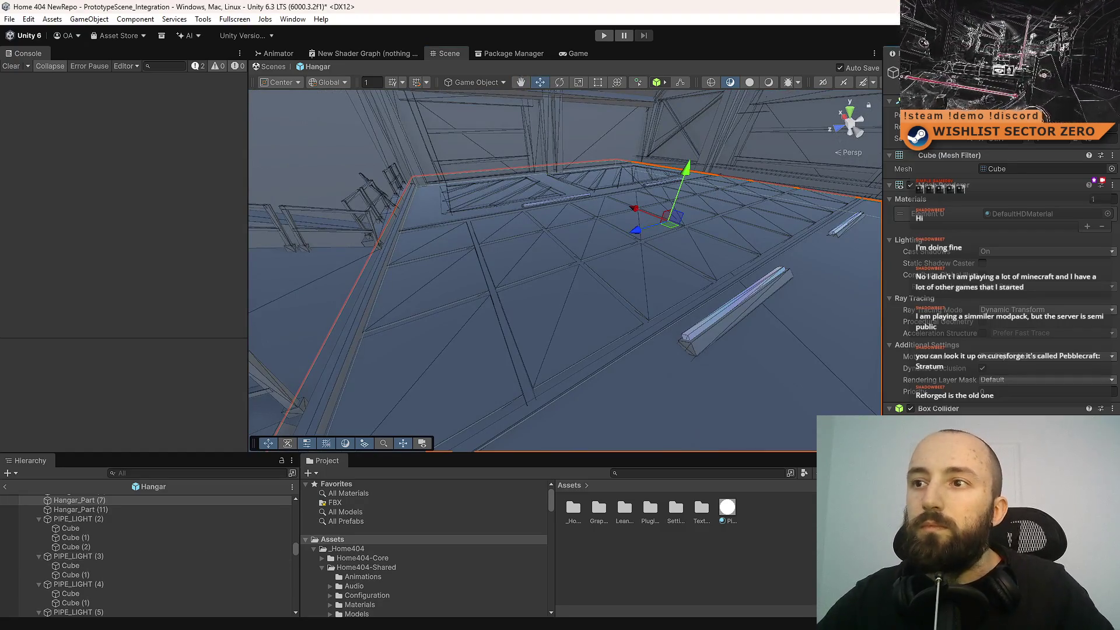
{"action": "key", "text": "F10"}
{"action": "key", "text": "F10"}
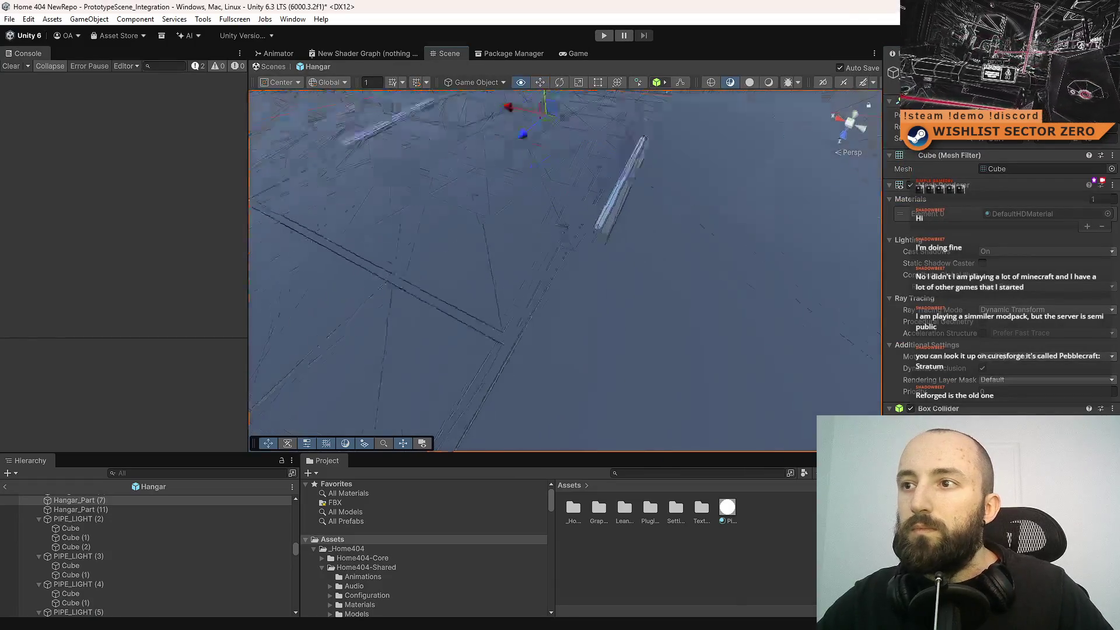
{"action": "key", "text": "s"}
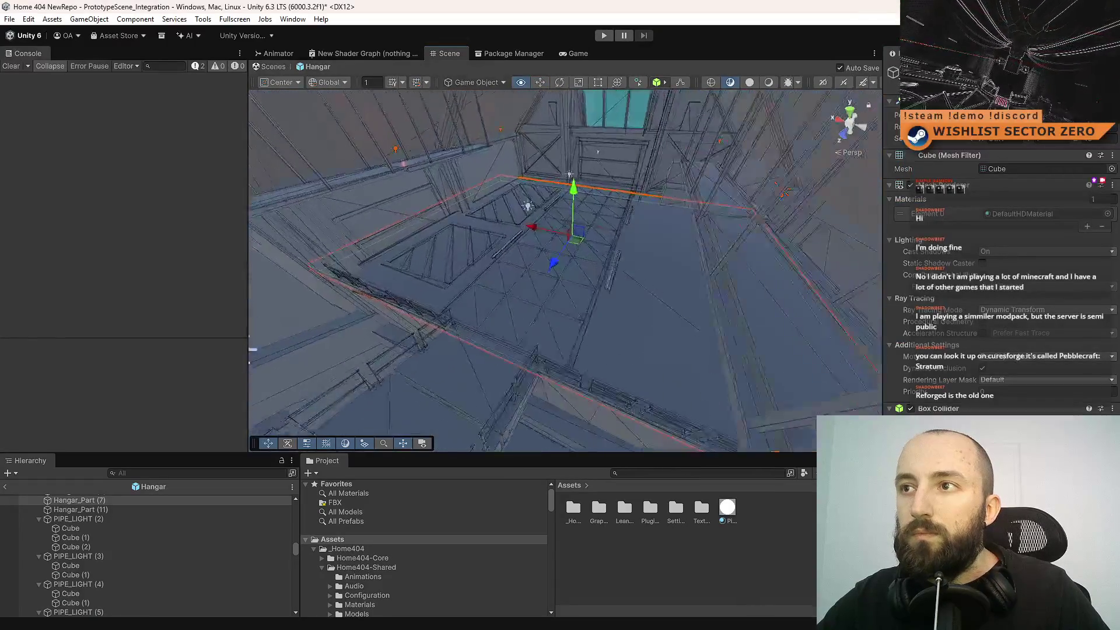
{"action": "key", "text": "w"}
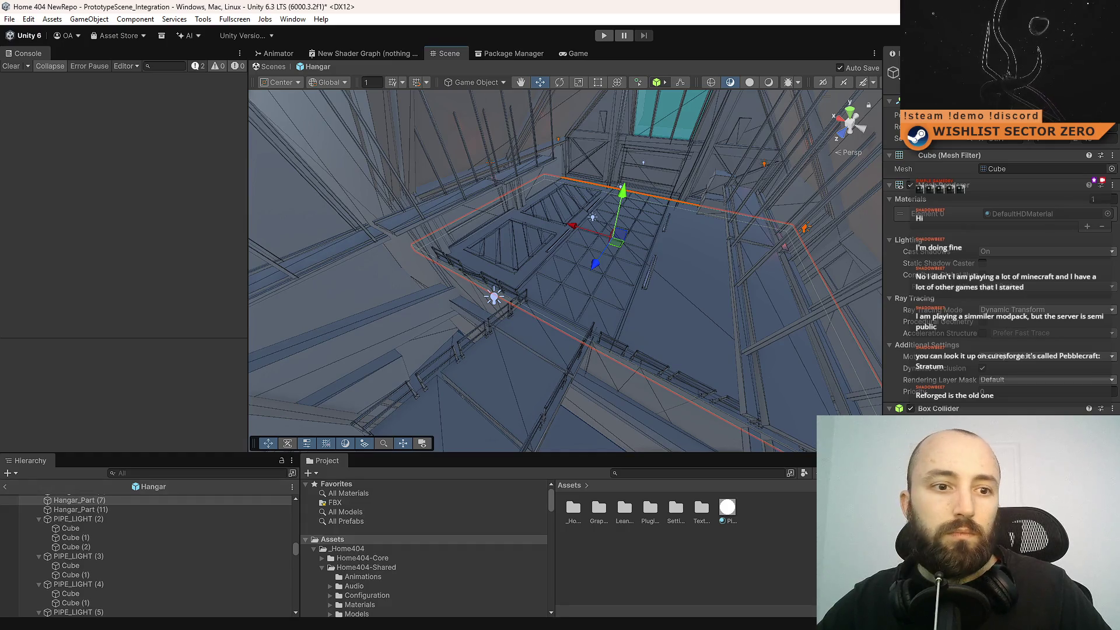
{"action": "left_click", "coordinate": [71, 537]}
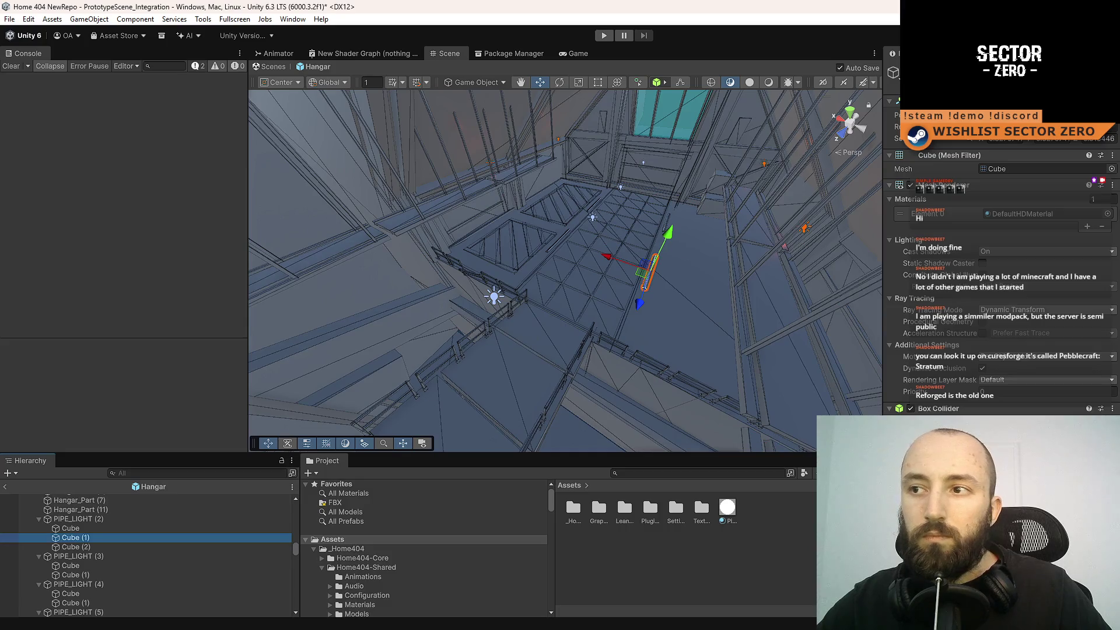
{"action": "key", "text": "F11"}
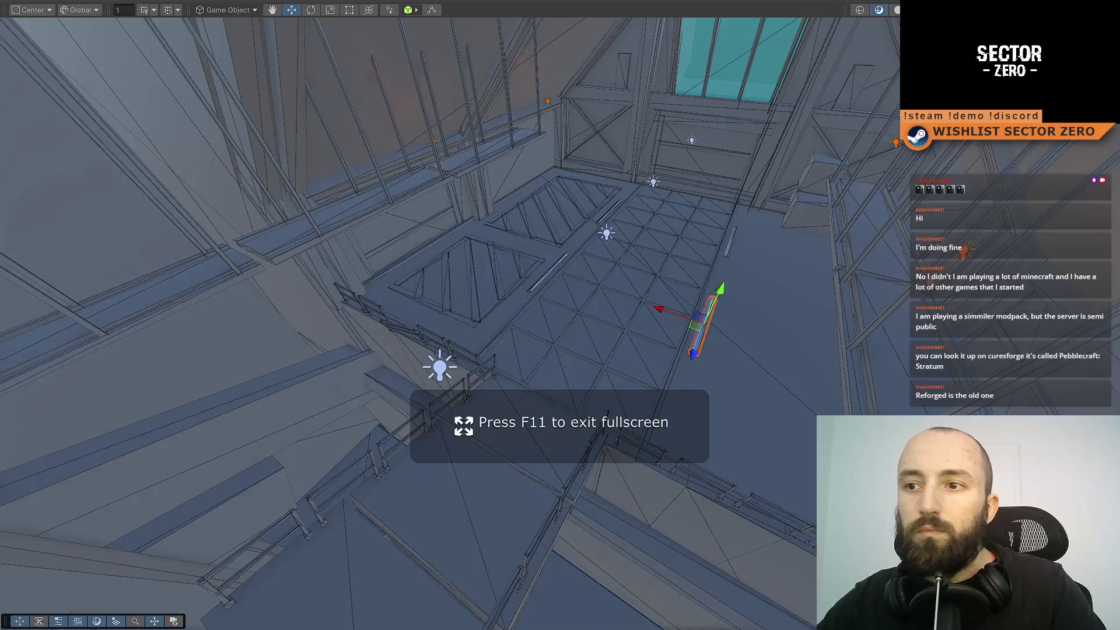
{"action": "key", "text": "F11"}
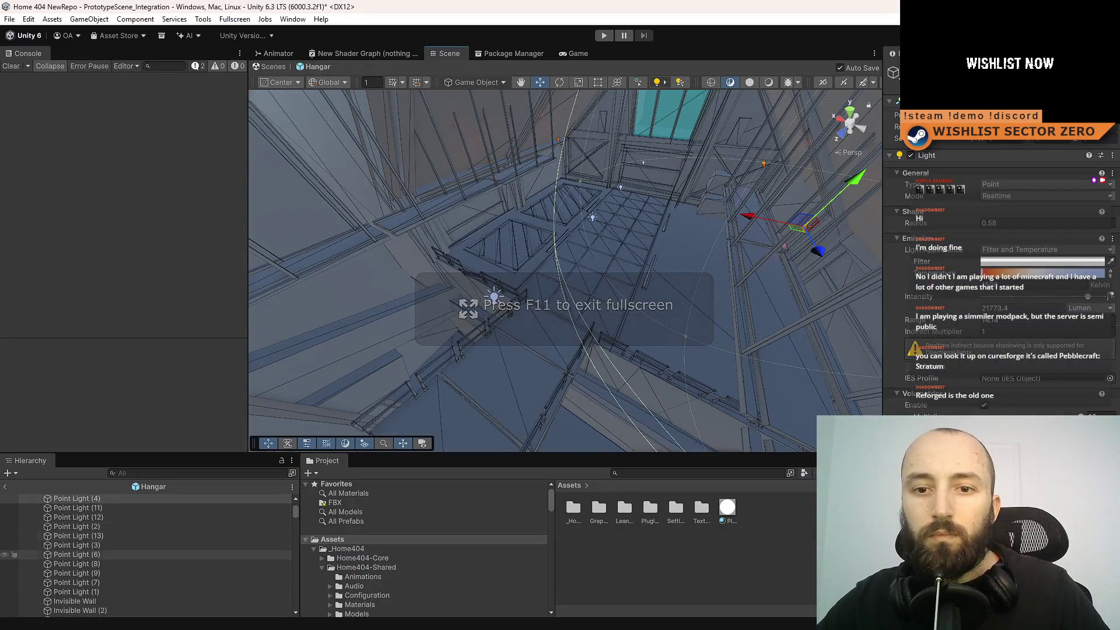
- Select Point Light (6), move the editor window lower, and start play mode
{"action": "left_click", "coordinate": [72, 554]}
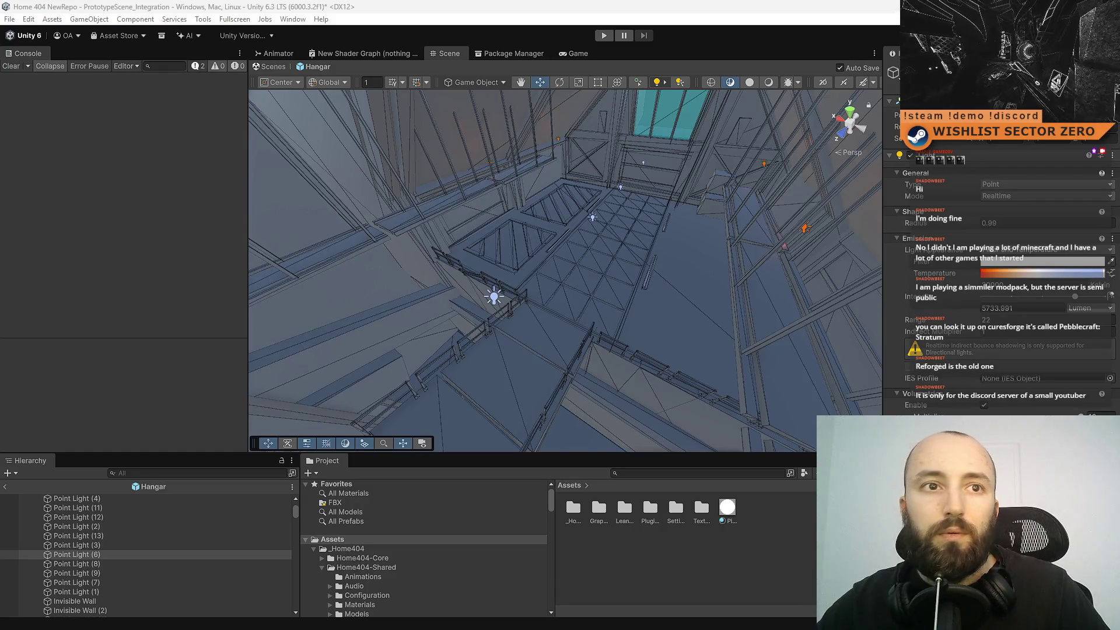
{"action": "mouse_move", "coordinate": [627, 5]}
{"action": "left_mouse_down"}
{"action": "mouse_move", "coordinate": [509, 92]}
{"action": "mouse_move", "coordinate": [476, 93]}
{"action": "left_mouse_up"}
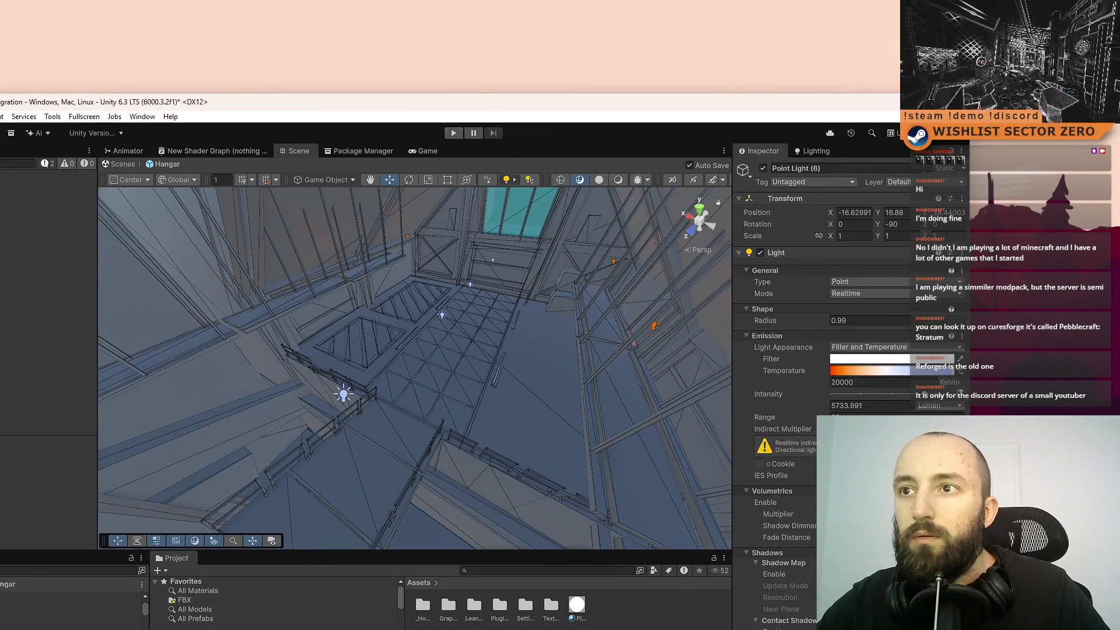
{"action": "left_click", "coordinate": [453, 133]}
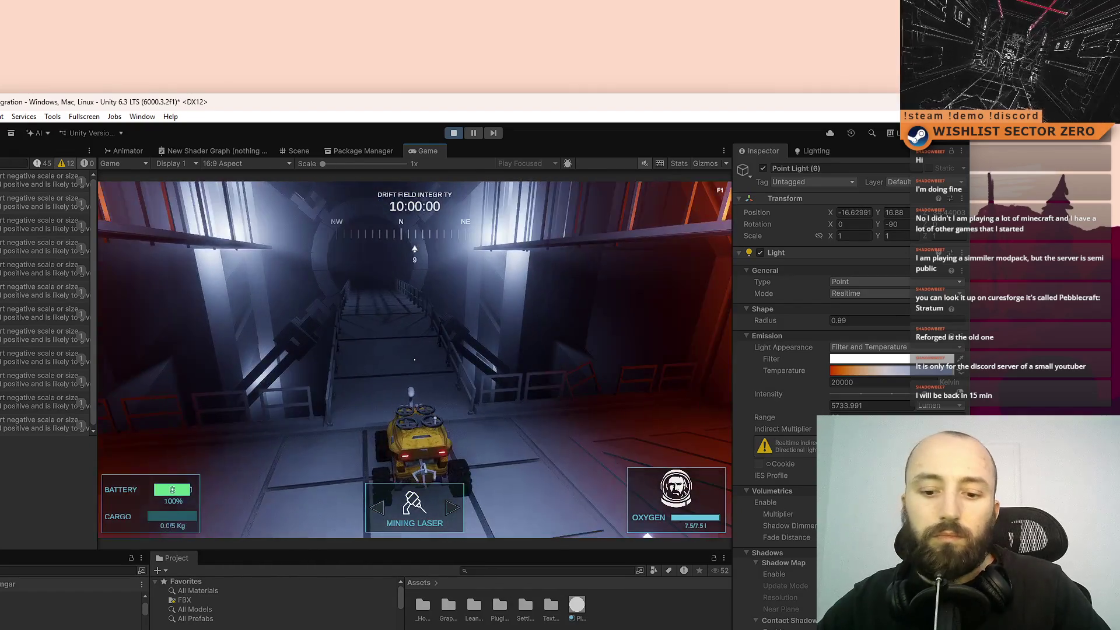
- Clear the BoxCollider console warnings and view the hangar in the Scene view during play
{"action": "key", "text": "F11"}
{"action": "key", "text": "F10"}
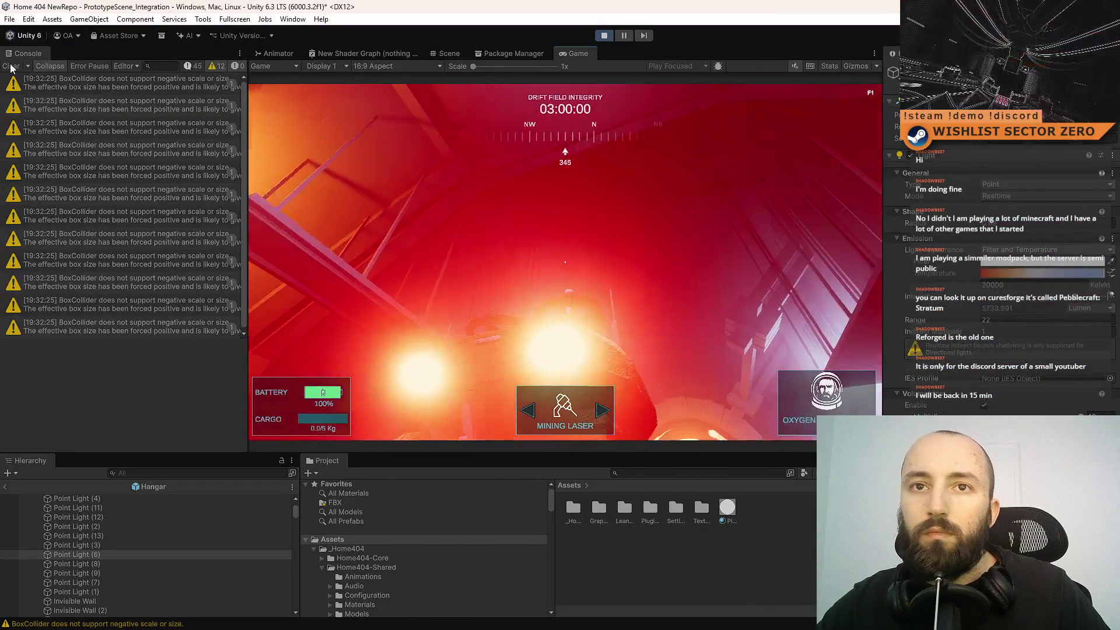
{"action": "left_click", "coordinate": [10, 66]}
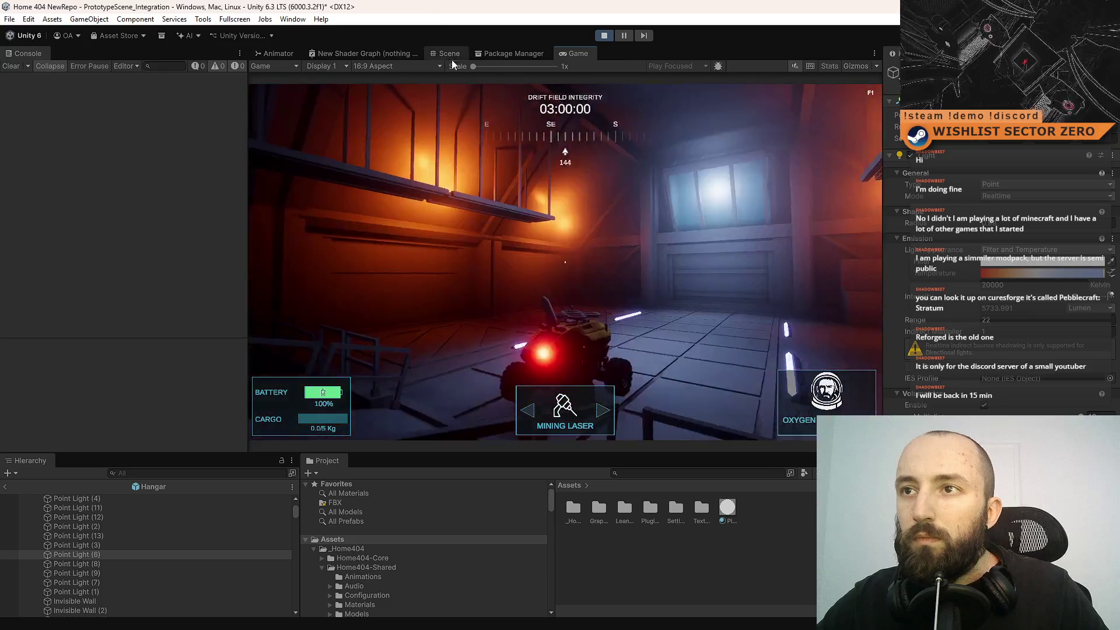
{"action": "left_click", "coordinate": [454, 52]}
{"action": "left_click_drag", "start_coordinate": [642, 271], "coordinate": [642, 216]}
{"action": "left_click", "coordinate": [711, 573]}
- Create a new material in the Assets folder named GroundLines, then check the running game
{"action": "right_click", "coordinate": [678, 541]}
{"action": "mouse_move", "coordinate": [758, 211]}
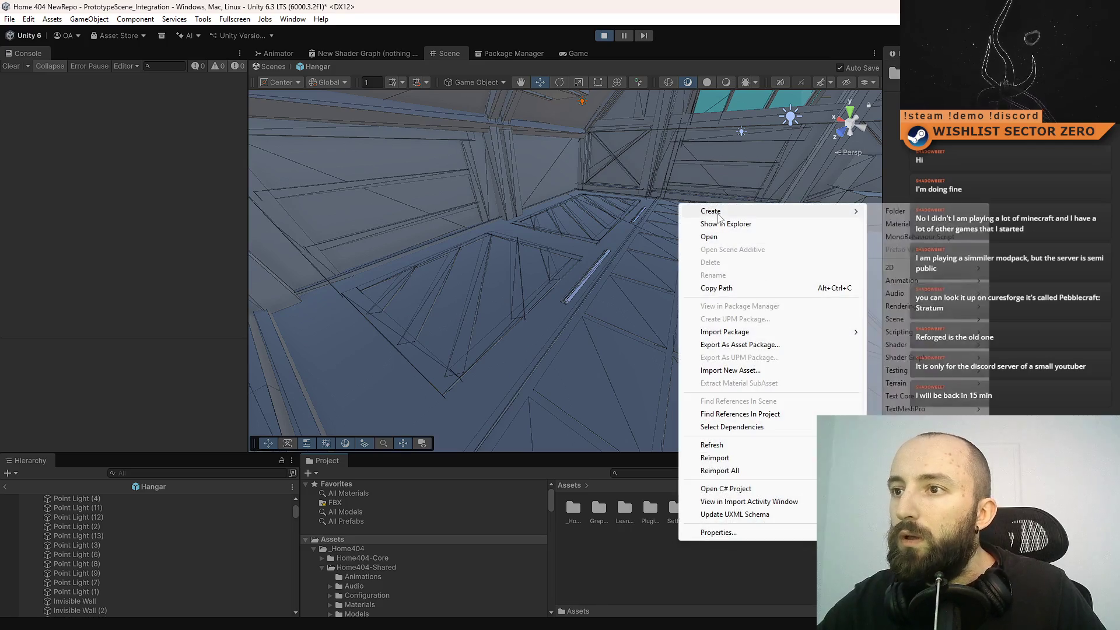
{"action": "left_click", "coordinate": [897, 224]}
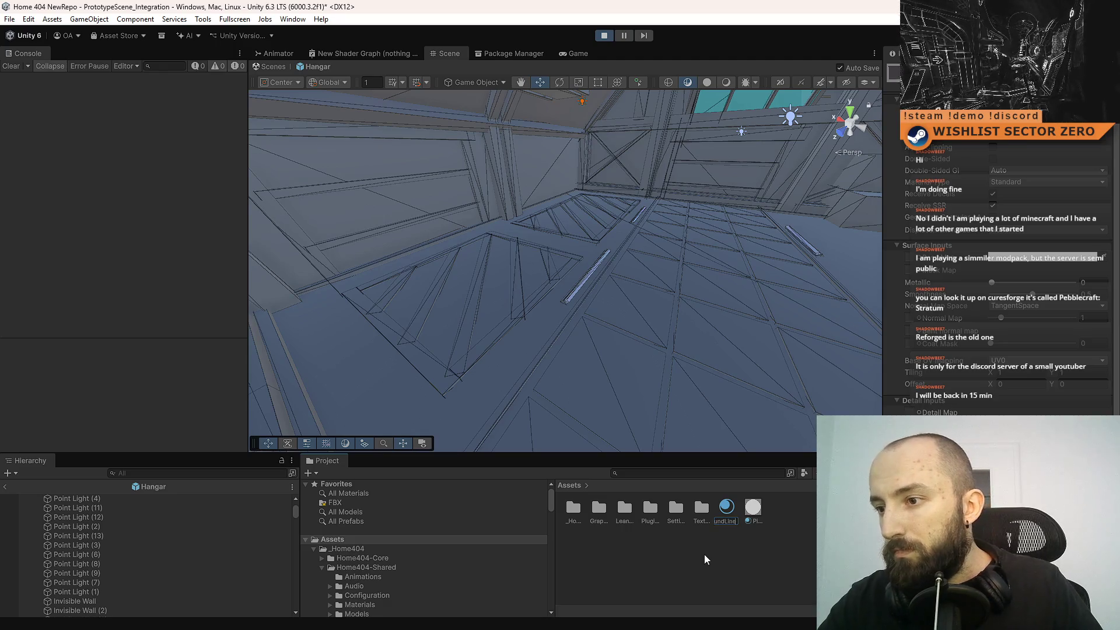
{"action": "key", "text": "Return"}
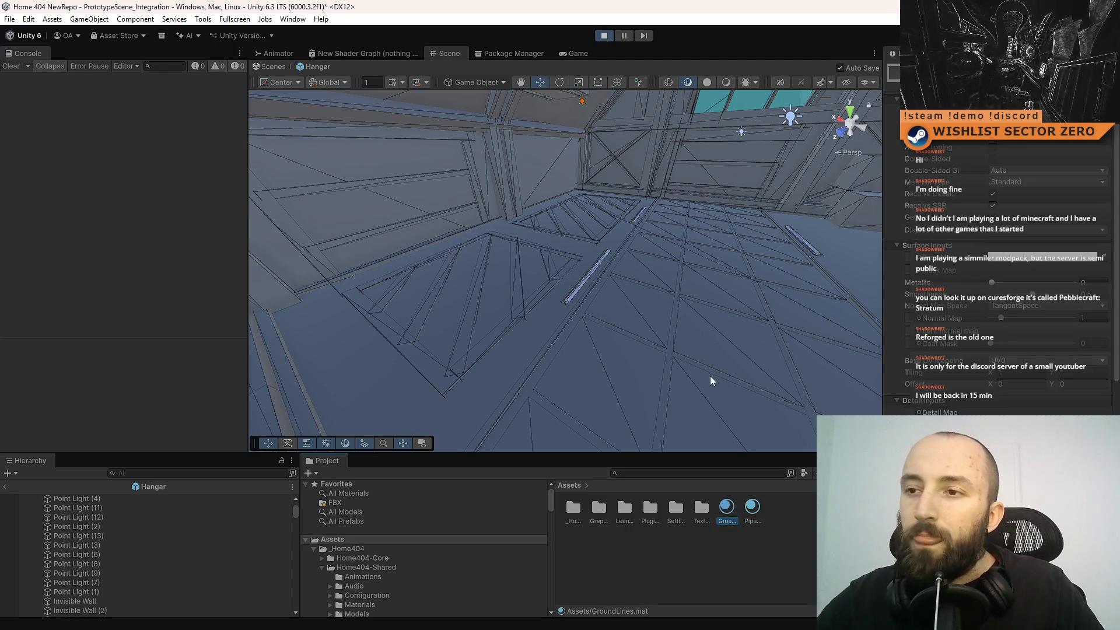
{"action": "mouse_move", "coordinate": [653, 327]}
{"action": "left_mouse_down"}
{"action": "mouse_move", "coordinate": [688, 348]}
{"action": "mouse_move", "coordinate": [678, 415]}
{"action": "mouse_move", "coordinate": [562, 377]}
{"action": "mouse_move", "coordinate": [654, 327]}
{"action": "mouse_move", "coordinate": [671, 303]}
{"action": "mouse_move", "coordinate": [665, 291]}
{"action": "left_mouse_up"}
{"action": "left_click", "coordinate": [579, 53]}
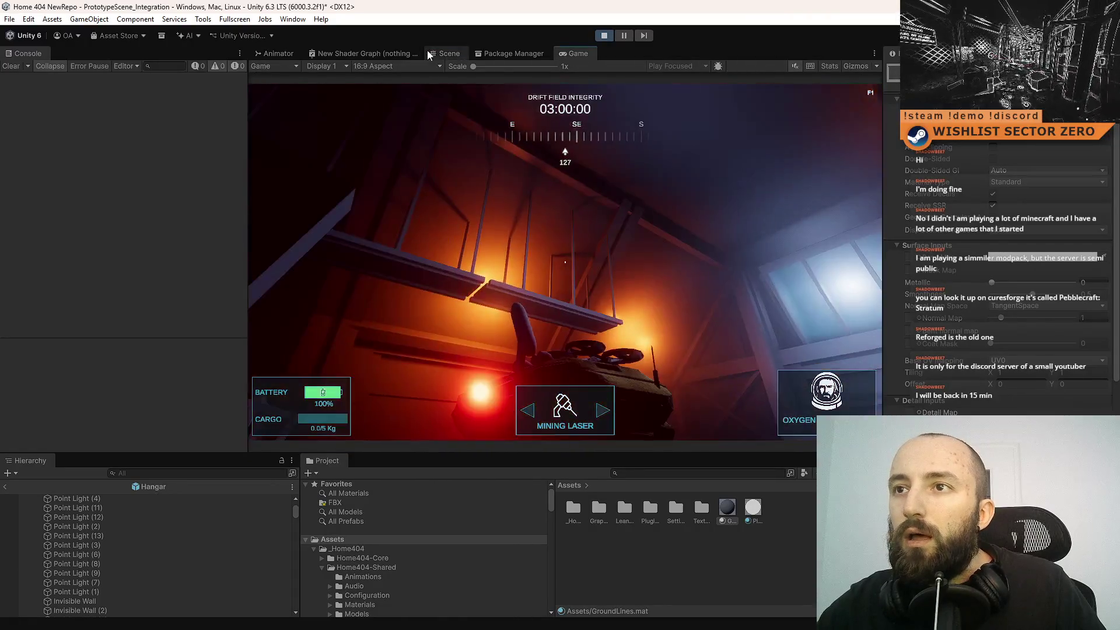
- Leave the Hangar prefab for the main scene and select a Hangar_Part beam
{"action": "left_click", "coordinate": [448, 53]}
{"action": "left_click", "coordinate": [269, 67]}
{"action": "mouse_move", "coordinate": [664, 240]}
{"action": "left_mouse_down"}
{"action": "mouse_move", "coordinate": [667, 255]}
{"action": "mouse_move", "coordinate": [625, 264]}
{"action": "left_mouse_up"}
{"action": "left_click", "coordinate": [622, 264]}
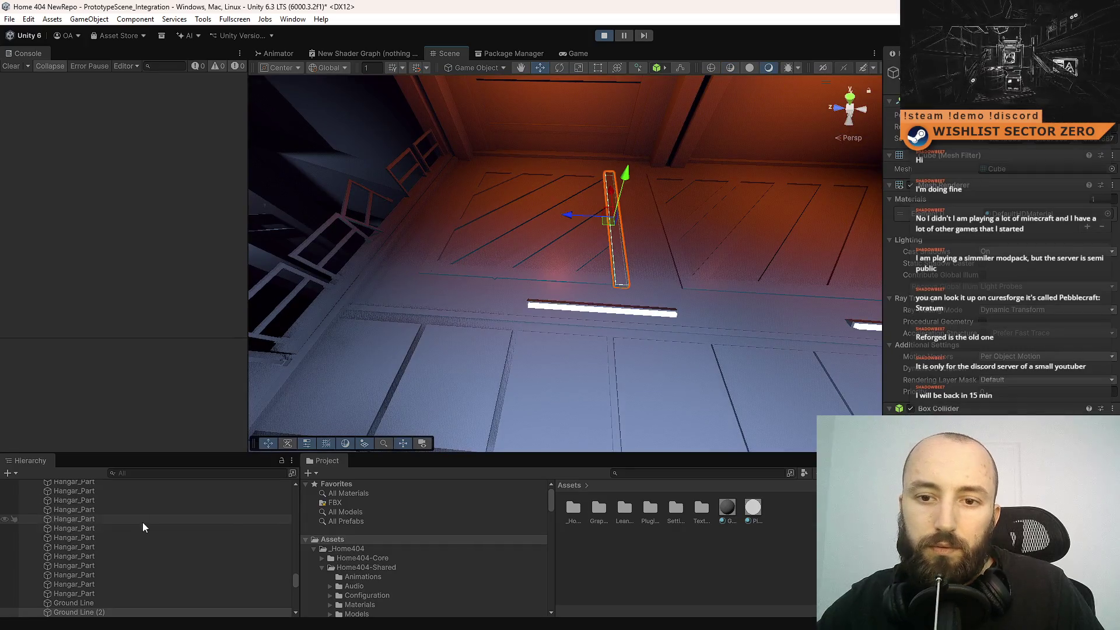
- Select the Ground Line objects and assign them the GroundLines material
{"action": "scroll", "coordinate": [156, 548], "scroll_direction": "down", "scroll_amount": 3}
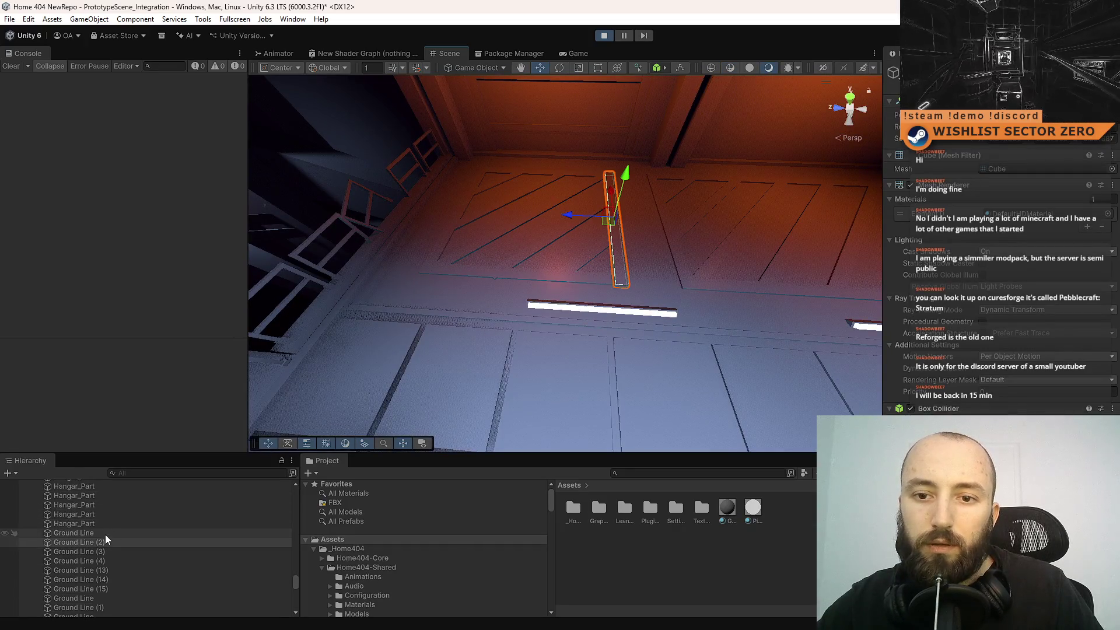
{"action": "left_click", "coordinate": [105, 535]}
{"action": "scroll", "coordinate": [154, 572], "scroll_direction": "down", "scroll_amount": 2}
{"action": "scroll", "coordinate": [154, 573], "scroll_direction": "down", "scroll_amount": 3}
{"action": "left_click", "coordinate": [131, 543], "text": "shift"}
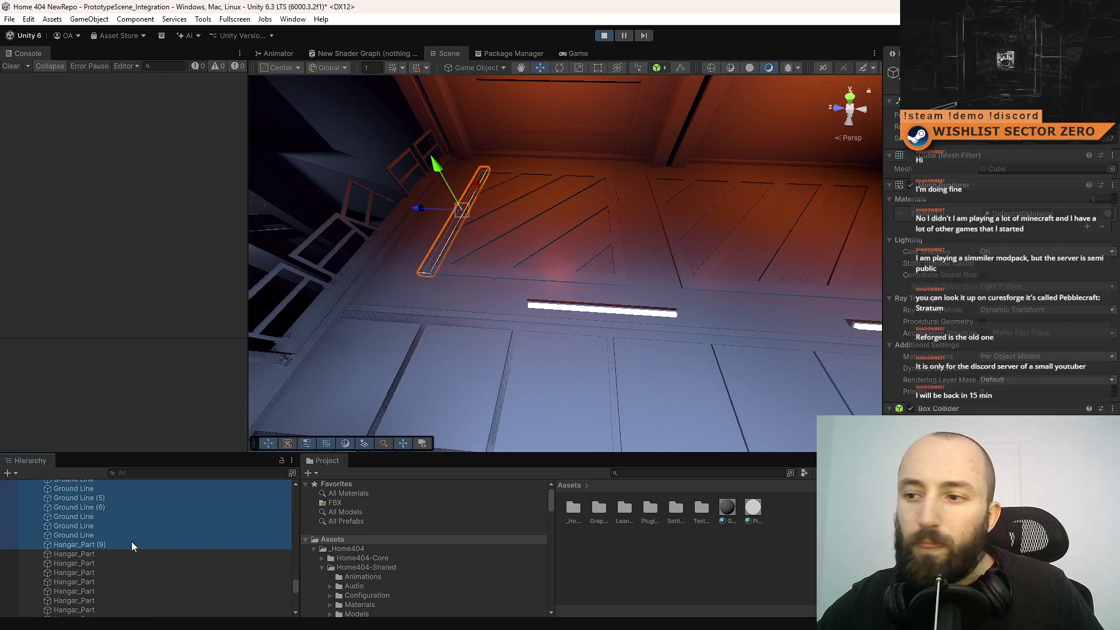
{"action": "left_click_drag", "start_coordinate": [727, 511], "coordinate": [1004, 214]}
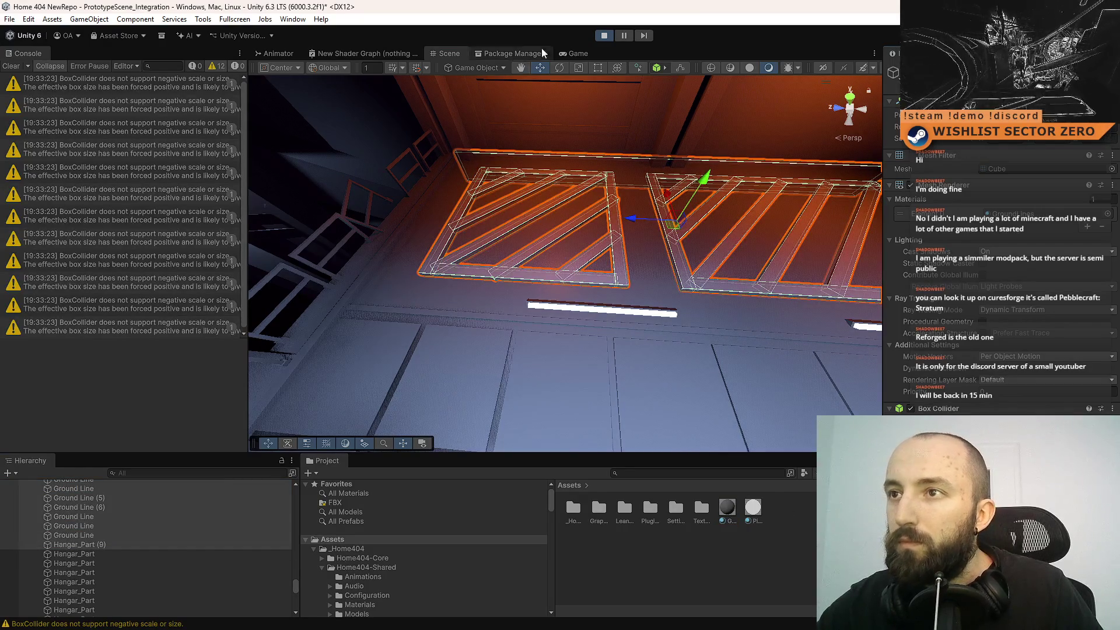
{"action": "left_click", "coordinate": [583, 53]}
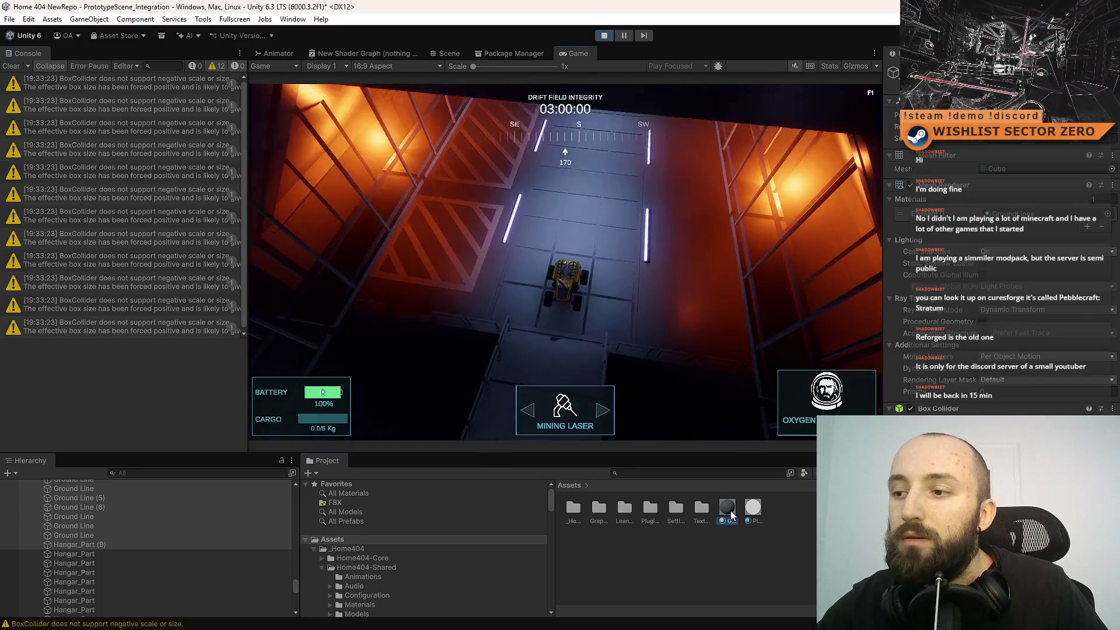
- Give GroundLines an orange base colour and raise its Metallic to about 0.557
{"action": "left_click", "coordinate": [728, 508]}
{"action": "left_click", "coordinate": [1048, 263]}
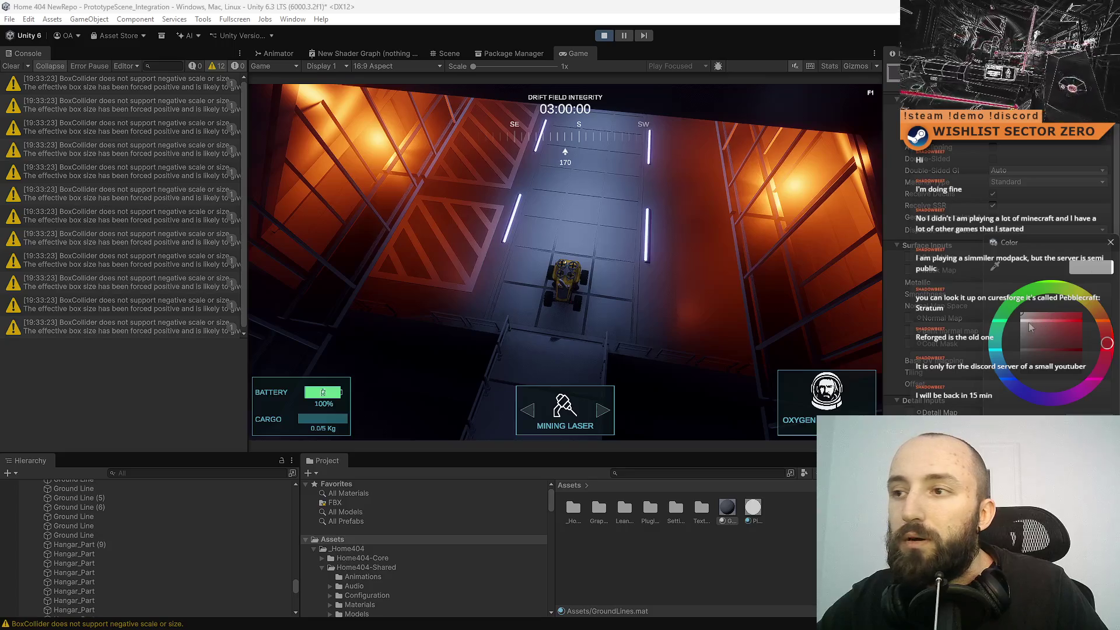
{"action": "left_click", "coordinate": [1022, 330]}
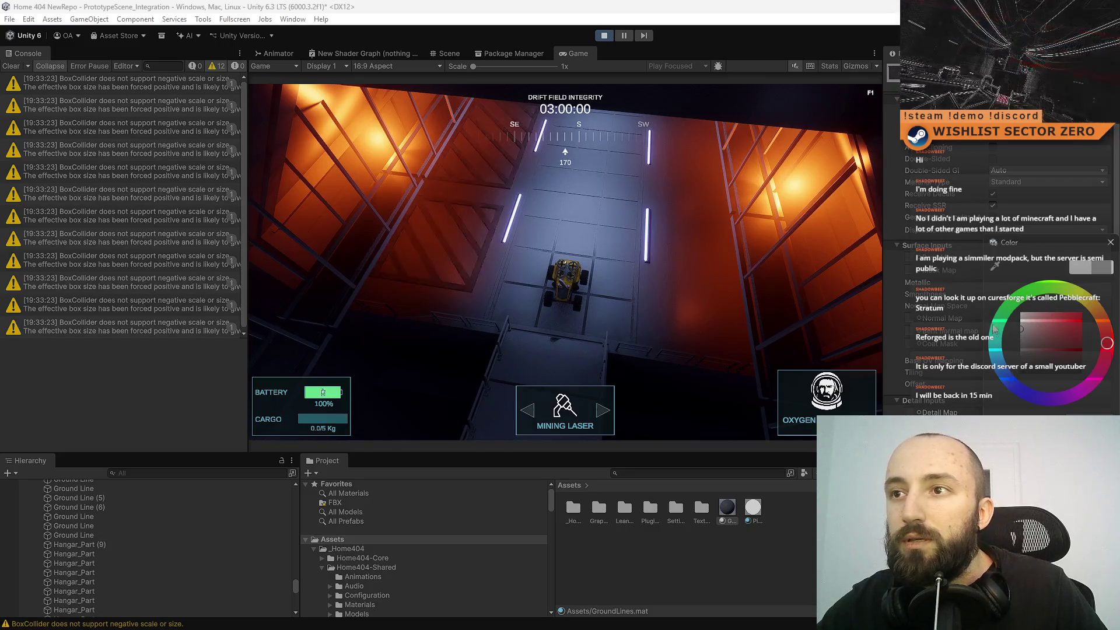
{"action": "left_click", "coordinate": [1103, 325]}
{"action": "mouse_move", "coordinate": [1054, 333]}
{"action": "left_mouse_down"}
{"action": "mouse_move", "coordinate": [1061, 318]}
{"action": "mouse_move", "coordinate": [1098, 319]}
{"action": "left_mouse_up"}
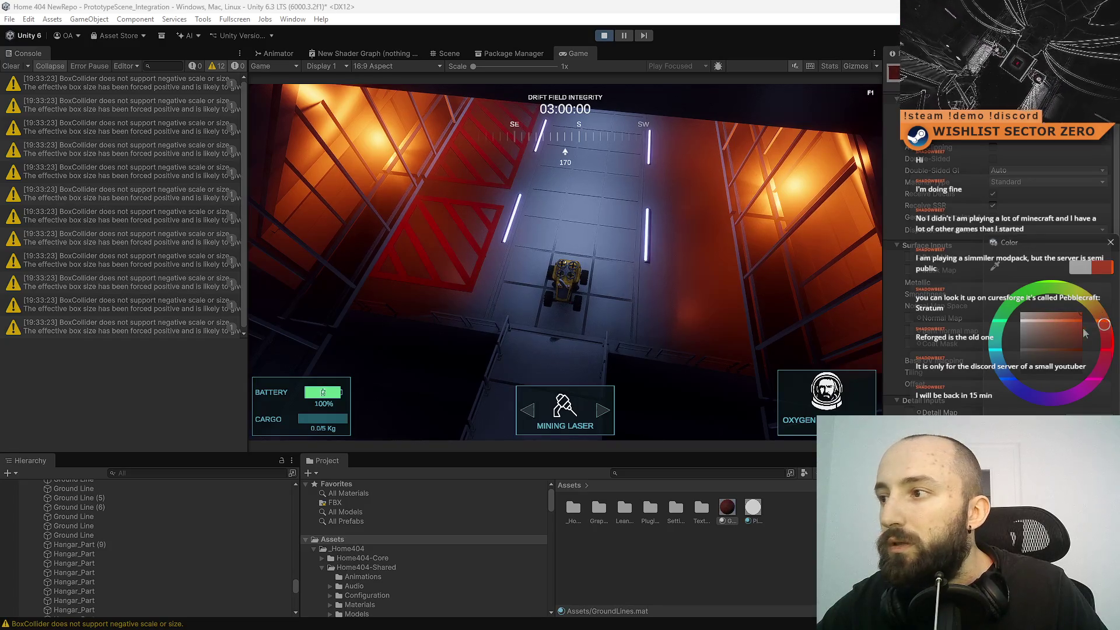
{"action": "left_click", "coordinate": [1107, 320]}
{"action": "mouse_move", "coordinate": [1108, 320]}
{"action": "left_mouse_down"}
{"action": "mouse_move", "coordinate": [1092, 297]}
{"action": "mouse_move", "coordinate": [1101, 308]}
{"action": "left_mouse_up"}
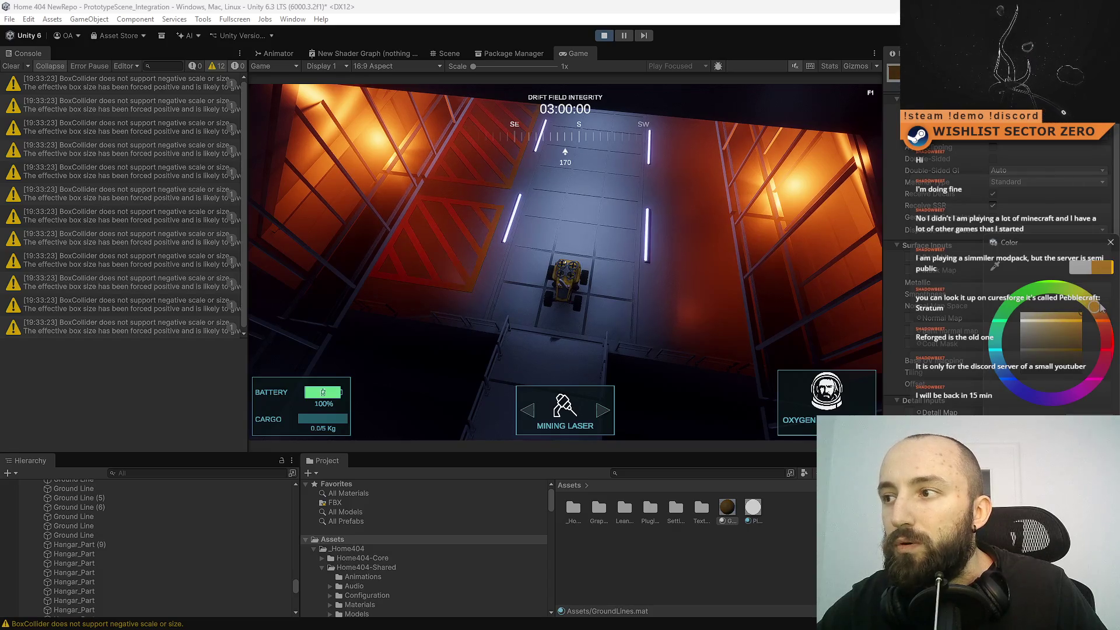
{"action": "left_click", "coordinate": [1110, 242]}
{"action": "mouse_move", "coordinate": [993, 284]}
{"action": "left_mouse_down"}
{"action": "mouse_move", "coordinate": [1039, 282]}
{"action": "mouse_move", "coordinate": [991, 283]}
{"action": "left_mouse_up"}
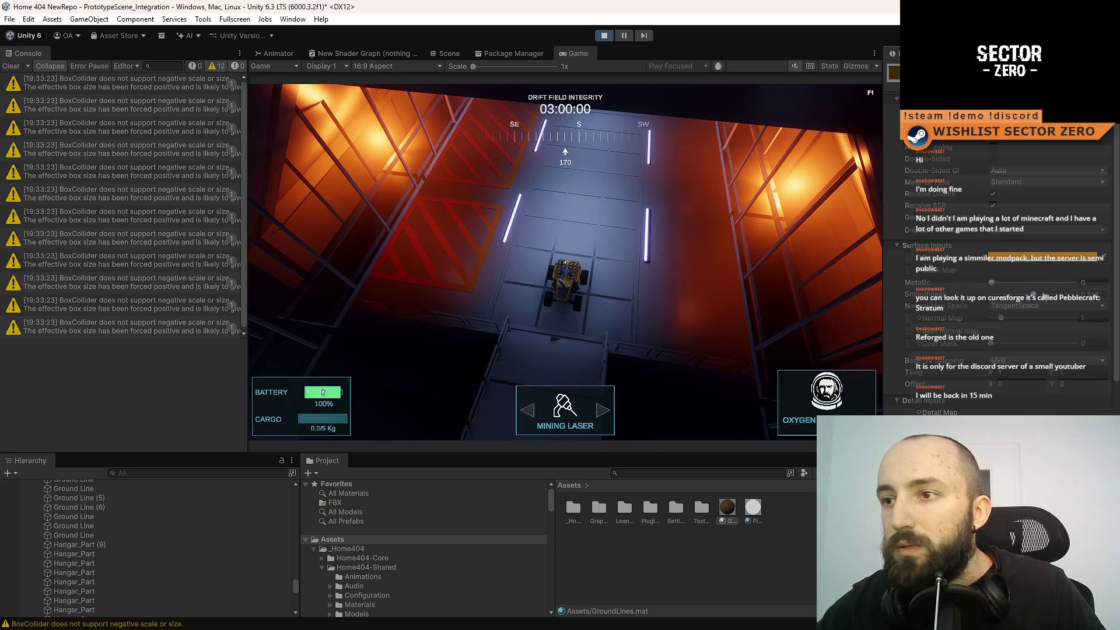
- Set GroundLines Smoothness to 0 and Metallic to 1, then steer the rover to check it
{"action": "left_click_drag", "start_coordinate": [1032, 294], "coordinate": [992, 294]}
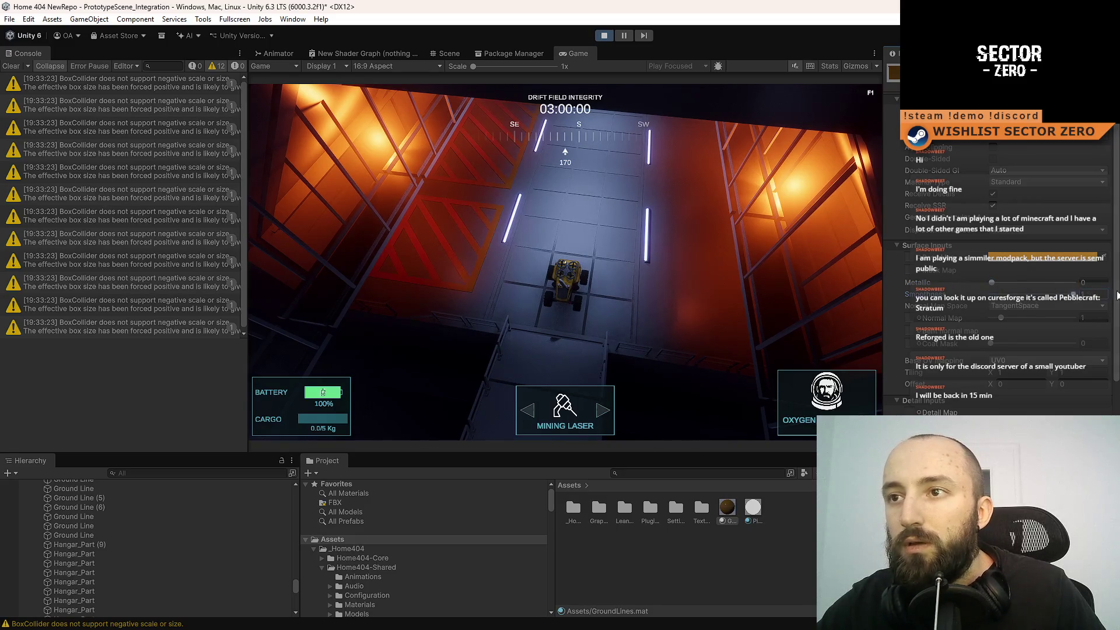
{"action": "mouse_move", "coordinate": [992, 283]}
{"action": "left_mouse_down"}
{"action": "mouse_move", "coordinate": [1093, 283]}
{"action": "mouse_move", "coordinate": [992, 282]}
{"action": "left_mouse_up"}
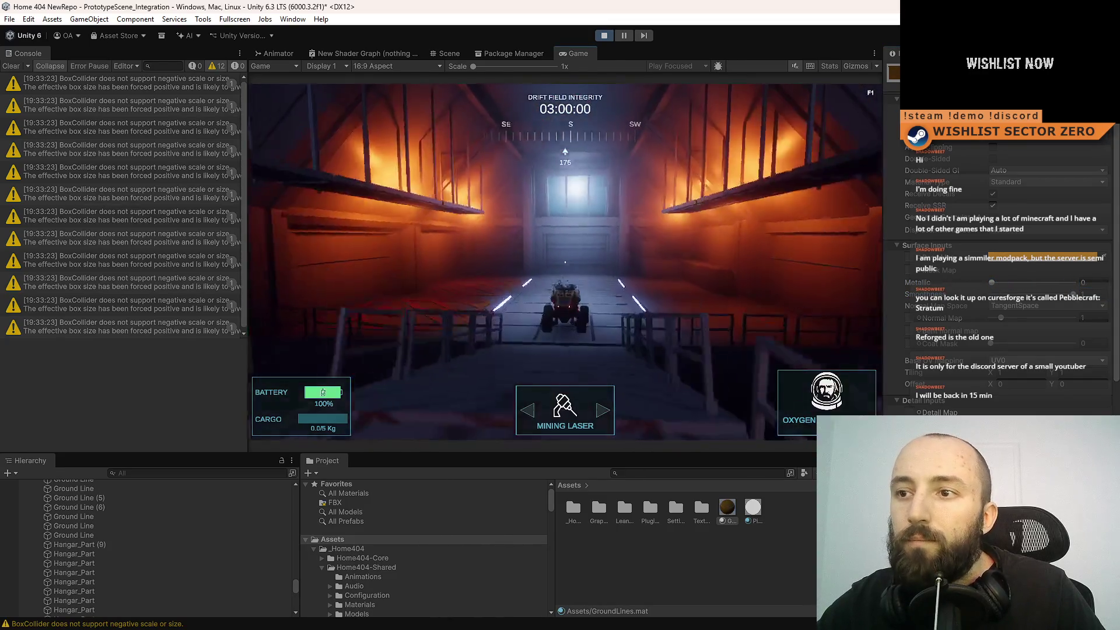
{"action": "key", "text": "a"}
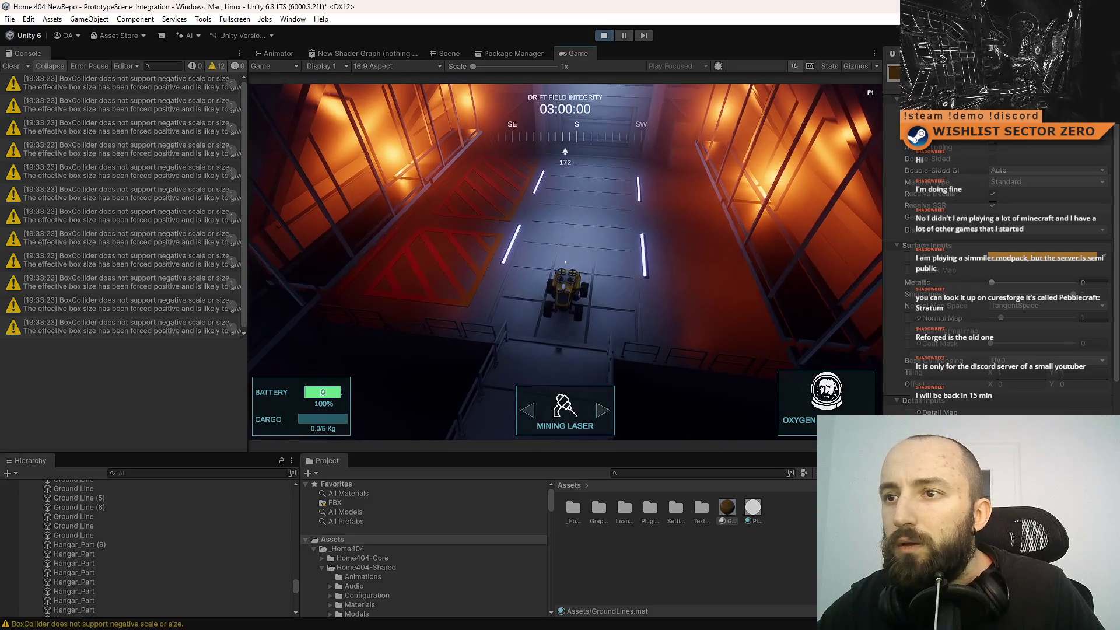
{"action": "key", "text": "a"}
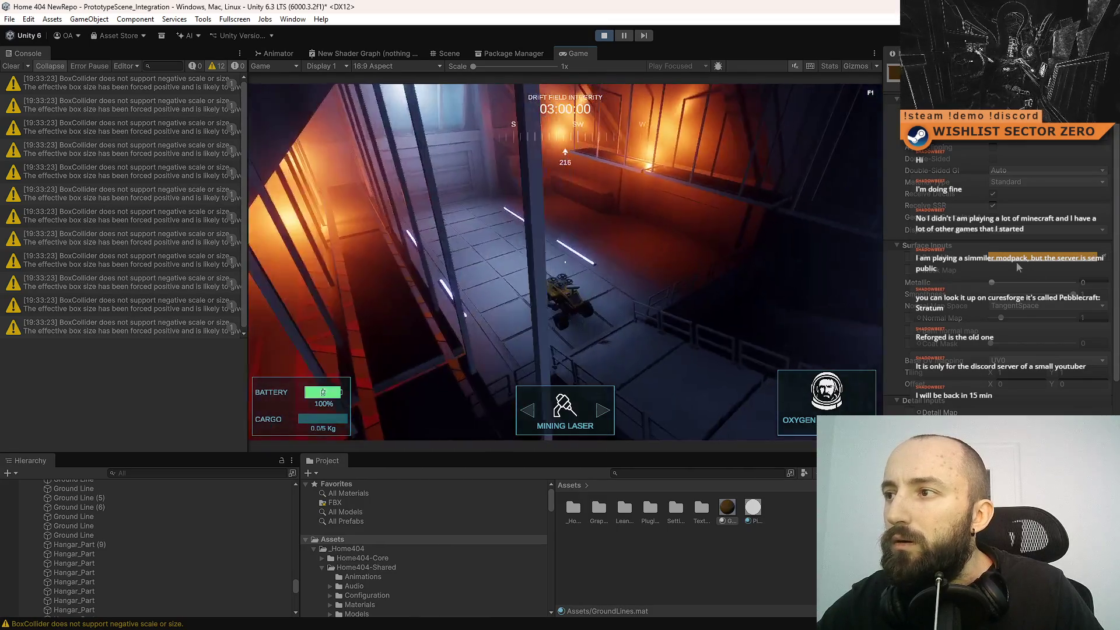
{"action": "key", "text": "d"}
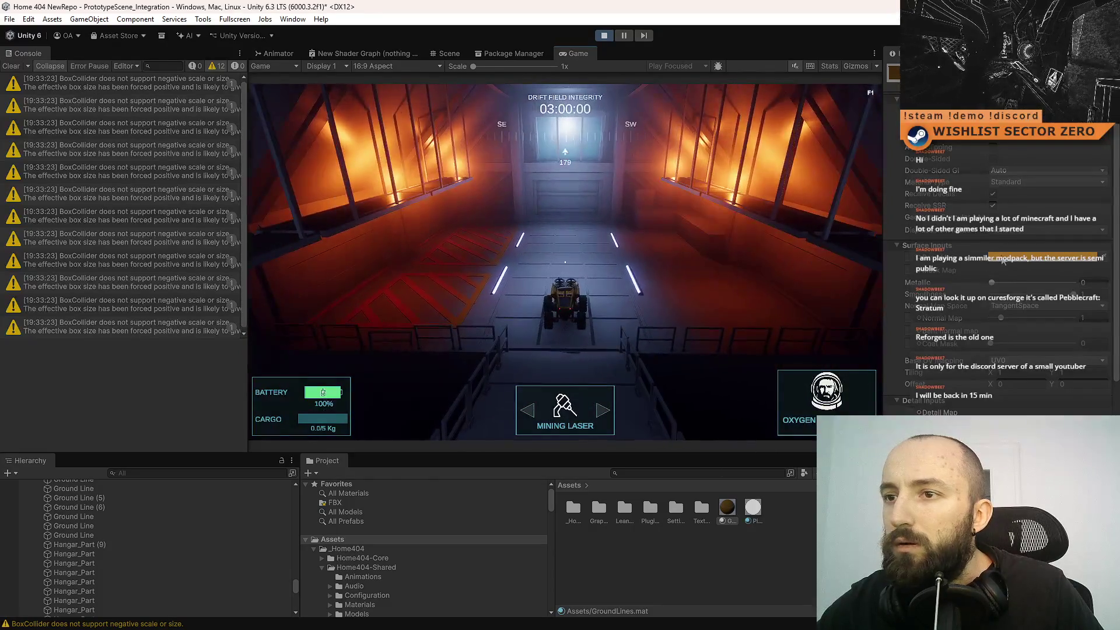
- Change the GroundLines base colour to a golden tone, drive the rover further, and stop play
{"action": "left_click", "coordinate": [1004, 260]}
{"action": "left_click_drag", "start_coordinate": [1067, 318], "coordinate": [1021, 322]}
{"action": "left_click", "coordinate": [1062, 315]}
{"action": "mouse_move", "coordinate": [1061, 315]}
{"action": "left_mouse_down"}
{"action": "mouse_move", "coordinate": [986, 310]}
{"action": "mouse_move", "coordinate": [1051, 312]}
{"action": "left_mouse_up"}
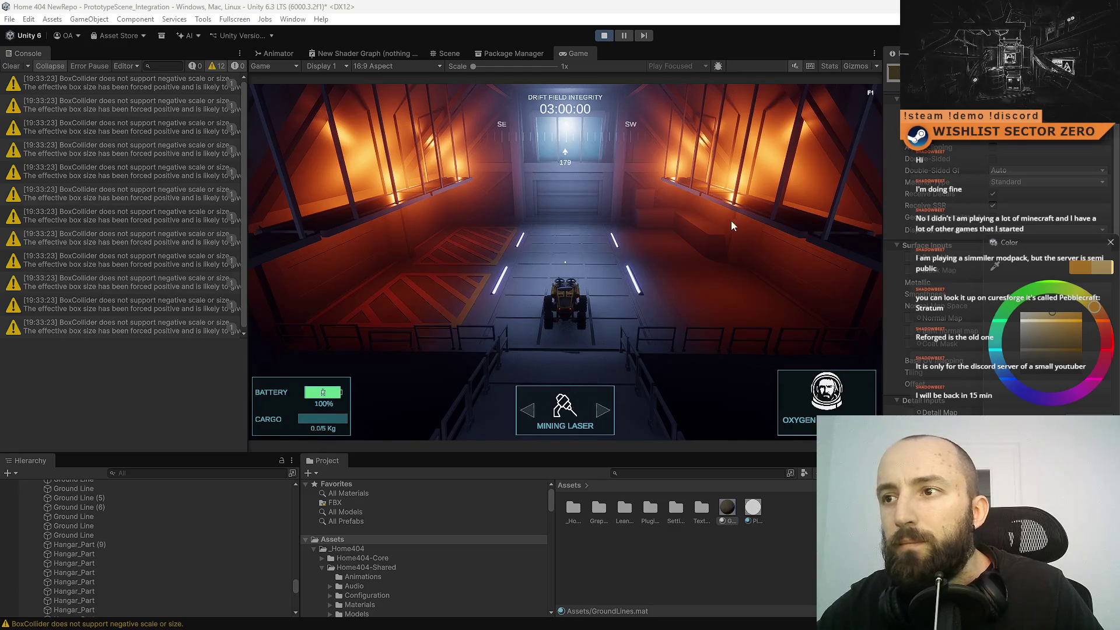
{"action": "left_click", "coordinate": [734, 225]}
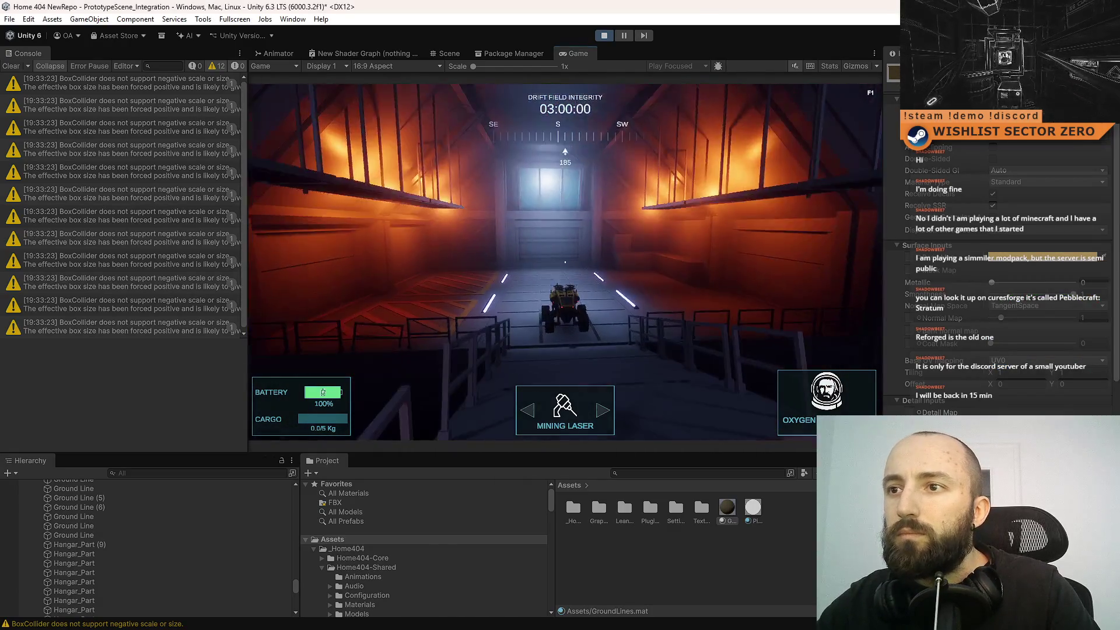
{"action": "key", "text": "w"}
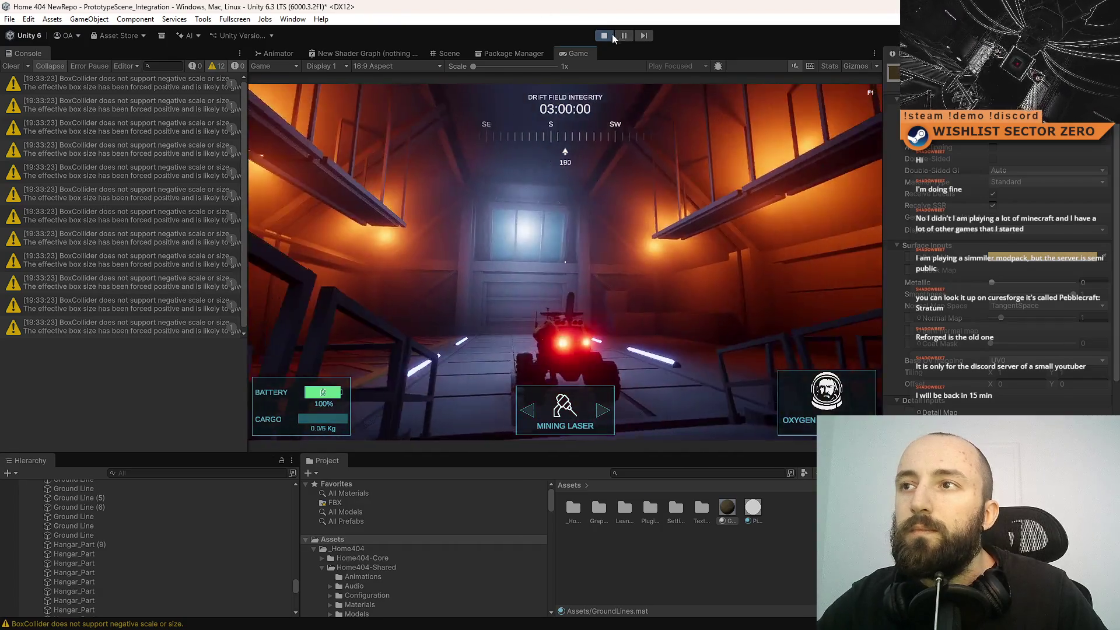
{"action": "key", "text": "ctrl+p"}
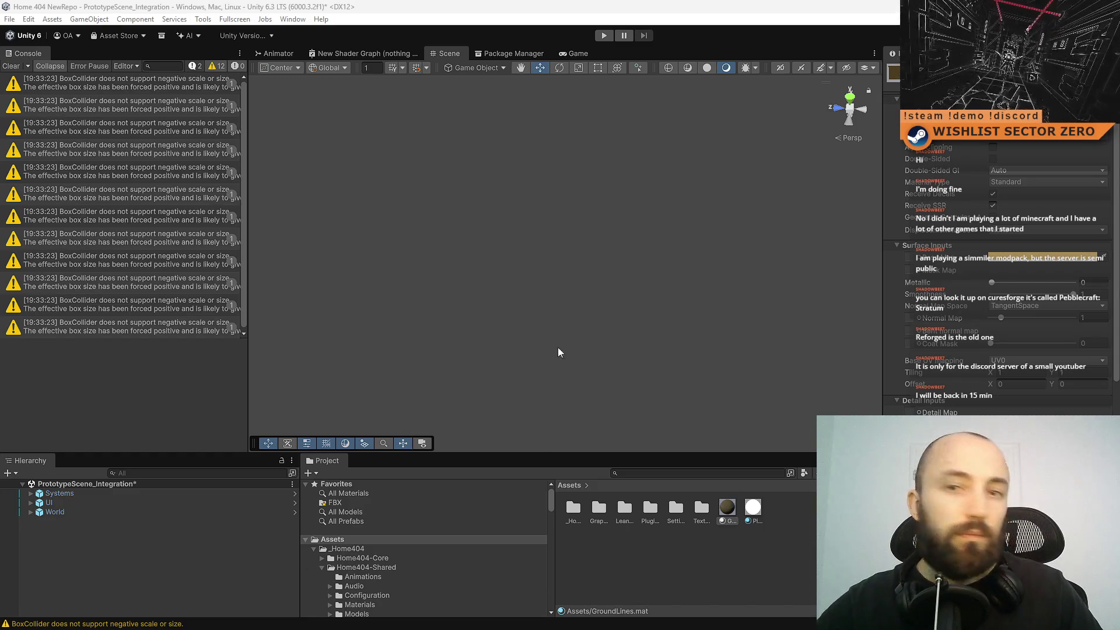
- Clear the console warnings and return from the Game view to the Scene view
{"action": "left_click", "coordinate": [12, 66]}
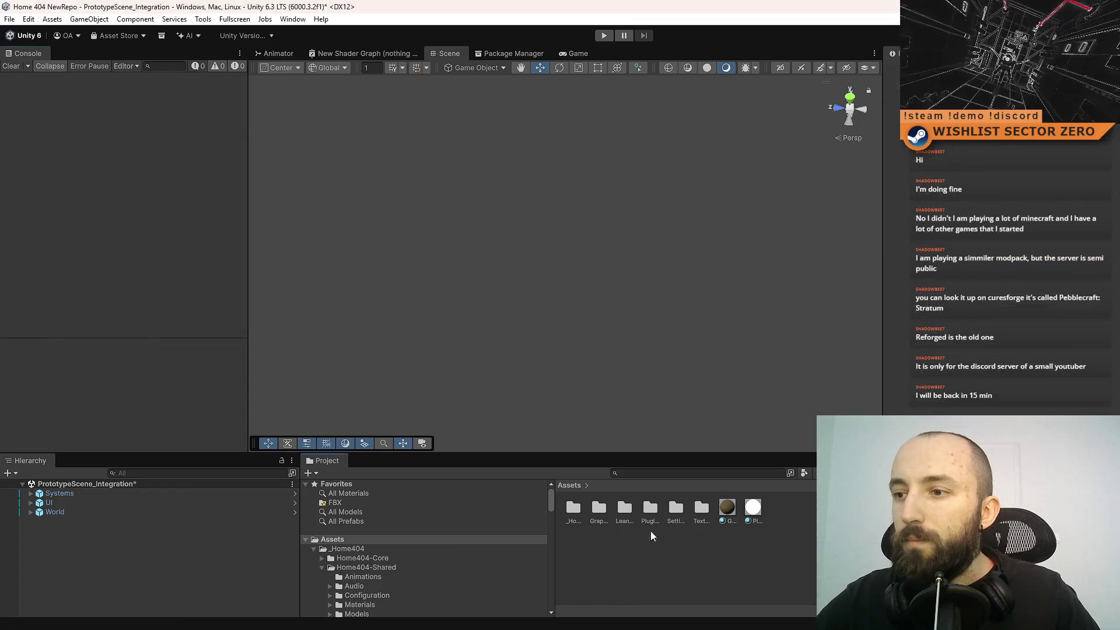
{"action": "left_click", "coordinate": [572, 53]}
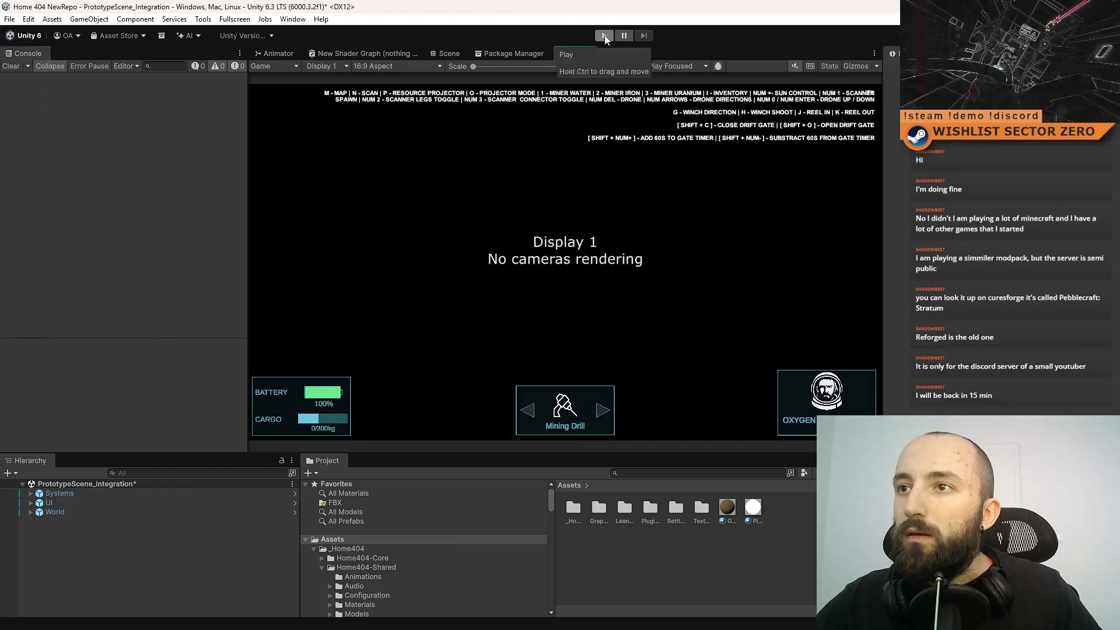
{"action": "left_click", "coordinate": [452, 55]}
{"action": "left_click", "coordinate": [576, 53]}
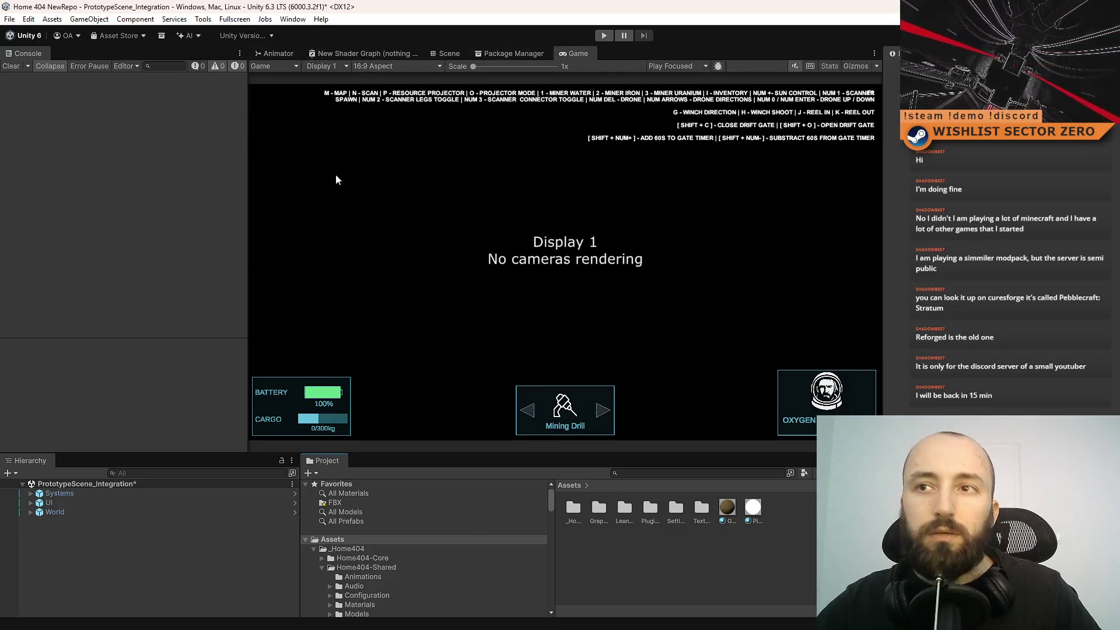
{"action": "left_click", "coordinate": [449, 53]}
- Search the project assets for 'hangar' and select the Hangar prefab
{"action": "left_click", "coordinate": [663, 474]}
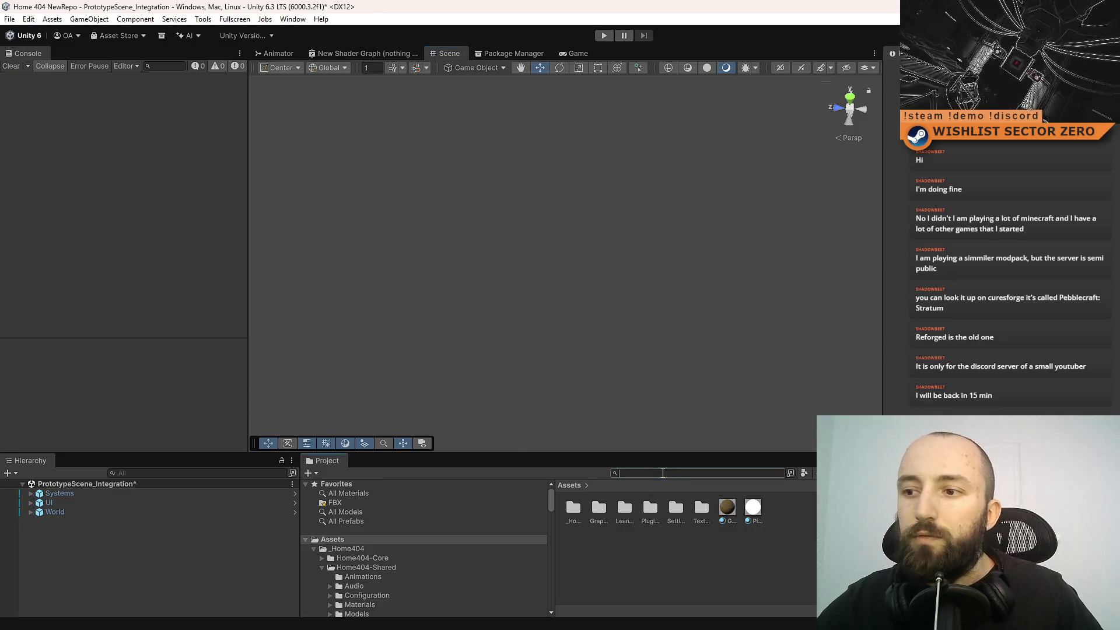
{"action": "type", "text": "hangar"}
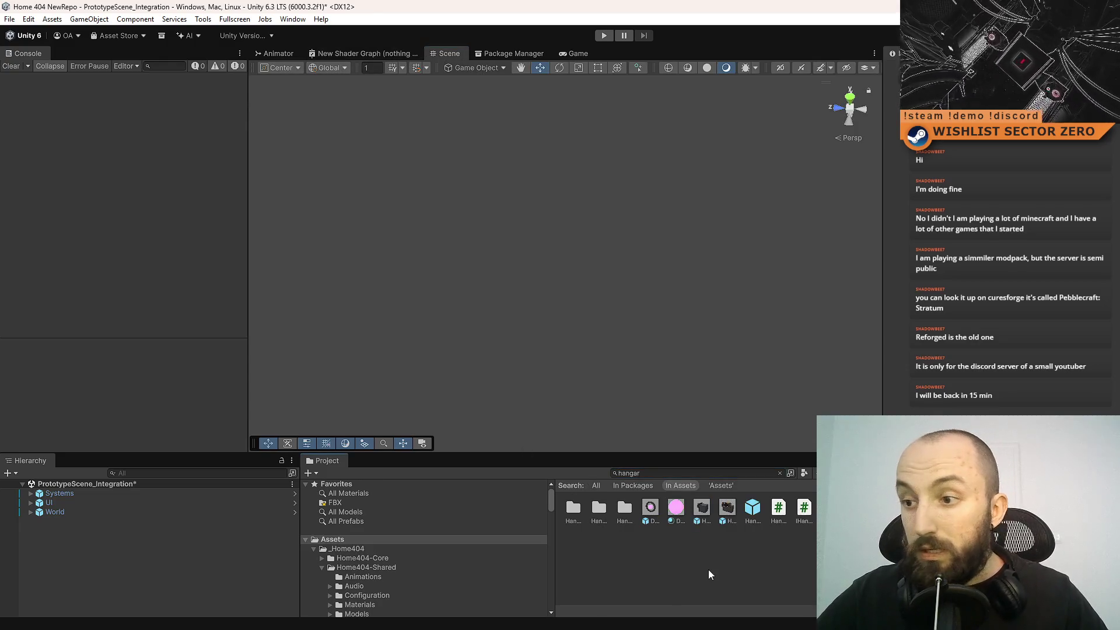
{"action": "left_click", "coordinate": [628, 553]}
{"action": "left_click", "coordinate": [653, 539]}
- Open the Hangar prefab and select all of its Ground Line strips
{"action": "double_click", "coordinate": [653, 543]}
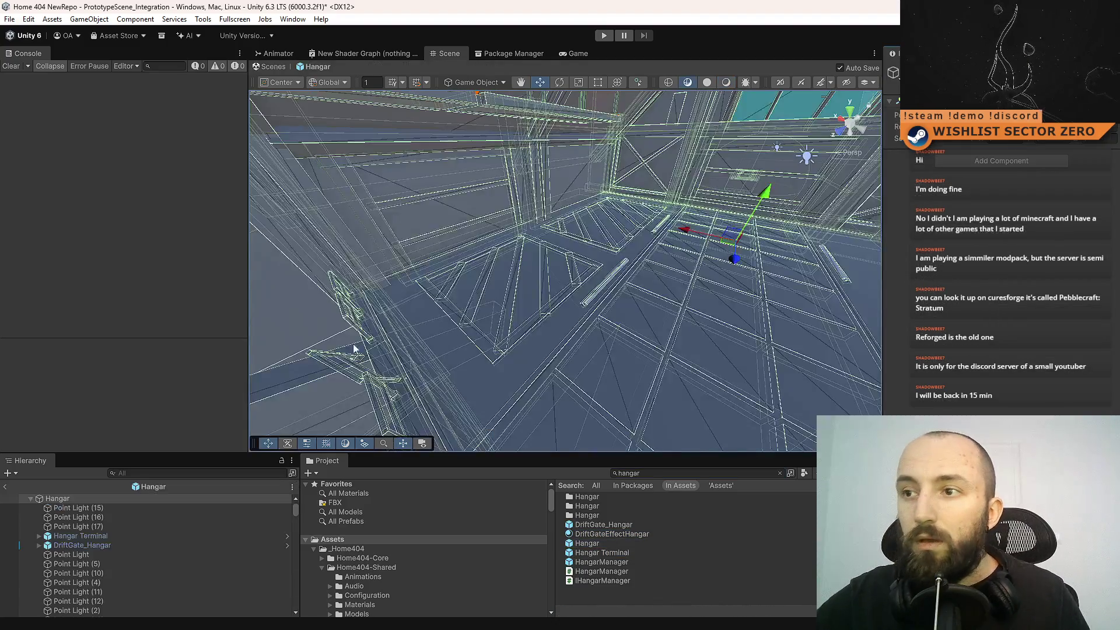
{"action": "left_click_drag", "start_coordinate": [588, 320], "coordinate": [635, 307]}
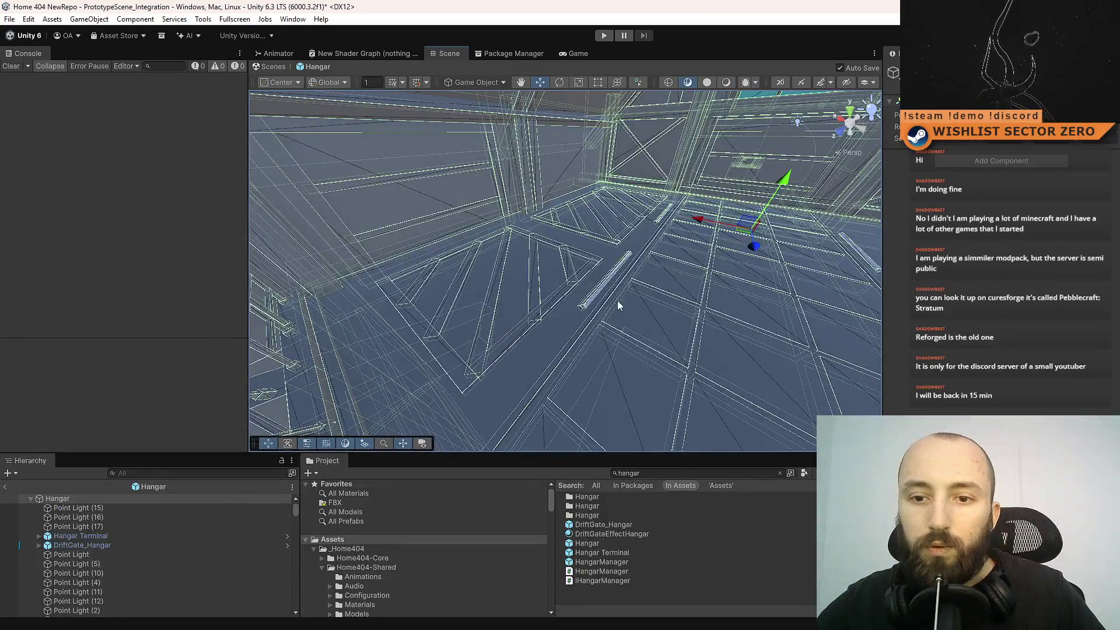
{"action": "left_click", "coordinate": [513, 341]}
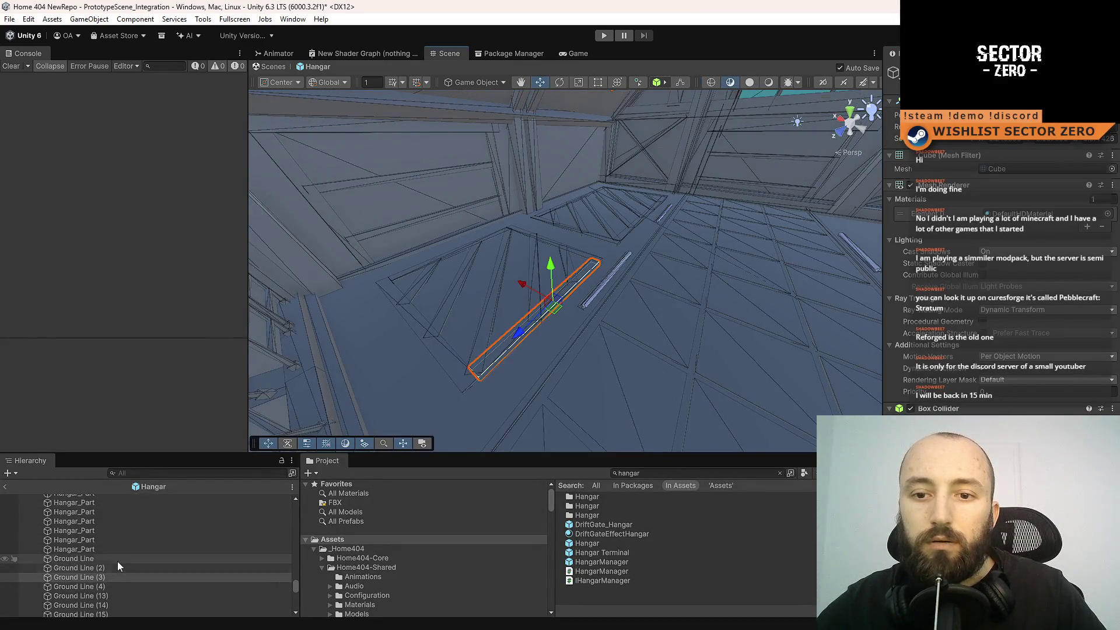
{"action": "left_click", "coordinate": [119, 563]}
{"action": "scroll", "coordinate": [113, 561], "scroll_direction": "down", "scroll_amount": 3}
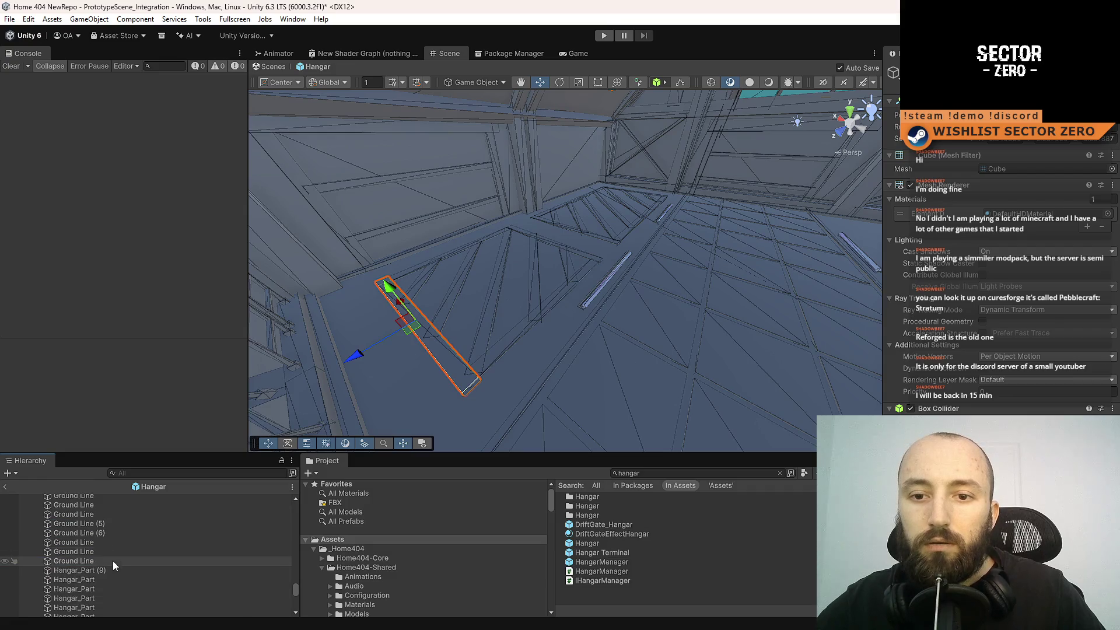
{"action": "left_click", "coordinate": [115, 560], "text": "shift"}
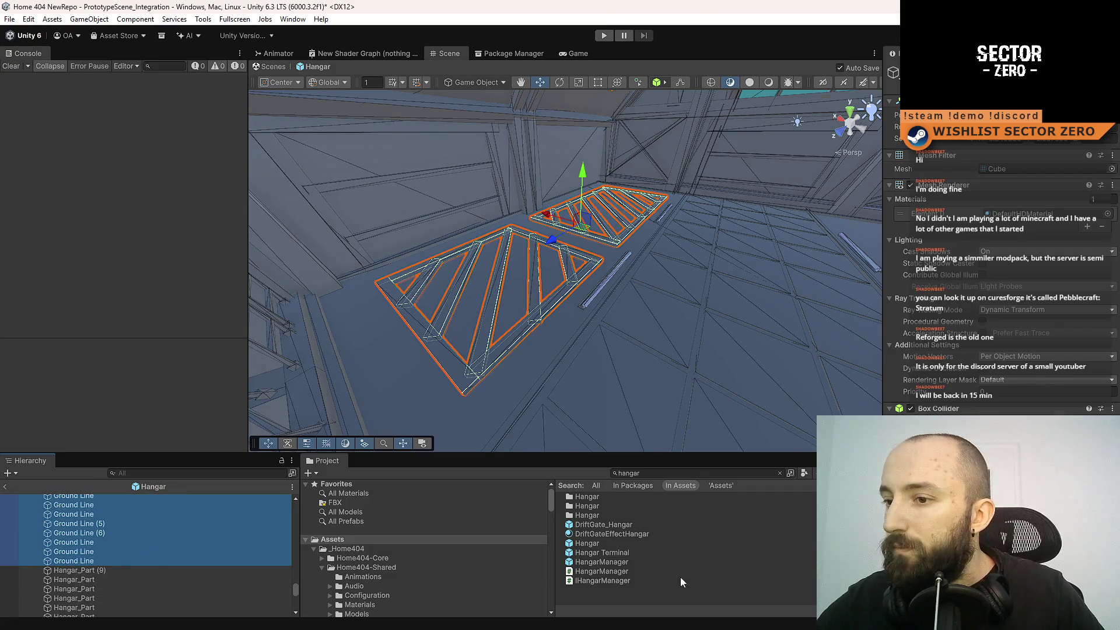
- Clear the hangar search and apply the GroundLines material to the selected strips
{"action": "left_click", "coordinate": [363, 540]}
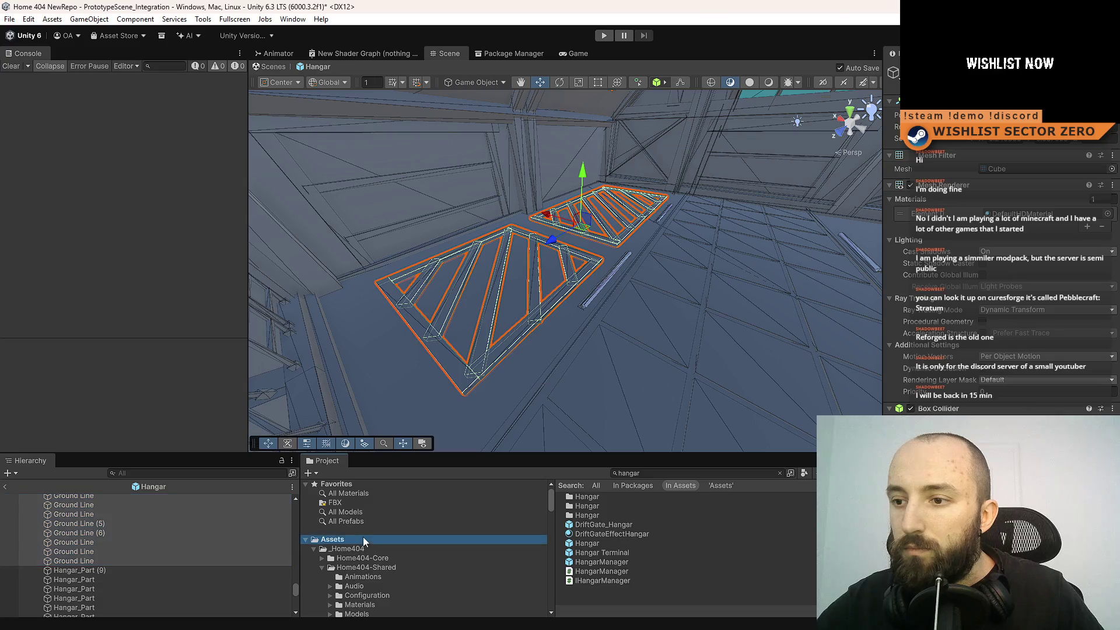
{"action": "left_click", "coordinate": [780, 473]}
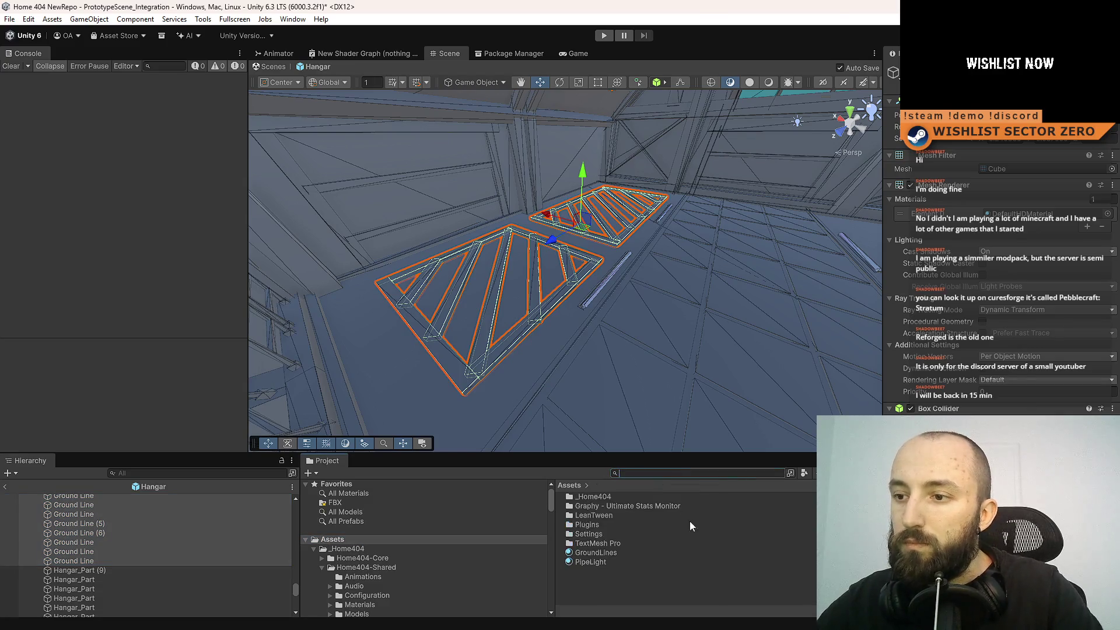
{"action": "left_click_drag", "start_coordinate": [592, 553], "coordinate": [461, 327]}
{"action": "mouse_move", "coordinate": [642, 350]}
{"action": "left_mouse_down"}
{"action": "mouse_move", "coordinate": [720, 401]}
{"action": "mouse_move", "coordinate": [667, 320]}
{"action": "mouse_move", "coordinate": [636, 307]}
{"action": "left_mouse_up"}
- Select PIPE_LIGHT (2) in the Hierarchy and collapse its child cubes
{"action": "left_click", "coordinate": [635, 307]}
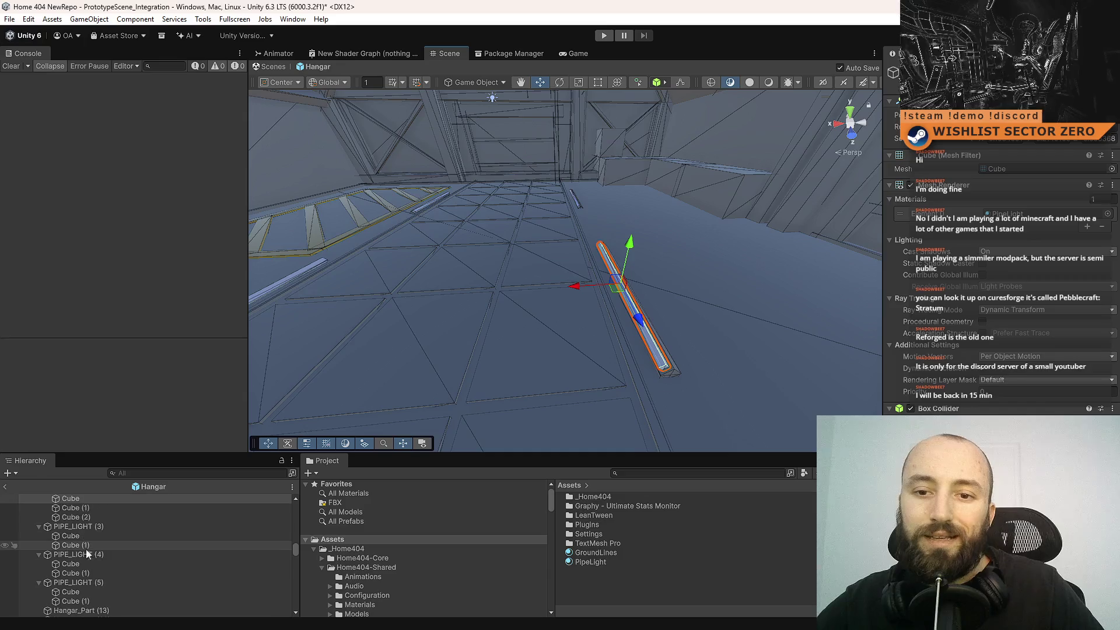
{"action": "left_click", "coordinate": [123, 526]}
{"action": "scroll", "coordinate": [115, 525], "scroll_direction": "up", "scroll_amount": 3}
{"action": "left_click", "coordinate": [154, 525]}
{"action": "left_click", "coordinate": [38, 524]}
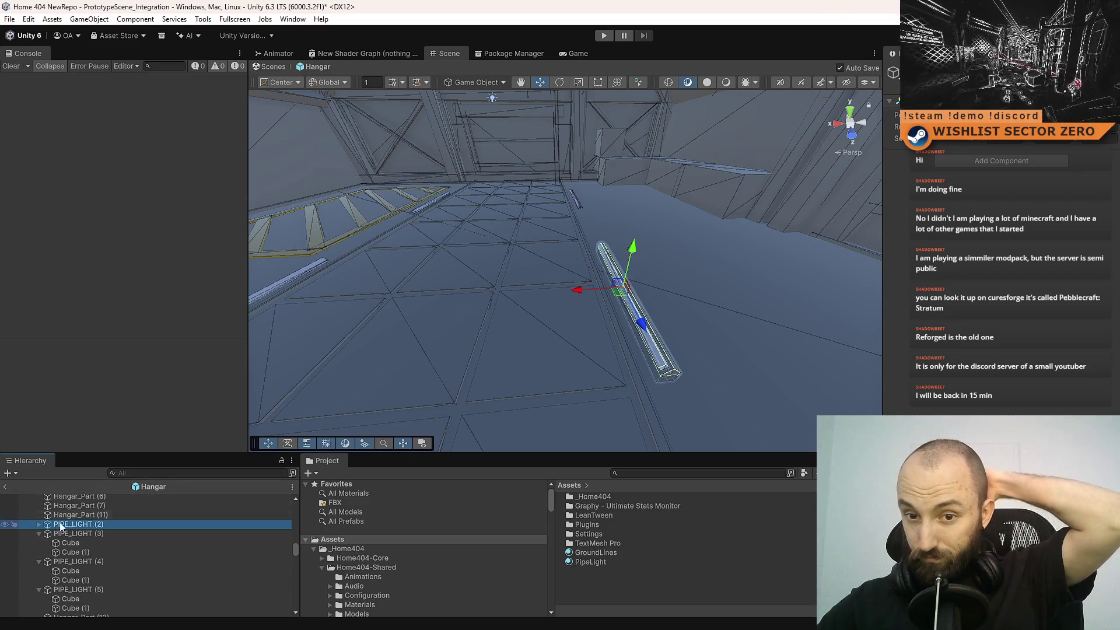
- Duplicate PIPE_LIGHT (2) in place over the floor pipe lights
{"action": "right_click", "coordinate": [563, 335]}
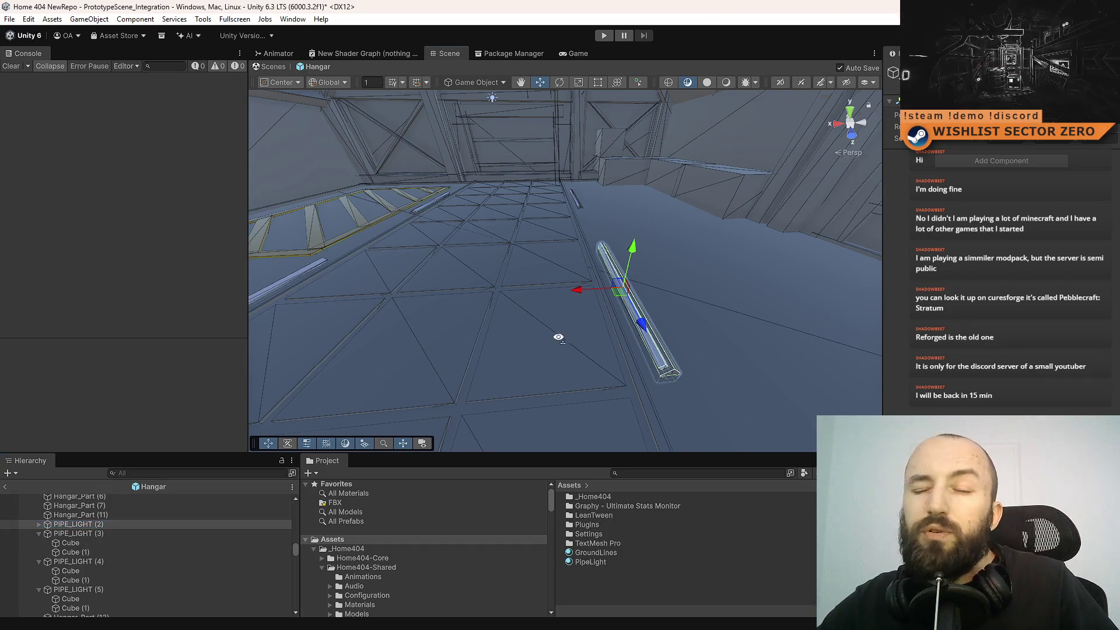
{"action": "key", "text": "w"}
{"action": "key", "text": "s"}
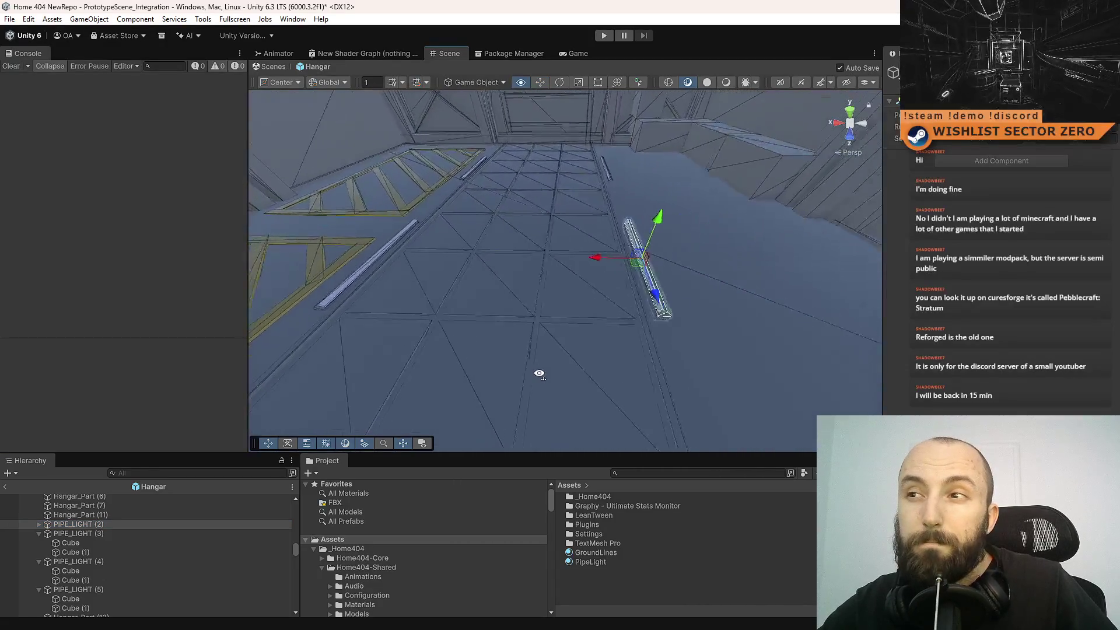
{"action": "key", "text": "w"}
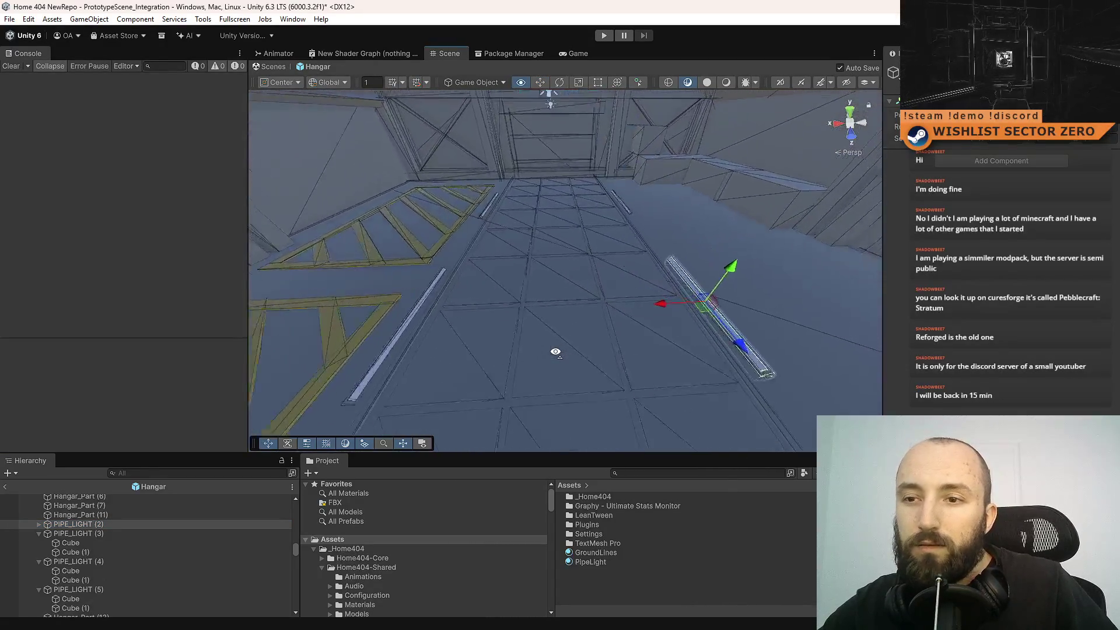
{"action": "key", "text": "w"}
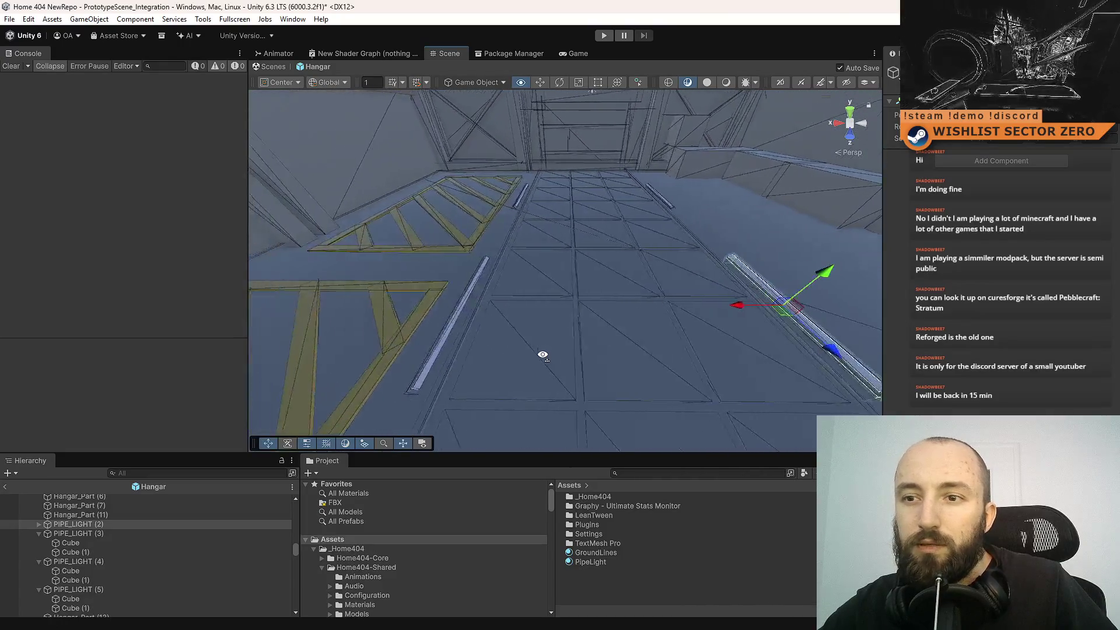
{"action": "key", "text": "s"}
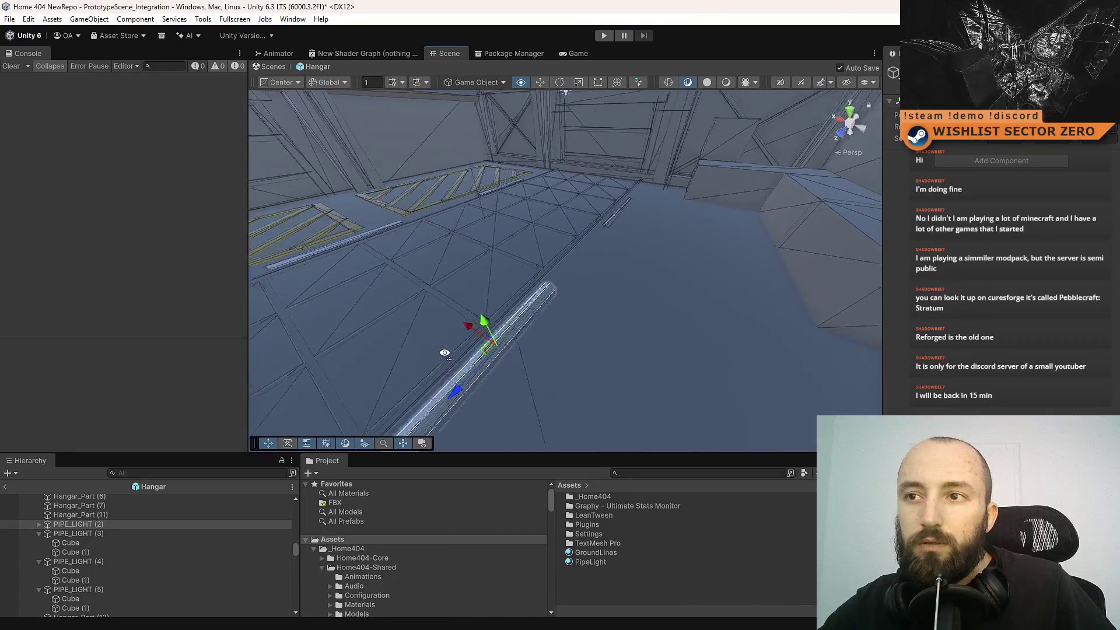
{"action": "left_click_drag", "start_coordinate": [378, 354], "coordinate": [484, 339]}
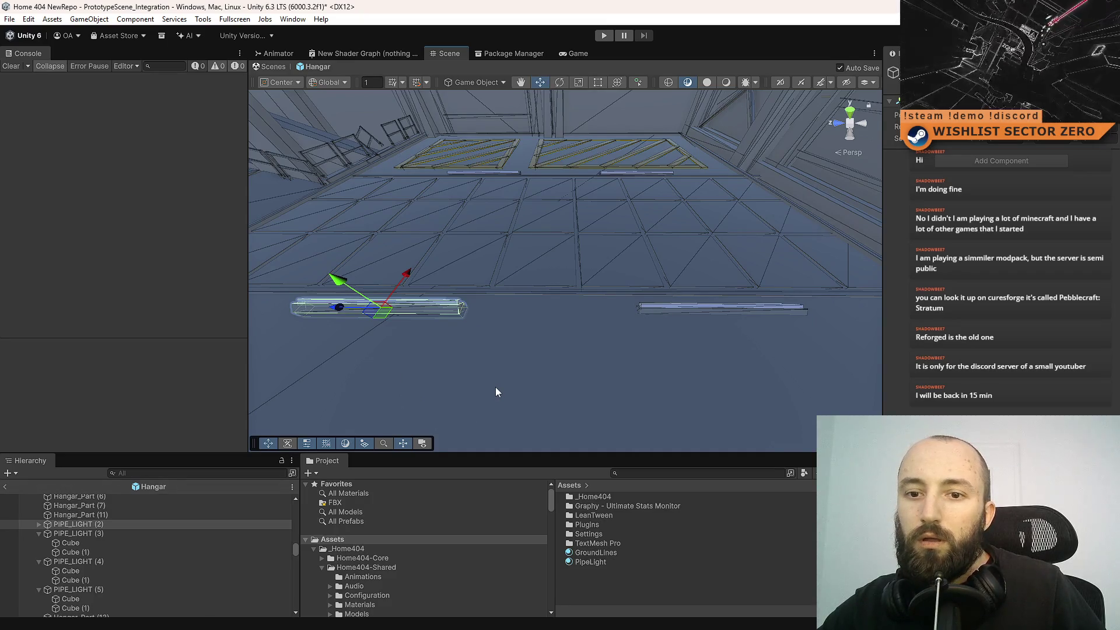
{"action": "key", "text": "ctrl+d"}
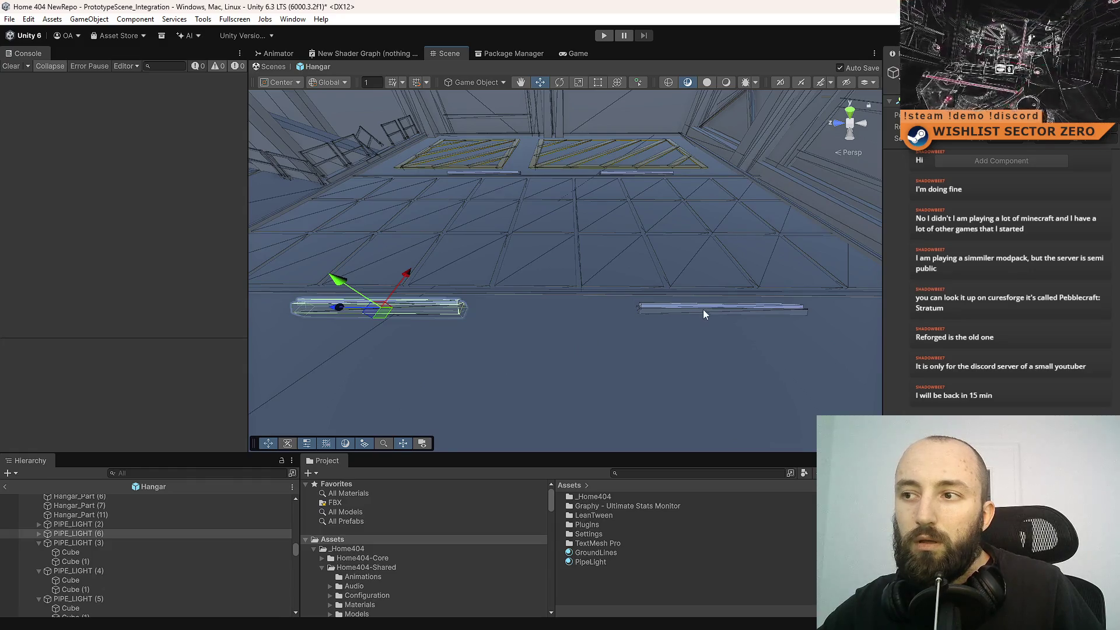
- Copy the right-hand pipe light's world transform and delete PIPE_LIGHT (3)
{"action": "left_click", "coordinate": [702, 309]}
{"action": "right_click", "coordinate": [940, 139]}
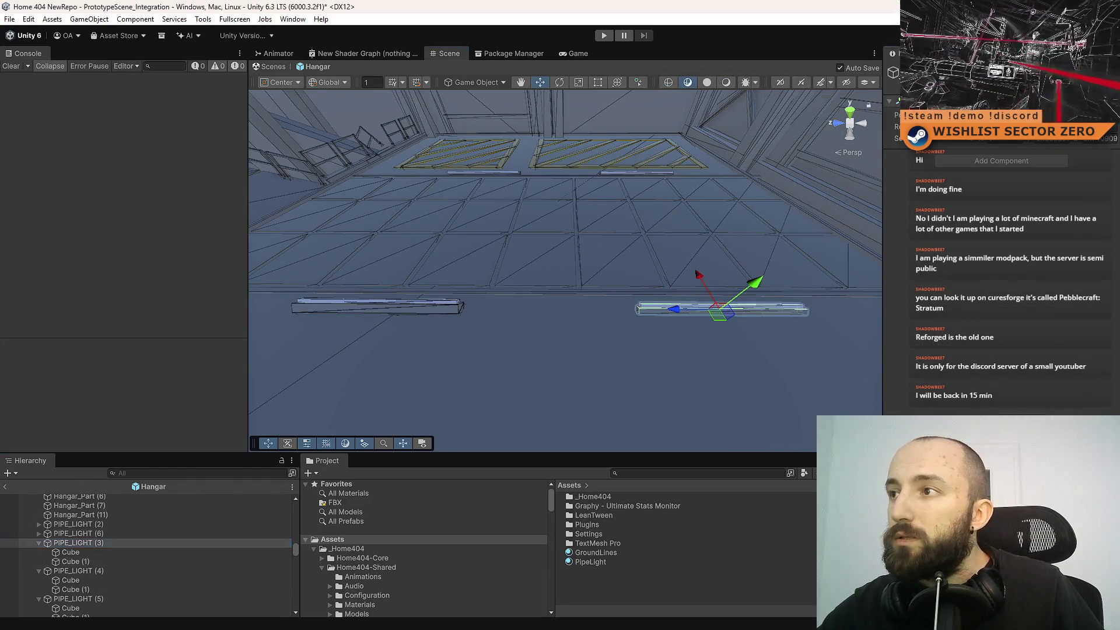
{"action": "mouse_move", "coordinate": [979, 197]}
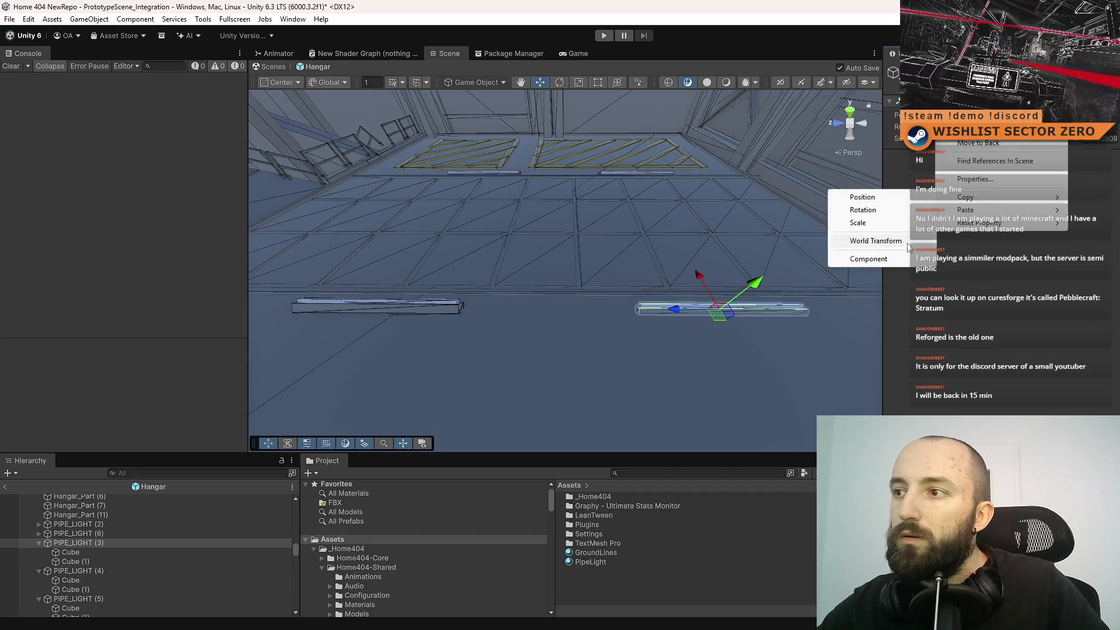
{"action": "left_click", "coordinate": [843, 240]}
{"action": "left_click", "coordinate": [86, 523]}
{"action": "left_click", "coordinate": [96, 543]}
{"action": "key", "text": "Delete"}
- Paste the copied world transform onto the duplicate PIPE_LIGHT (6)
{"action": "left_click", "coordinate": [112, 533]}
{"action": "right_click", "coordinate": [942, 142]}
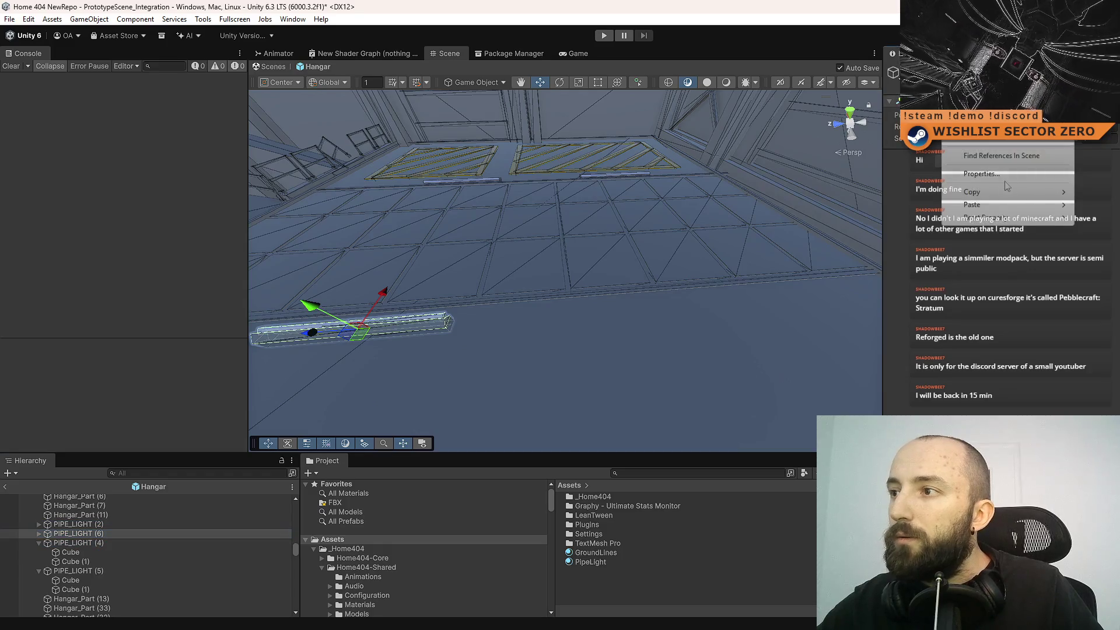
{"action": "mouse_move", "coordinate": [980, 192]}
{"action": "left_click", "coordinate": [902, 250]}
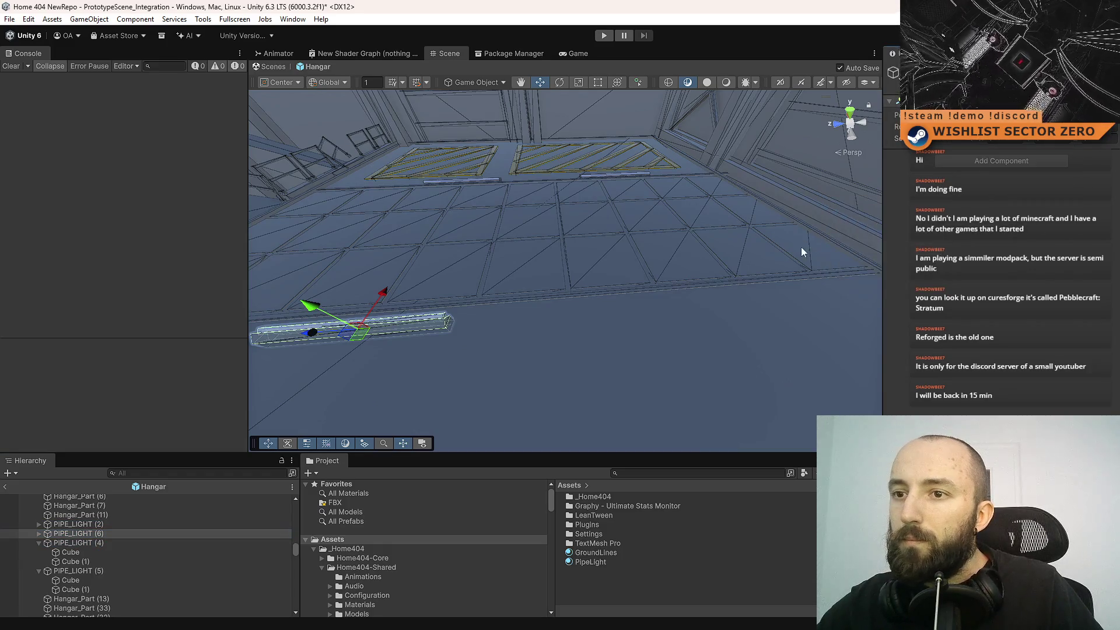
{"action": "mouse_move", "coordinate": [485, 245]}
{"action": "left_mouse_down"}
{"action": "mouse_move", "coordinate": [683, 218]}
{"action": "mouse_move", "coordinate": [301, 236]}
{"action": "mouse_move", "coordinate": [465, 337]}
{"action": "mouse_move", "coordinate": [492, 275]}
{"action": "left_mouse_up"}
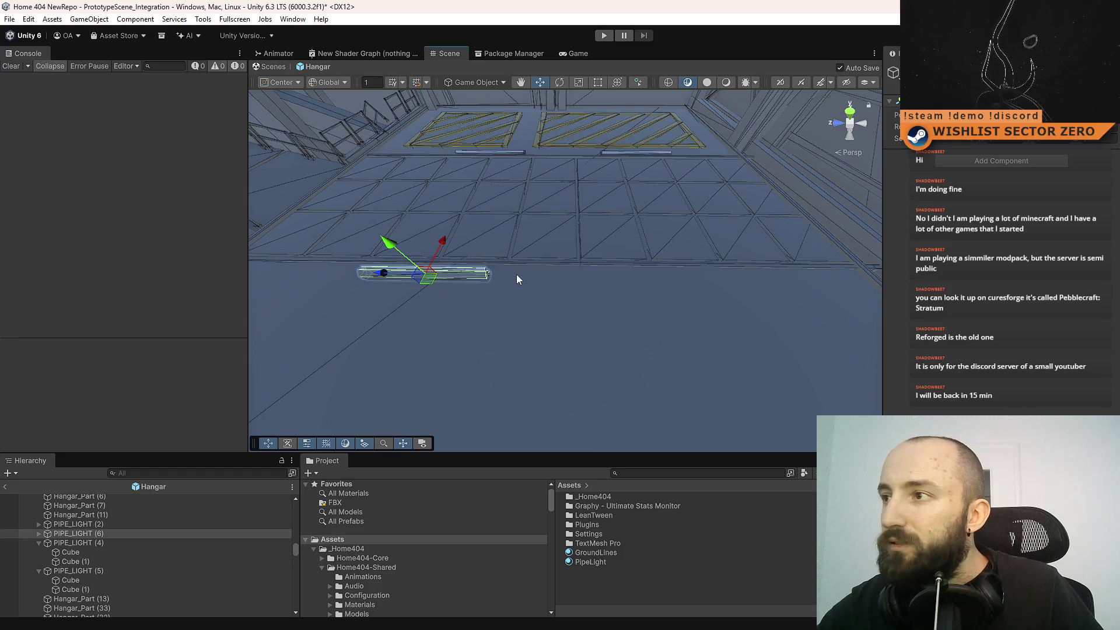
- Duplicate the pipe light, slide the copy right along the floor, and save the scene
{"action": "key", "text": "ctrl+d"}
{"action": "mouse_move", "coordinate": [397, 278]}
{"action": "left_mouse_down"}
{"action": "mouse_move", "coordinate": [623, 314]}
{"action": "mouse_move", "coordinate": [382, 316]}
{"action": "left_mouse_up"}
{"action": "key", "text": "ctrl+s"}
{"action": "left_click", "coordinate": [681, 304]}
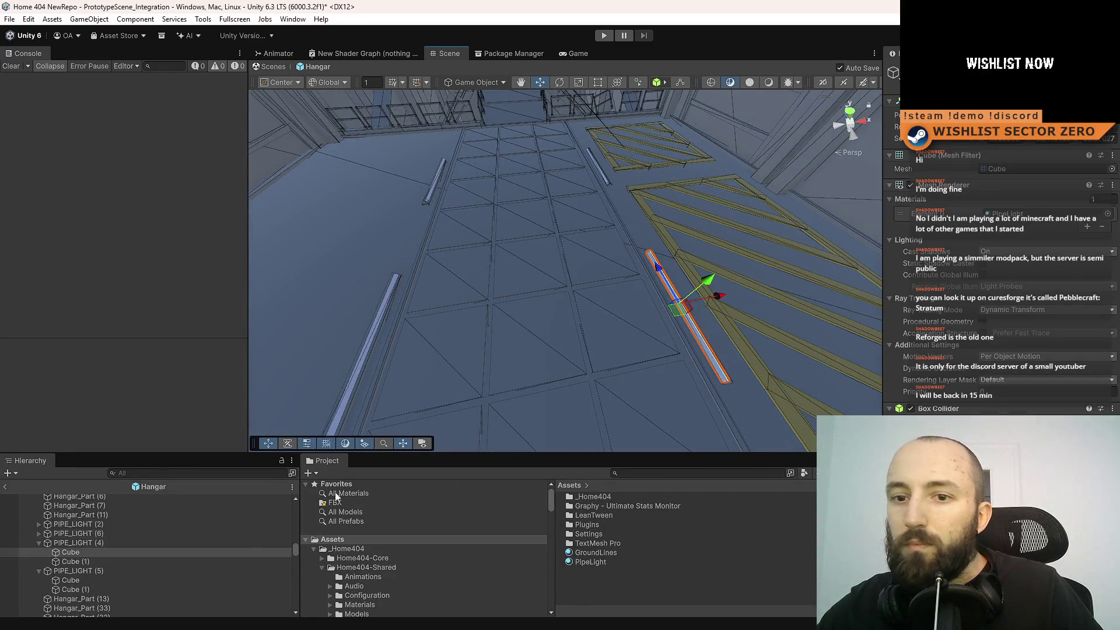
- Delete PIPE_LIGHT (4), then duplicate PIPE_LIGHT (2) and PIPE_LIGHT (6) together
{"action": "left_click", "coordinate": [130, 542]}
{"action": "key", "text": "Delete"}
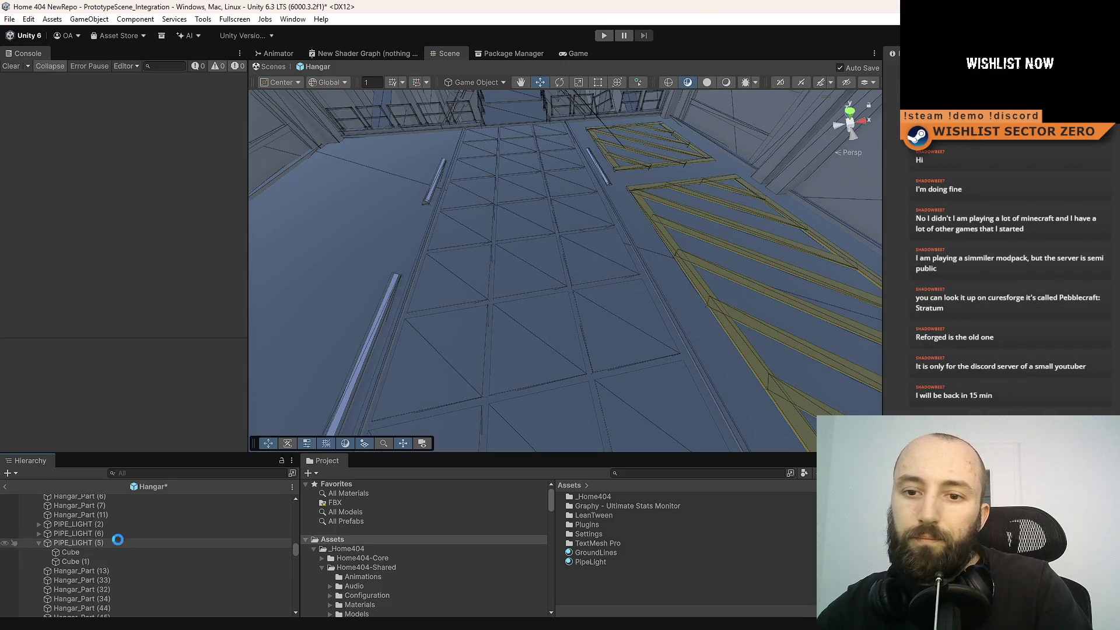
{"action": "left_click", "coordinate": [125, 523]}
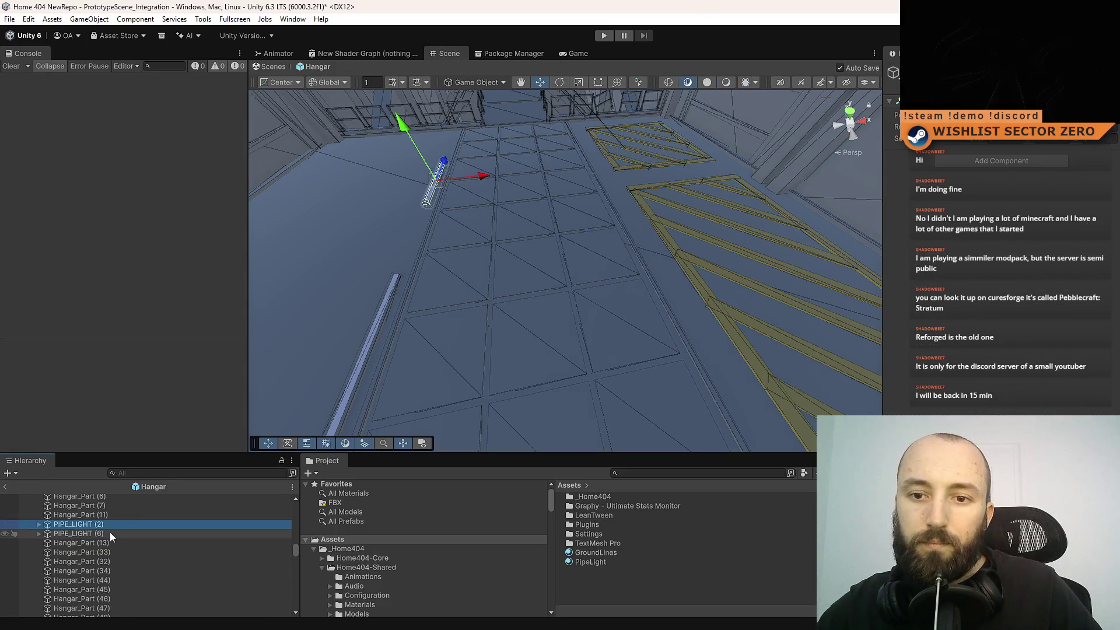
{"action": "left_click", "coordinate": [110, 532], "text": "shift"}
{"action": "mouse_move", "coordinate": [615, 227]}
{"action": "left_mouse_down"}
{"action": "mouse_move", "coordinate": [621, 241]}
{"action": "mouse_move", "coordinate": [604, 228]}
{"action": "left_mouse_up"}
{"action": "key", "text": "ctrl+d"}
- Slide the duplicated pipes to the right, save, then undo the move
{"action": "key", "text": "e"}
{"action": "left_click_drag", "start_coordinate": [495, 229], "coordinate": [236, 386]}
{"action": "mouse_move", "coordinate": [584, 198]}
{"action": "left_mouse_down"}
{"action": "mouse_move", "coordinate": [556, 230]}
{"action": "mouse_move", "coordinate": [707, 227]}
{"action": "left_mouse_up"}
{"action": "key", "text": "w"}
{"action": "key", "text": "ctrl+s"}
{"action": "key", "text": "ctrl+z"}
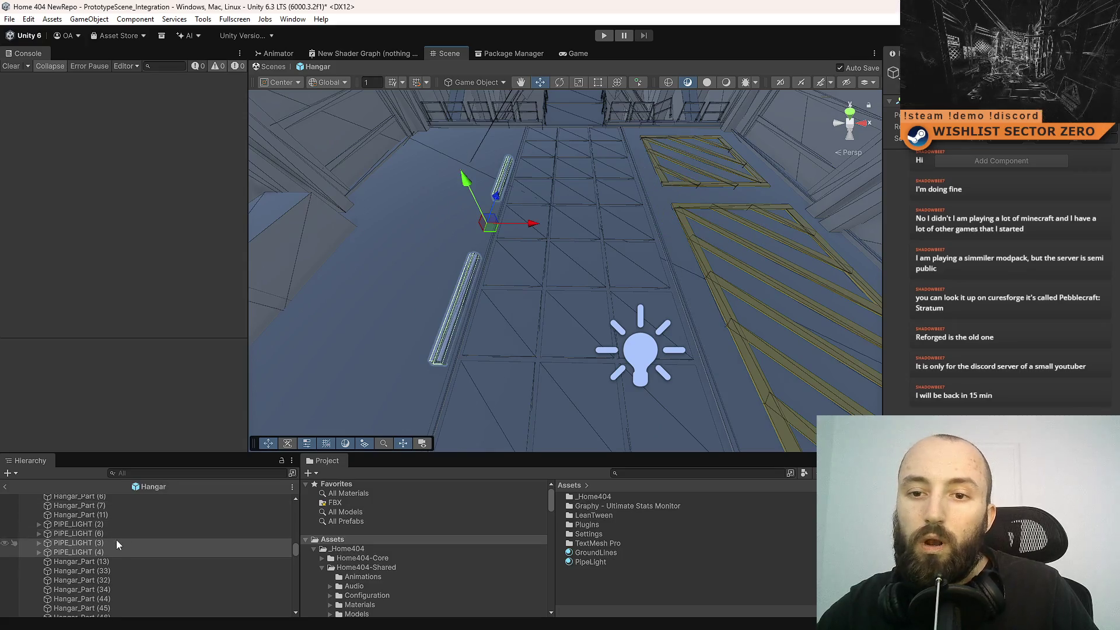
- Move PIPE_LIGHT (3) right onto the yellow-striped frame and save the scene
{"action": "left_click", "coordinate": [115, 542]}
{"action": "left_click_drag", "start_coordinate": [499, 307], "coordinate": [563, 305]}
{"action": "key", "text": "ctrl+z"}
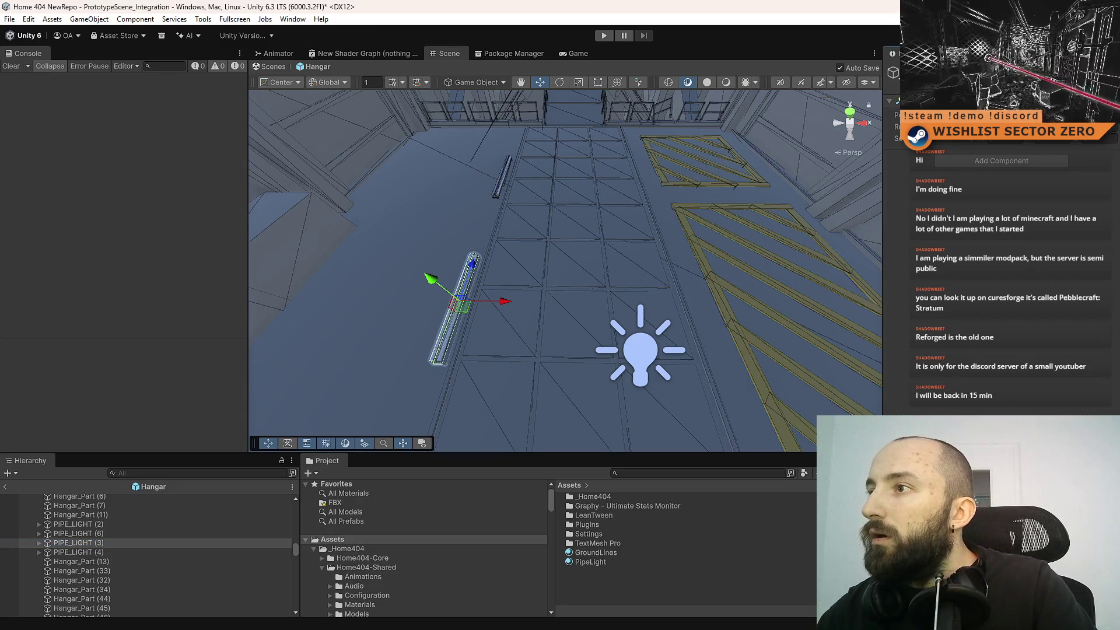
{"action": "key", "text": "ctrl+y"}
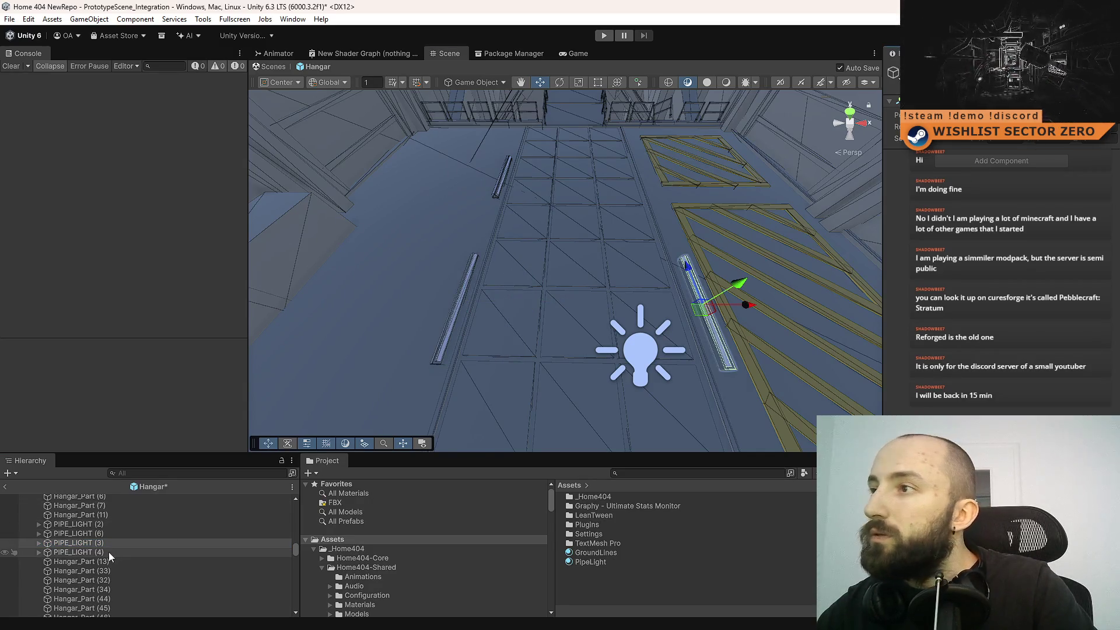
{"action": "left_click", "coordinate": [108, 552]}
{"action": "key", "text": "ctrl+s"}
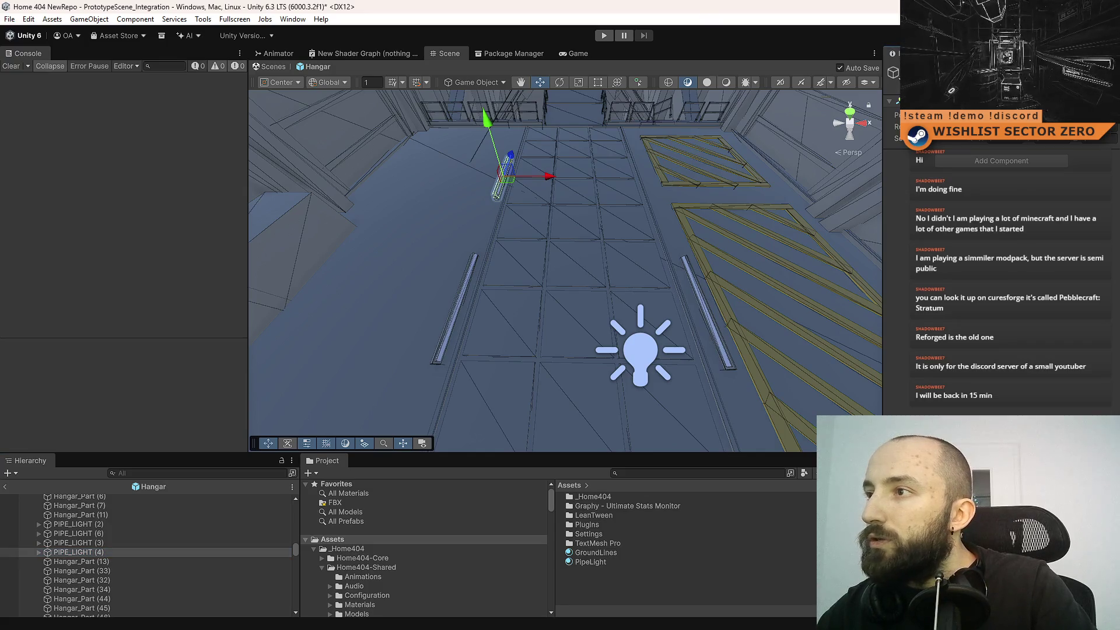
{"action": "key", "text": "ctrl+y"}
{"action": "left_click", "coordinate": [645, 592]}
{"action": "mouse_move", "coordinate": [561, 233]}
{"action": "left_mouse_down"}
{"action": "mouse_move", "coordinate": [506, 231]}
{"action": "mouse_move", "coordinate": [583, 193]}
{"action": "mouse_move", "coordinate": [657, 182]}
{"action": "mouse_move", "coordinate": [592, 180]}
{"action": "mouse_move", "coordinate": [638, 251]}
{"action": "mouse_move", "coordinate": [622, 280]}
{"action": "mouse_move", "coordinate": [630, 218]}
{"action": "mouse_move", "coordinate": [782, 200]}
{"action": "mouse_move", "coordinate": [643, 182]}
{"action": "mouse_move", "coordinate": [547, 153]}
{"action": "mouse_move", "coordinate": [564, 232]}
{"action": "mouse_move", "coordinate": [495, 183]}
{"action": "mouse_move", "coordinate": [501, 175]}
{"action": "mouse_move", "coordinate": [957, 249]}
{"action": "mouse_move", "coordinate": [511, 299]}
{"action": "mouse_move", "coordinate": [779, 267]}
{"action": "mouse_move", "coordinate": [429, 260]}
{"action": "mouse_move", "coordinate": [430, 245]}
{"action": "mouse_move", "coordinate": [452, 235]}
{"action": "mouse_move", "coordinate": [590, 250]}
{"action": "mouse_move", "coordinate": [748, 295]}
{"action": "mouse_move", "coordinate": [718, 295]}
{"action": "mouse_move", "coordinate": [832, 288]}
{"action": "mouse_move", "coordinate": [671, 281]}
{"action": "mouse_move", "coordinate": [696, 276]}
{"action": "mouse_move", "coordinate": [744, 181]}
{"action": "mouse_move", "coordinate": [578, 355]}
{"action": "mouse_move", "coordinate": [688, 165]}
{"action": "mouse_move", "coordinate": [670, 210]}
{"action": "mouse_move", "coordinate": [1081, 301]}
{"action": "mouse_move", "coordinate": [775, 217]}
{"action": "mouse_move", "coordinate": [707, 355]}
{"action": "mouse_move", "coordinate": [721, 353]}
{"action": "left_mouse_up"}
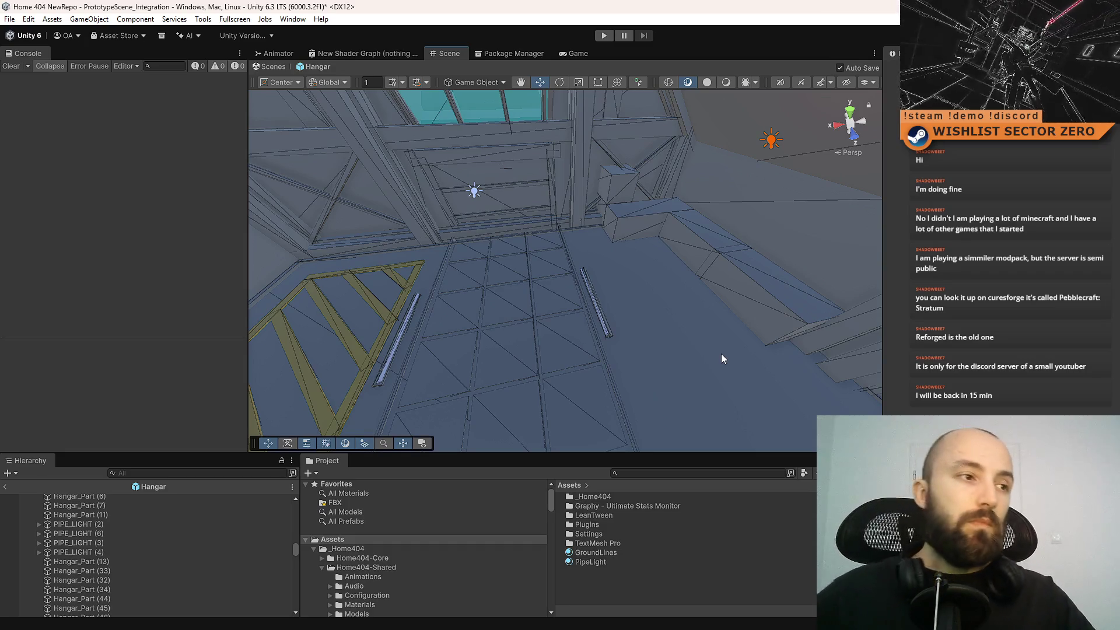
{"action": "mouse_move", "coordinate": [763, 348]}
{"action": "left_mouse_down"}
{"action": "mouse_move", "coordinate": [646, 266]}
{"action": "mouse_move", "coordinate": [237, 193]}
{"action": "mouse_move", "coordinate": [82, 235]}
{"action": "mouse_move", "coordinate": [1104, 239]}
{"action": "mouse_move", "coordinate": [86, 218]}
{"action": "mouse_move", "coordinate": [266, 226]}
{"action": "mouse_move", "coordinate": [246, 167]}
{"action": "mouse_move", "coordinate": [257, 205]}
{"action": "left_mouse_up"}
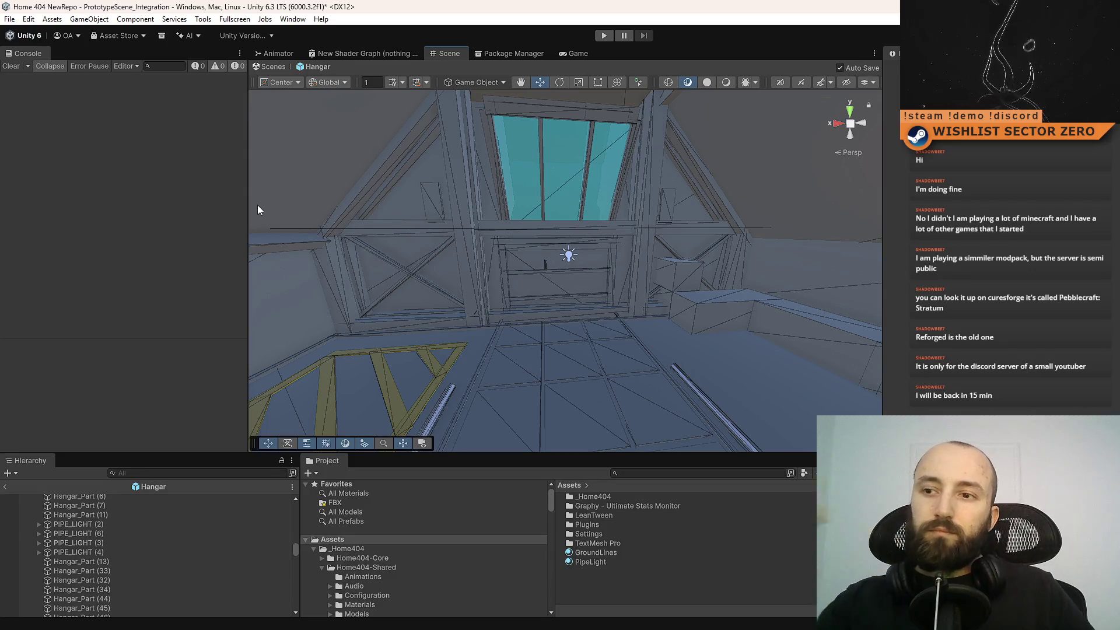
{"action": "mouse_move", "coordinate": [582, 211]}
{"action": "left_mouse_down"}
{"action": "mouse_move", "coordinate": [755, 232]}
{"action": "mouse_move", "coordinate": [809, 293]}
{"action": "mouse_move", "coordinate": [722, 230]}
{"action": "mouse_move", "coordinate": [12, 230]}
{"action": "mouse_move", "coordinate": [40, 290]}
{"action": "left_mouse_up"}
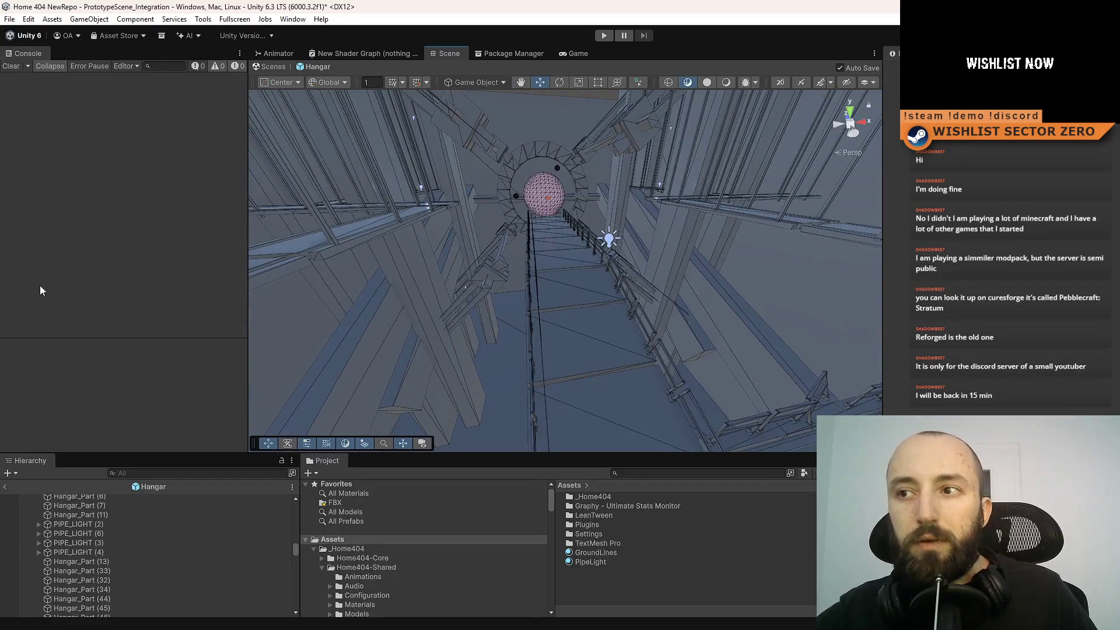
{"action": "mouse_move", "coordinate": [501, 300]}
{"action": "left_mouse_down"}
{"action": "mouse_move", "coordinate": [503, 344]}
{"action": "mouse_move", "coordinate": [586, 300]}
{"action": "mouse_move", "coordinate": [562, 290]}
{"action": "mouse_move", "coordinate": [708, 313]}
{"action": "mouse_move", "coordinate": [475, 232]}
{"action": "mouse_move", "coordinate": [418, 233]}
{"action": "mouse_move", "coordinate": [374, 266]}
{"action": "left_mouse_up"}
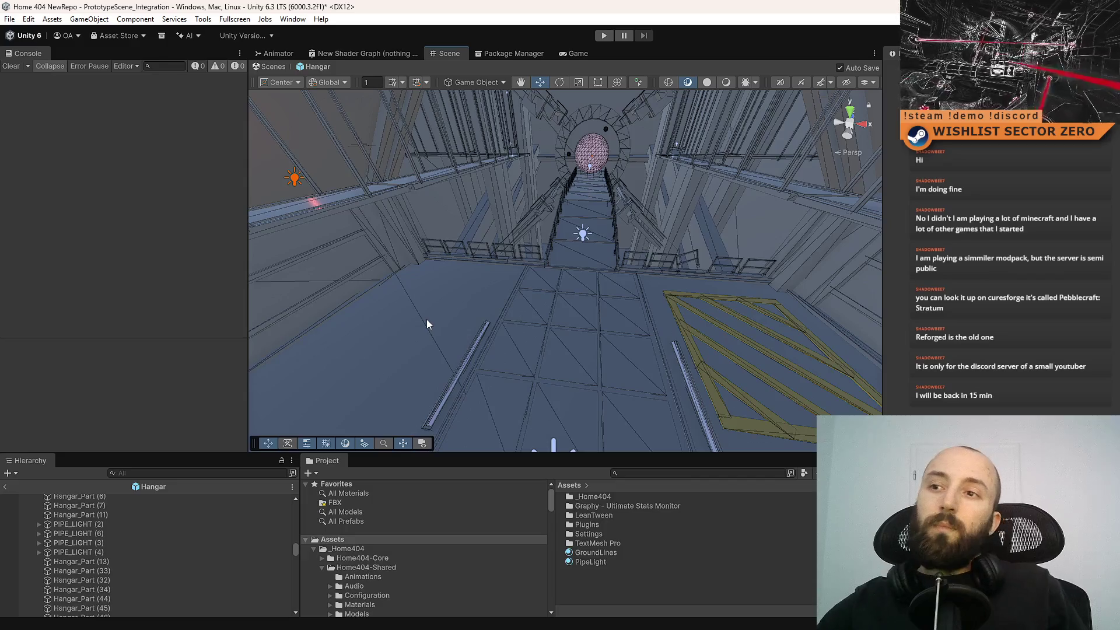
{"action": "mouse_move", "coordinate": [426, 319]}
{"action": "left_mouse_down"}
{"action": "mouse_move", "coordinate": [705, 276]}
{"action": "mouse_move", "coordinate": [688, 258]}
{"action": "mouse_move", "coordinate": [714, 259]}
{"action": "mouse_move", "coordinate": [187, 255]}
{"action": "mouse_move", "coordinate": [104, 211]}
{"action": "mouse_move", "coordinate": [695, 168]}
{"action": "mouse_move", "coordinate": [233, 212]}
{"action": "mouse_move", "coordinate": [273, 202]}
{"action": "mouse_move", "coordinate": [215, 192]}
{"action": "mouse_move", "coordinate": [280, 250]}
{"action": "mouse_move", "coordinate": [602, 278]}
{"action": "left_mouse_up"}
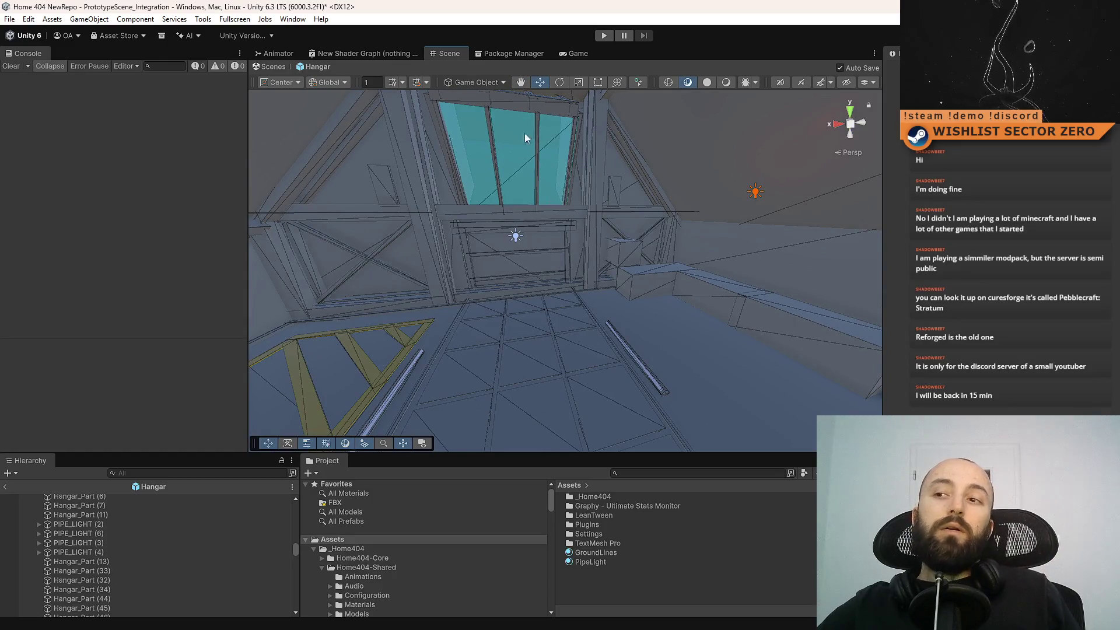
{"action": "mouse_move", "coordinate": [537, 312]}
{"action": "left_mouse_down"}
{"action": "mouse_move", "coordinate": [665, 235]}
{"action": "mouse_move", "coordinate": [465, 247]}
{"action": "mouse_move", "coordinate": [1065, 278]}
{"action": "mouse_move", "coordinate": [10, 257]}
{"action": "mouse_move", "coordinate": [827, 247]}
{"action": "mouse_move", "coordinate": [776, 268]}
{"action": "mouse_move", "coordinate": [524, 263]}
{"action": "mouse_move", "coordinate": [572, 255]}
{"action": "mouse_move", "coordinate": [489, 273]}
{"action": "mouse_move", "coordinate": [550, 305]}
{"action": "mouse_move", "coordinate": [545, 245]}
{"action": "mouse_move", "coordinate": [1044, 290]}
{"action": "mouse_move", "coordinate": [484, 265]}
{"action": "mouse_move", "coordinate": [482, 243]}
{"action": "mouse_move", "coordinate": [527, 303]}
{"action": "mouse_move", "coordinate": [519, 245]}
{"action": "mouse_move", "coordinate": [600, 201]}
{"action": "mouse_move", "coordinate": [567, 286]}
{"action": "mouse_move", "coordinate": [365, 193]}
{"action": "mouse_move", "coordinate": [554, 233]}
{"action": "mouse_move", "coordinate": [633, 218]}
{"action": "mouse_move", "coordinate": [631, 200]}
{"action": "mouse_move", "coordinate": [552, 263]}
{"action": "mouse_move", "coordinate": [432, 193]}
{"action": "mouse_move", "coordinate": [597, 225]}
{"action": "mouse_move", "coordinate": [525, 230]}
{"action": "mouse_move", "coordinate": [514, 373]}
{"action": "mouse_move", "coordinate": [642, 245]}
{"action": "mouse_move", "coordinate": [759, 204]}
{"action": "left_mouse_up"}
{"action": "scroll", "coordinate": [865, 137], "scroll_direction": "up", "scroll_amount": 10}
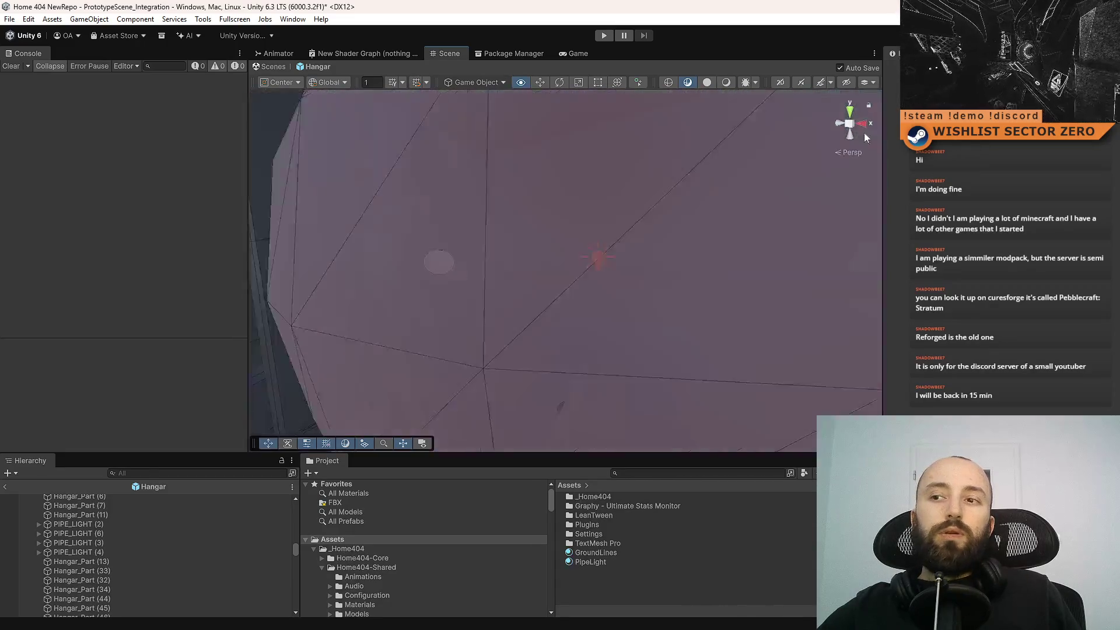
{"action": "mouse_move", "coordinate": [866, 137]}
{"action": "left_mouse_down"}
{"action": "mouse_move", "coordinate": [375, 154]}
{"action": "mouse_move", "coordinate": [458, 170]}
{"action": "mouse_move", "coordinate": [449, 192]}
{"action": "mouse_move", "coordinate": [426, 163]}
{"action": "mouse_move", "coordinate": [437, 230]}
{"action": "mouse_move", "coordinate": [502, 243]}
{"action": "mouse_move", "coordinate": [443, 271]}
{"action": "left_mouse_up"}
{"action": "mouse_move", "coordinate": [567, 349]}
{"action": "left_mouse_down"}
{"action": "mouse_move", "coordinate": [694, 259]}
{"action": "mouse_move", "coordinate": [300, 243]}
{"action": "mouse_move", "coordinate": [250, 244]}
{"action": "mouse_move", "coordinate": [294, 260]}
{"action": "mouse_move", "coordinate": [90, 253]}
{"action": "mouse_move", "coordinate": [111, 265]}
{"action": "mouse_move", "coordinate": [430, 243]}
{"action": "mouse_move", "coordinate": [369, 191]}
{"action": "mouse_move", "coordinate": [337, 190]}
{"action": "mouse_move", "coordinate": [1049, 214]}
{"action": "mouse_move", "coordinate": [959, 190]}
{"action": "mouse_move", "coordinate": [363, 250]}
{"action": "left_mouse_up"}
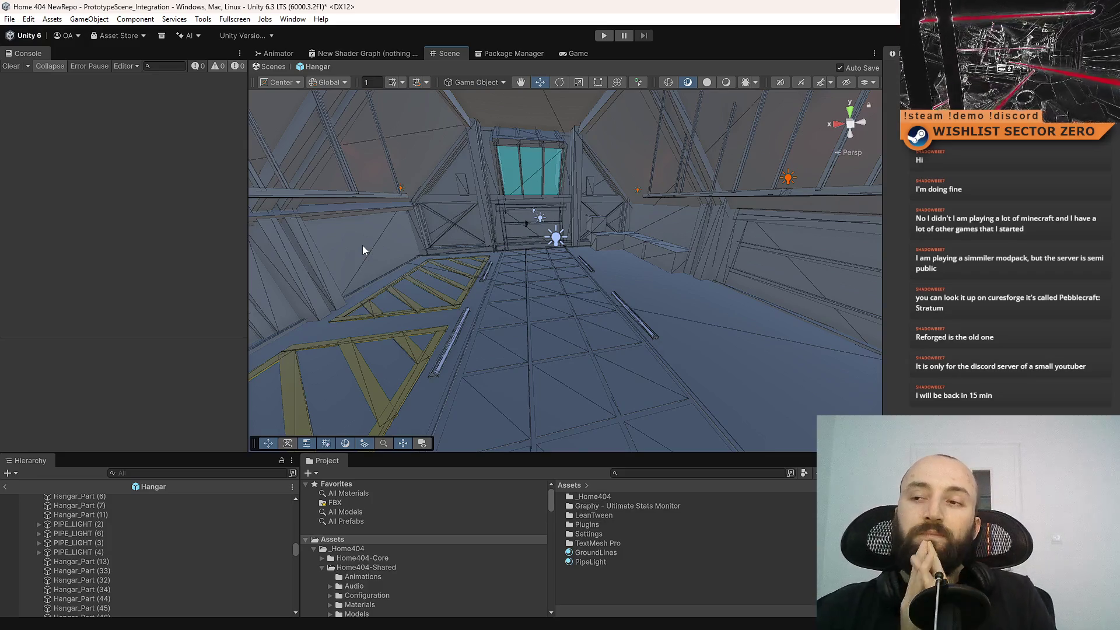
{"action": "mouse_move", "coordinate": [506, 281]}
{"action": "left_mouse_down"}
{"action": "mouse_move", "coordinate": [665, 233]}
{"action": "mouse_move", "coordinate": [601, 258]}
{"action": "mouse_move", "coordinate": [550, 204]}
{"action": "left_mouse_up"}
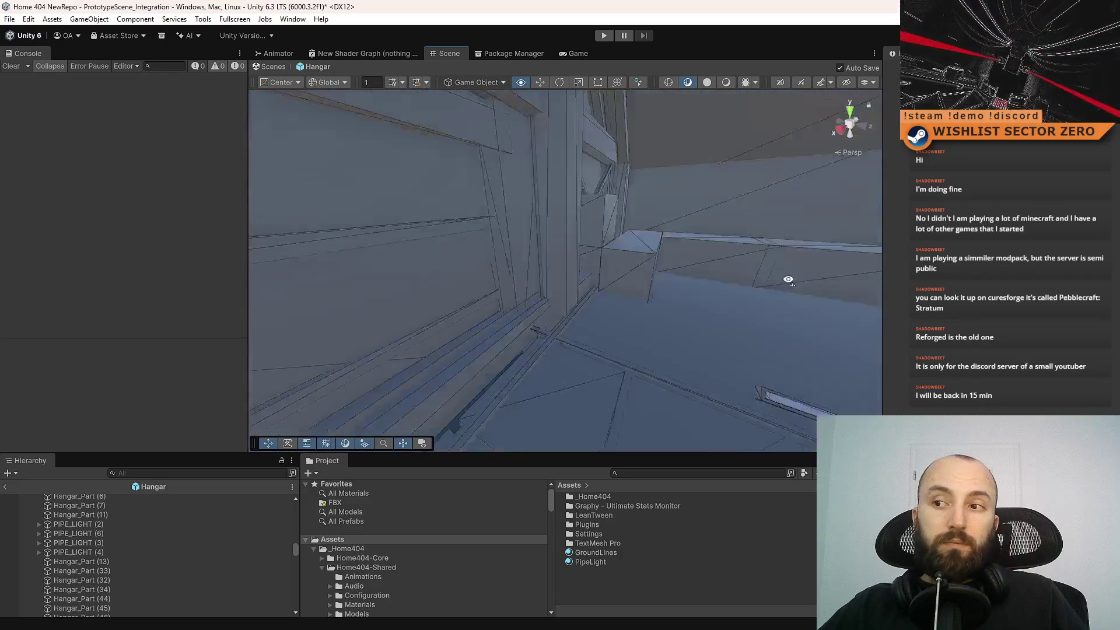
{"action": "mouse_move", "coordinate": [769, 316]}
{"action": "left_mouse_down"}
{"action": "mouse_move", "coordinate": [520, 305]}
{"action": "mouse_move", "coordinate": [817, 338]}
{"action": "left_mouse_up"}
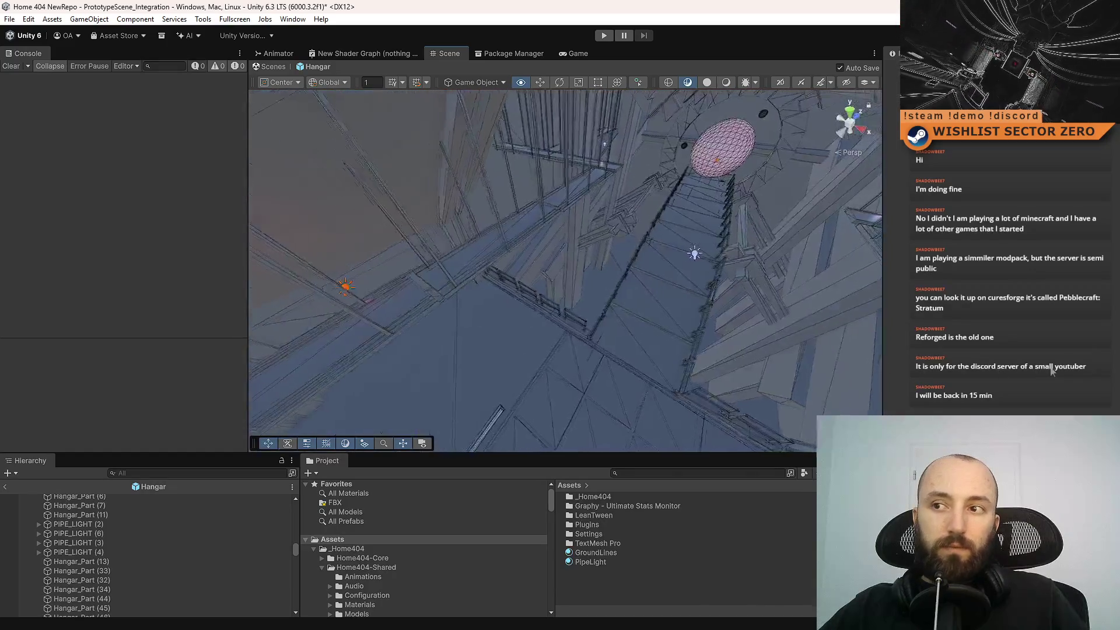
{"action": "mouse_move", "coordinate": [1060, 358]}
{"action": "left_mouse_down"}
{"action": "mouse_move", "coordinate": [846, 291]}
{"action": "mouse_move", "coordinate": [846, 245]}
{"action": "mouse_move", "coordinate": [811, 272]}
{"action": "mouse_move", "coordinate": [846, 283]}
{"action": "mouse_move", "coordinate": [808, 283]}
{"action": "mouse_move", "coordinate": [961, 265]}
{"action": "mouse_move", "coordinate": [287, 278]}
{"action": "mouse_move", "coordinate": [500, 277]}
{"action": "mouse_move", "coordinate": [542, 195]}
{"action": "mouse_move", "coordinate": [542, 238]}
{"action": "mouse_move", "coordinate": [81, 250]}
{"action": "mouse_move", "coordinate": [191, 276]}
{"action": "mouse_move", "coordinate": [78, 292]}
{"action": "mouse_move", "coordinate": [943, 303]}
{"action": "left_mouse_up"}
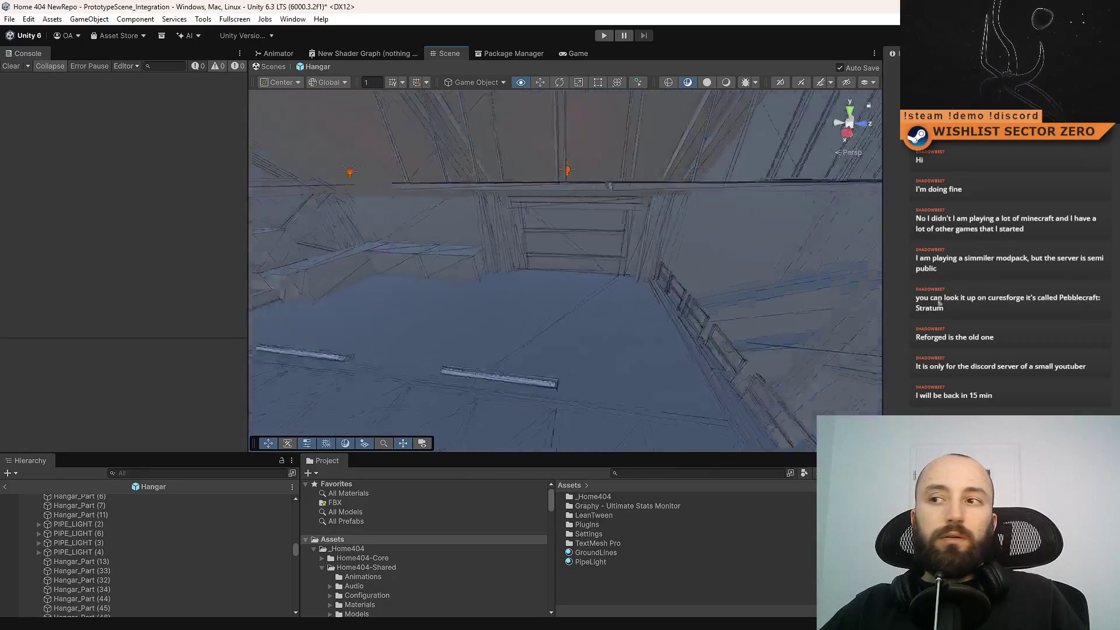
{"action": "mouse_move", "coordinate": [855, 287]}
{"action": "left_mouse_down"}
{"action": "mouse_move", "coordinate": [657, 212]}
{"action": "mouse_move", "coordinate": [748, 205]}
{"action": "mouse_move", "coordinate": [84, 196]}
{"action": "mouse_move", "coordinate": [54, 186]}
{"action": "mouse_move", "coordinate": [671, 186]}
{"action": "mouse_move", "coordinate": [507, 193]}
{"action": "mouse_move", "coordinate": [519, 245]}
{"action": "mouse_move", "coordinate": [545, 235]}
{"action": "mouse_move", "coordinate": [579, 348]}
{"action": "left_mouse_up"}
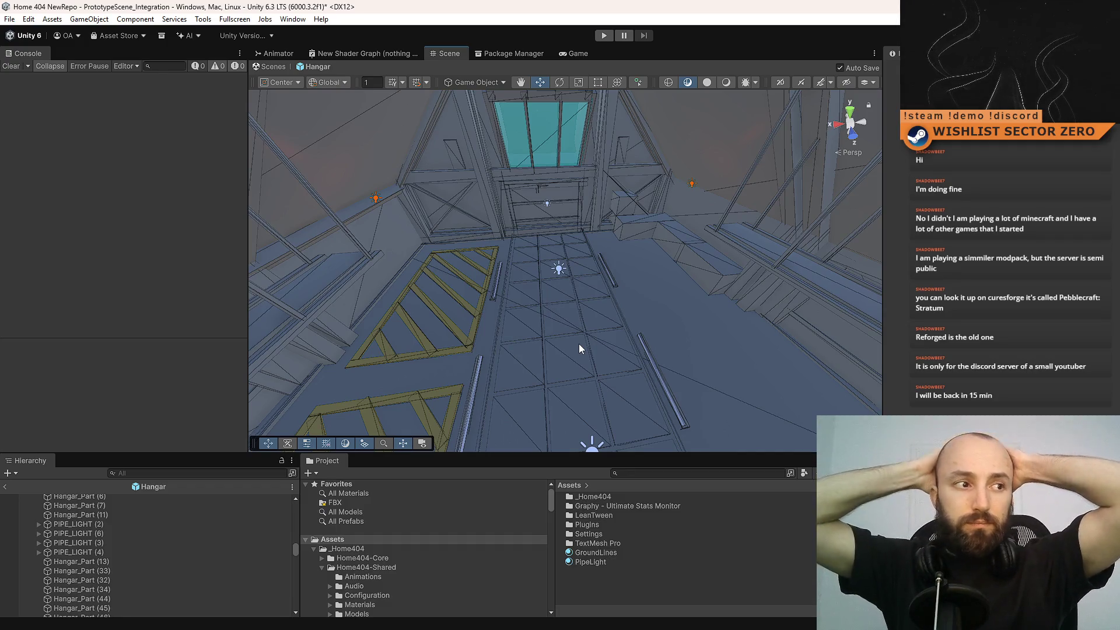
{"action": "mouse_move", "coordinate": [472, 318]}
{"action": "left_mouse_down"}
{"action": "mouse_move", "coordinate": [1063, 237]}
{"action": "mouse_move", "coordinate": [1090, 267]}
{"action": "mouse_move", "coordinate": [280, 280]}
{"action": "mouse_move", "coordinate": [368, 296]}
{"action": "left_mouse_up"}
{"action": "mouse_move", "coordinate": [588, 299]}
{"action": "left_mouse_down"}
{"action": "mouse_move", "coordinate": [547, 236]}
{"action": "mouse_move", "coordinate": [592, 243]}
{"action": "mouse_move", "coordinate": [586, 250]}
{"action": "left_mouse_up"}
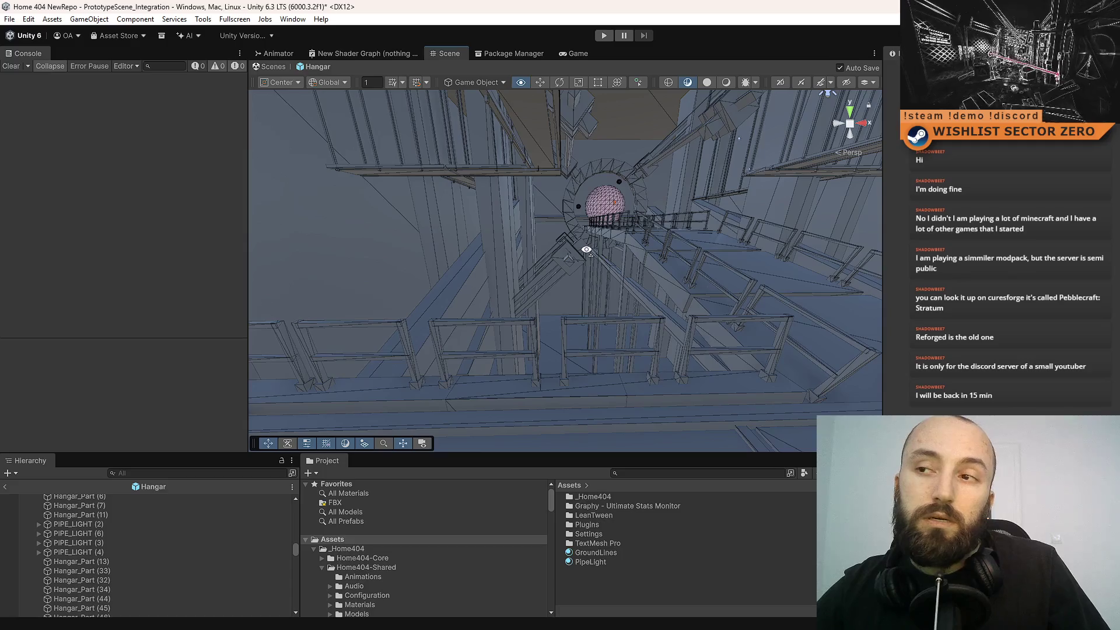
{"action": "mouse_move", "coordinate": [420, 273]}
{"action": "left_mouse_down"}
{"action": "mouse_move", "coordinate": [455, 303]}
{"action": "mouse_move", "coordinate": [445, 309]}
{"action": "left_mouse_up"}
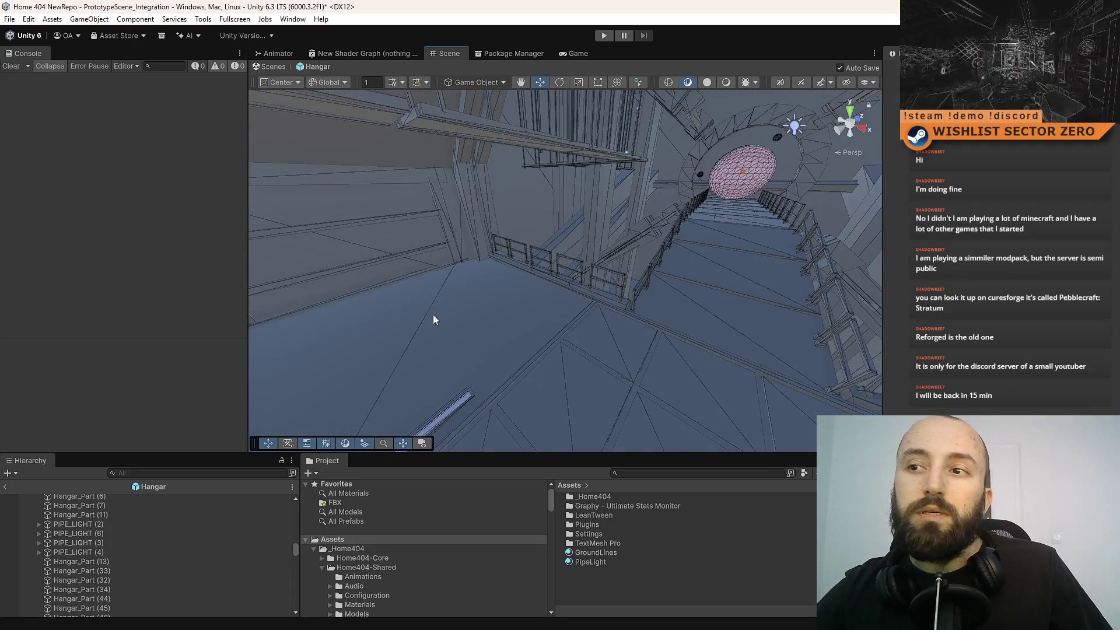
{"action": "mouse_move", "coordinate": [599, 233]}
{"action": "left_mouse_down"}
{"action": "mouse_move", "coordinate": [157, 174]}
{"action": "mouse_move", "coordinate": [408, 245]}
{"action": "mouse_move", "coordinate": [701, 175]}
{"action": "mouse_move", "coordinate": [1046, 142]}
{"action": "mouse_move", "coordinate": [525, 245]}
{"action": "mouse_move", "coordinate": [409, 233]}
{"action": "mouse_move", "coordinate": [233, 153]}
{"action": "left_mouse_up"}
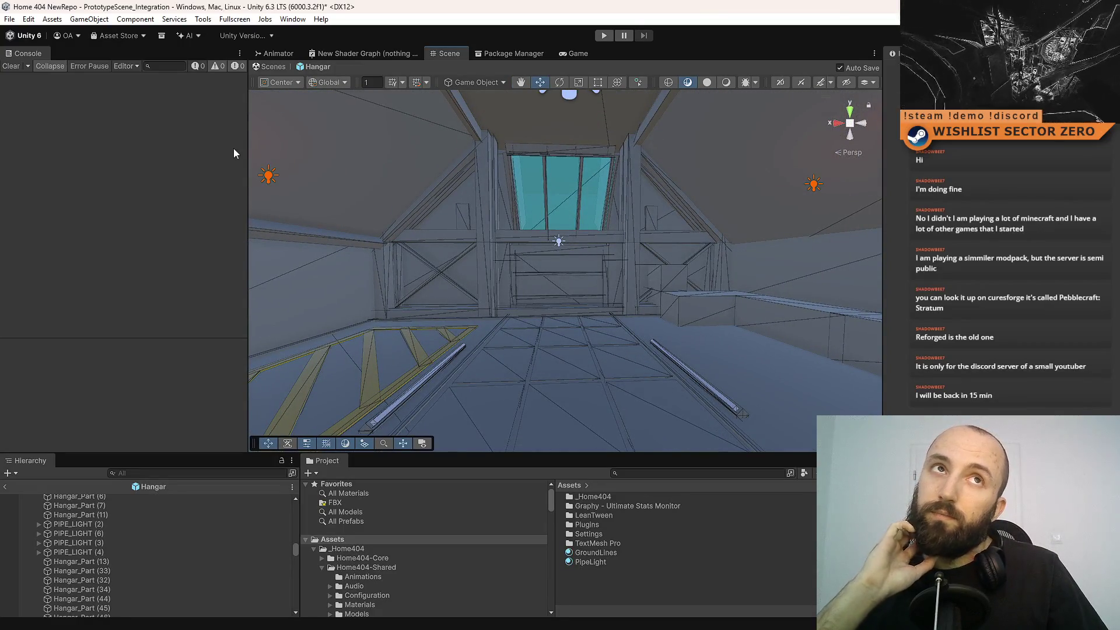
{"action": "mouse_move", "coordinate": [233, 151]}
{"action": "left_mouse_down"}
{"action": "mouse_move", "coordinate": [198, 300]}
{"action": "mouse_move", "coordinate": [94, 272]}
{"action": "mouse_move", "coordinate": [112, 270]}
{"action": "mouse_move", "coordinate": [103, 275]}
{"action": "left_mouse_up"}
{"action": "key", "text": "w"}
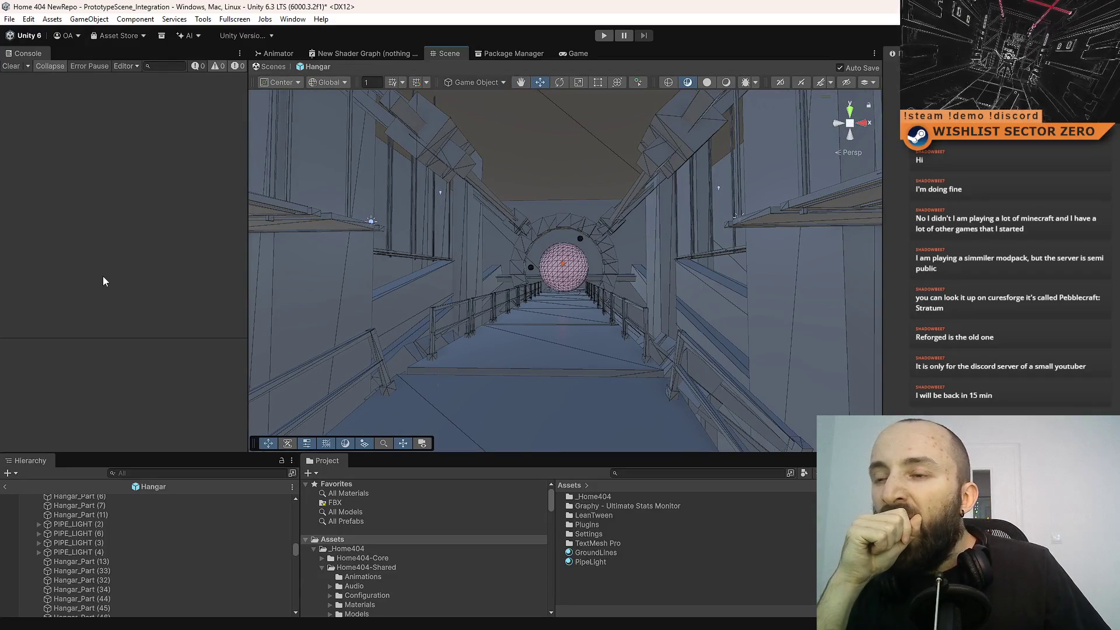
{"action": "mouse_move", "coordinate": [103, 276]}
{"action": "left_mouse_down"}
{"action": "mouse_move", "coordinate": [54, 260]}
{"action": "mouse_move", "coordinate": [78, 330]}
{"action": "mouse_move", "coordinate": [127, 288]}
{"action": "mouse_move", "coordinate": [500, 293]}
{"action": "mouse_move", "coordinate": [194, 366]}
{"action": "left_mouse_up"}
{"action": "mouse_move", "coordinate": [194, 361]}
{"action": "left_mouse_down"}
{"action": "mouse_move", "coordinate": [127, 349]}
{"action": "mouse_move", "coordinate": [502, 284]}
{"action": "mouse_move", "coordinate": [220, 339]}
{"action": "mouse_move", "coordinate": [76, 275]}
{"action": "mouse_move", "coordinate": [131, 284]}
{"action": "mouse_move", "coordinate": [333, 393]}
{"action": "mouse_move", "coordinate": [263, 350]}
{"action": "mouse_move", "coordinate": [154, 373]}
{"action": "mouse_move", "coordinate": [1054, 300]}
{"action": "mouse_move", "coordinate": [758, 306]}
{"action": "mouse_move", "coordinate": [1044, 303]}
{"action": "mouse_move", "coordinate": [287, 292]}
{"action": "mouse_move", "coordinate": [467, 274]}
{"action": "mouse_move", "coordinate": [385, 257]}
{"action": "mouse_move", "coordinate": [262, 269]}
{"action": "mouse_move", "coordinate": [251, 292]}
{"action": "left_mouse_up"}
{"action": "mouse_move", "coordinate": [74, 341]}
{"action": "left_mouse_down"}
{"action": "mouse_move", "coordinate": [1087, 297]}
{"action": "mouse_move", "coordinate": [1053, 295]}
{"action": "left_mouse_up"}
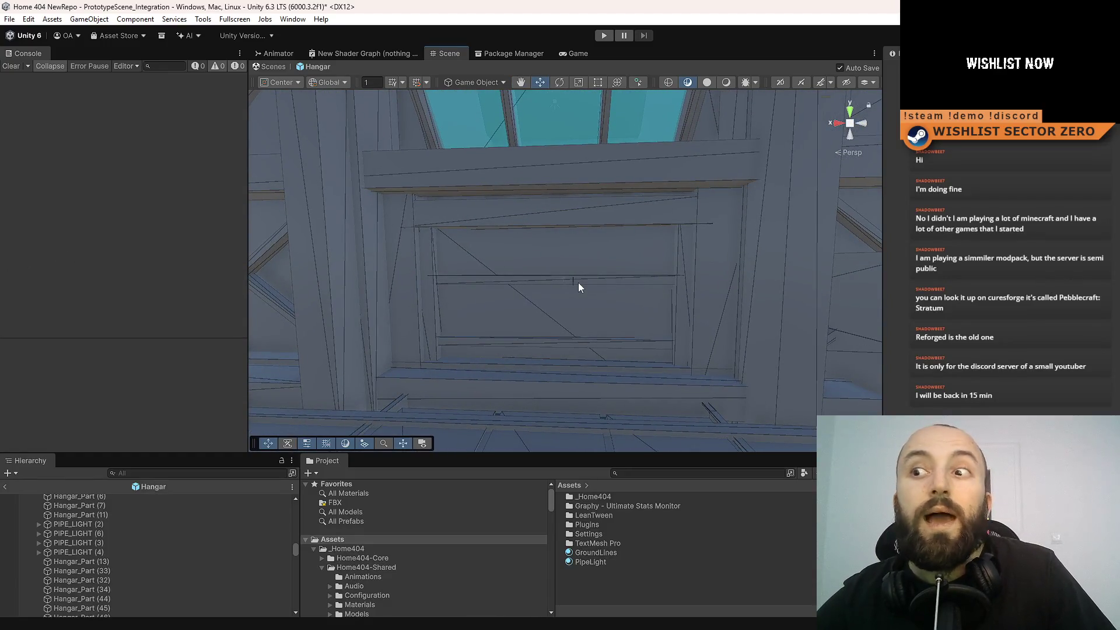
{"action": "mouse_move", "coordinate": [532, 275]}
{"action": "left_mouse_down"}
{"action": "mouse_move", "coordinate": [553, 298]}
{"action": "mouse_move", "coordinate": [562, 251]}
{"action": "mouse_move", "coordinate": [533, 230]}
{"action": "mouse_move", "coordinate": [646, 242]}
{"action": "mouse_move", "coordinate": [665, 270]}
{"action": "mouse_move", "coordinate": [597, 229]}
{"action": "mouse_move", "coordinate": [595, 278]}
{"action": "mouse_move", "coordinate": [572, 261]}
{"action": "mouse_move", "coordinate": [78, 226]}
{"action": "mouse_move", "coordinate": [546, 237]}
{"action": "mouse_move", "coordinate": [545, 280]}
{"action": "mouse_move", "coordinate": [560, 283]}
{"action": "mouse_move", "coordinate": [546, 274]}
{"action": "mouse_move", "coordinate": [551, 245]}
{"action": "mouse_move", "coordinate": [541, 247]}
{"action": "mouse_move", "coordinate": [554, 252]}
{"action": "mouse_move", "coordinate": [552, 230]}
{"action": "mouse_move", "coordinate": [552, 250]}
{"action": "mouse_move", "coordinate": [527, 268]}
{"action": "mouse_move", "coordinate": [233, 348]}
{"action": "left_mouse_up"}
{"action": "mouse_move", "coordinate": [545, 320]}
{"action": "left_mouse_down"}
{"action": "mouse_move", "coordinate": [710, 367]}
{"action": "mouse_move", "coordinate": [701, 432]}
{"action": "left_mouse_up"}
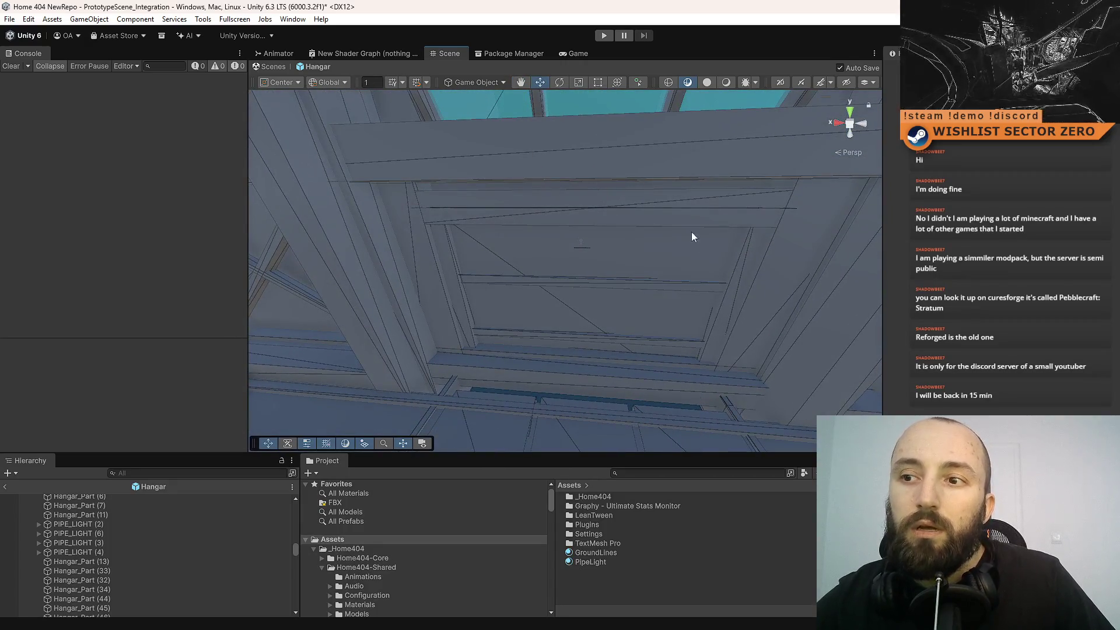
{"action": "mouse_move", "coordinate": [692, 230]}
{"action": "left_mouse_down"}
{"action": "mouse_move", "coordinate": [722, 258]}
{"action": "mouse_move", "coordinate": [743, 255]}
{"action": "mouse_move", "coordinate": [707, 174]}
{"action": "mouse_move", "coordinate": [471, 272]}
{"action": "left_mouse_up"}
- Select planks Hangar_Part (26) and Hangar_Part (27) and raise them upward
{"action": "left_click", "coordinate": [517, 266]}
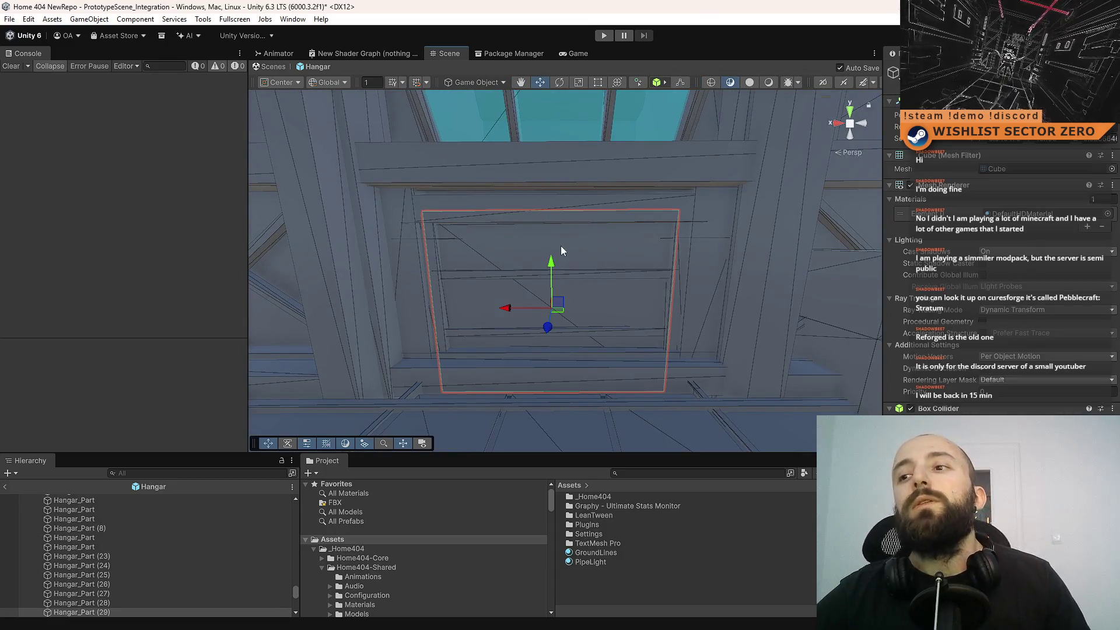
{"action": "left_click", "coordinate": [499, 273]}
{"action": "left_click", "coordinate": [473, 246]}
{"action": "left_click", "coordinate": [463, 275]}
{"action": "left_click", "coordinate": [479, 334], "text": "shift"}
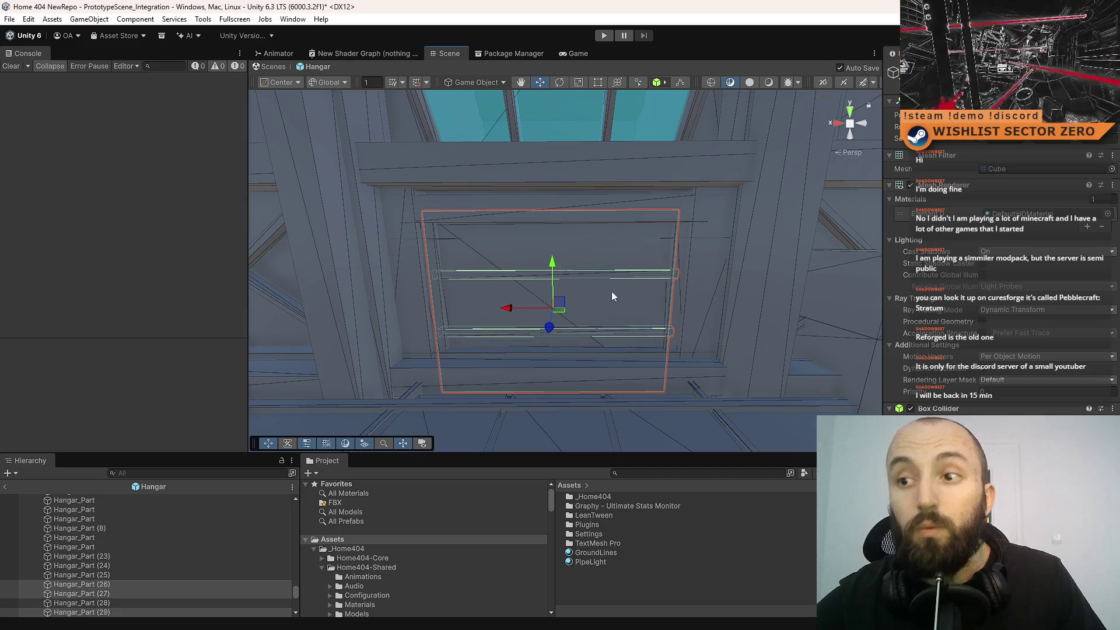
{"action": "left_click_drag", "start_coordinate": [552, 263], "coordinate": [569, 139]}
- Move the two planks further up and save the Hangar scene
{"action": "mouse_move", "coordinate": [607, 287]}
{"action": "left_mouse_down"}
{"action": "mouse_move", "coordinate": [600, 175]}
{"action": "mouse_move", "coordinate": [605, 243]}
{"action": "mouse_move", "coordinate": [614, 179]}
{"action": "mouse_move", "coordinate": [453, 209]}
{"action": "mouse_move", "coordinate": [617, 245]}
{"action": "left_mouse_up"}
{"action": "scroll", "coordinate": [617, 245], "scroll_direction": "up", "scroll_amount": 3}
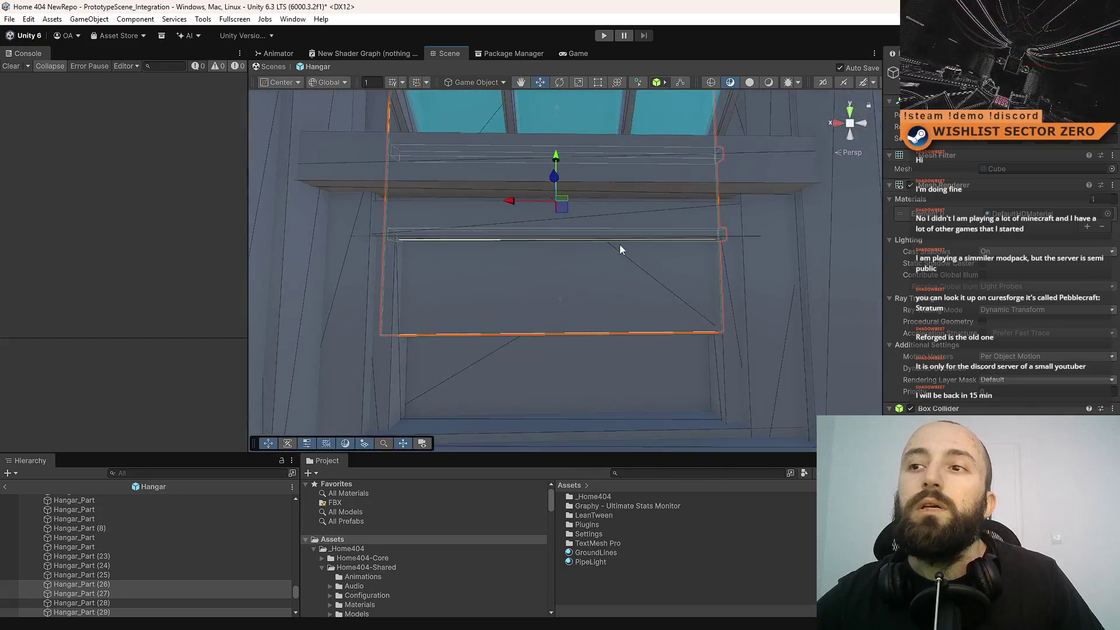
{"action": "scroll", "coordinate": [607, 256], "scroll_direction": "down", "scroll_amount": 3}
{"action": "left_click_drag", "start_coordinate": [575, 265], "coordinate": [597, 226]}
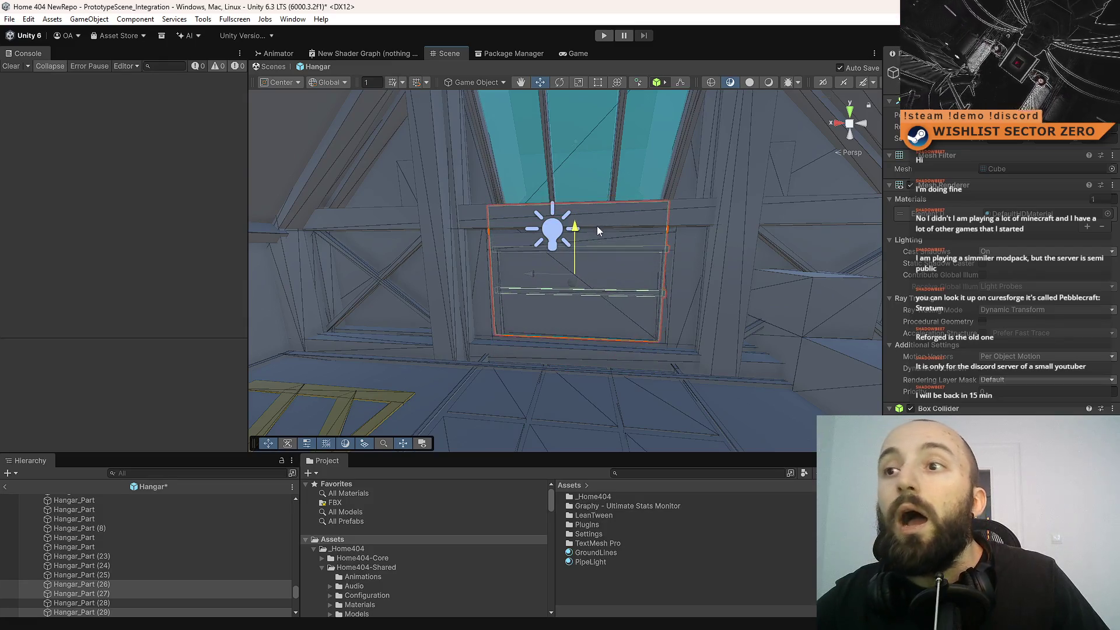
{"action": "key", "text": "ctrl+s"}
- Push the planks higher still and check them from several angles
{"action": "mouse_move", "coordinate": [515, 234]}
{"action": "left_mouse_down"}
{"action": "mouse_move", "coordinate": [576, 249]}
{"action": "mouse_move", "coordinate": [528, 232]}
{"action": "mouse_move", "coordinate": [502, 243]}
{"action": "mouse_move", "coordinate": [530, 219]}
{"action": "left_mouse_up"}
{"action": "mouse_move", "coordinate": [551, 262]}
{"action": "left_mouse_down"}
{"action": "mouse_move", "coordinate": [557, 231]}
{"action": "mouse_move", "coordinate": [585, 212]}
{"action": "left_mouse_up"}
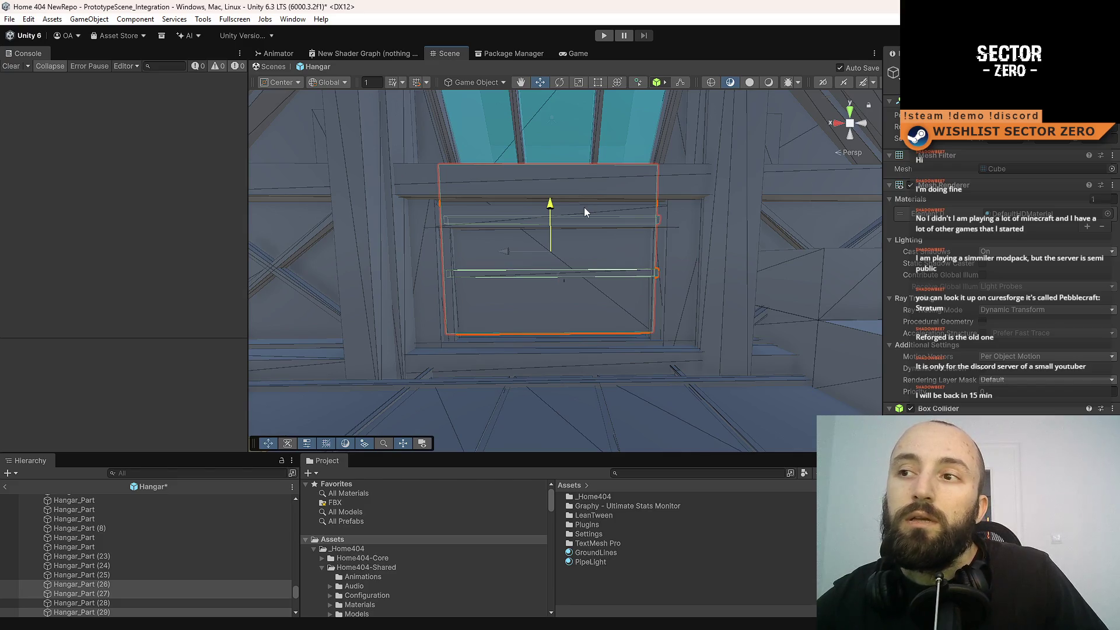
{"action": "left_click_drag", "start_coordinate": [585, 212], "coordinate": [583, 207]}
{"action": "left_click_drag", "start_coordinate": [505, 207], "coordinate": [474, 275]}
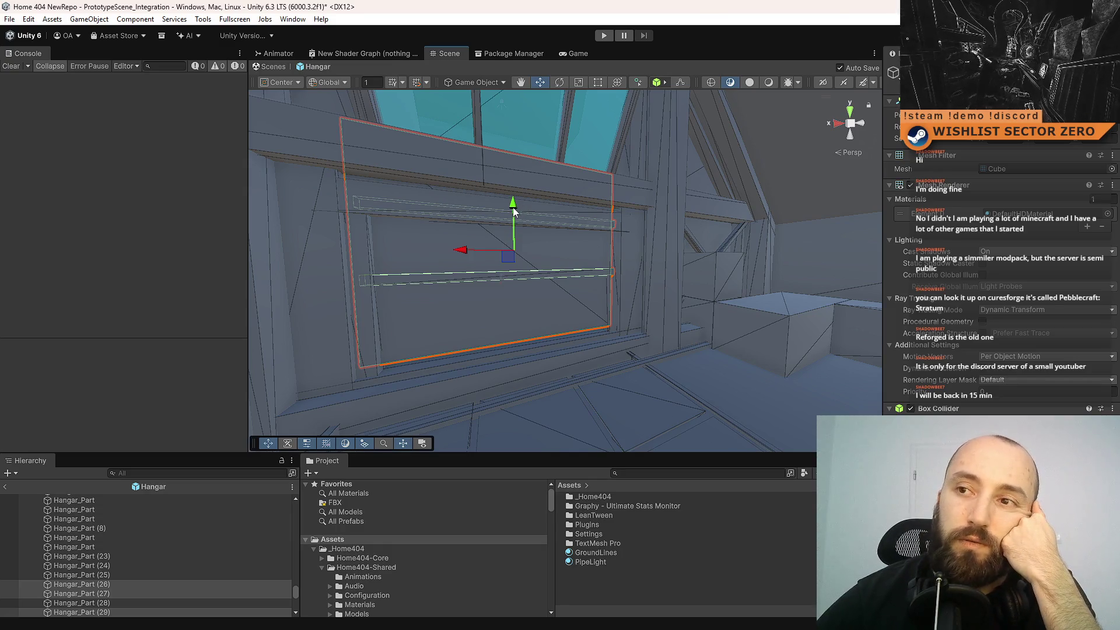
{"action": "left_click_drag", "start_coordinate": [522, 208], "coordinate": [537, 209]}
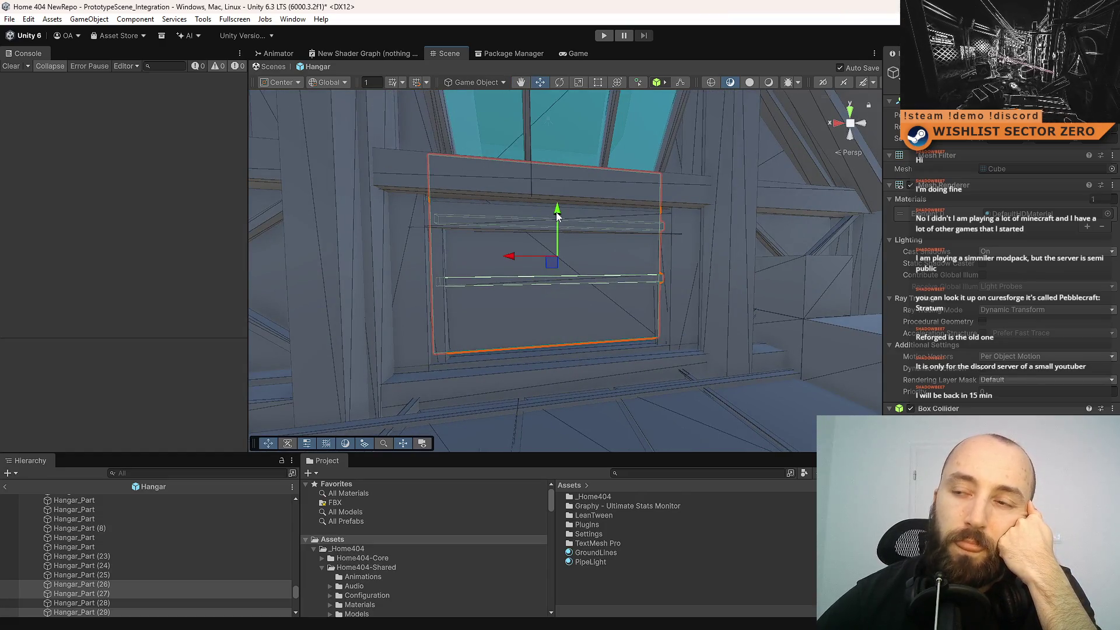
{"action": "mouse_move", "coordinate": [545, 218]}
{"action": "left_mouse_down"}
{"action": "mouse_move", "coordinate": [605, 247]}
{"action": "mouse_move", "coordinate": [455, 220]}
{"action": "mouse_move", "coordinate": [420, 243]}
{"action": "mouse_move", "coordinate": [579, 301]}
{"action": "mouse_move", "coordinate": [425, 274]}
{"action": "mouse_move", "coordinate": [575, 145]}
{"action": "mouse_move", "coordinate": [253, 105]}
{"action": "mouse_move", "coordinate": [152, 135]}
{"action": "mouse_move", "coordinate": [166, 264]}
{"action": "mouse_move", "coordinate": [500, 275]}
{"action": "mouse_move", "coordinate": [358, 255]}
{"action": "mouse_move", "coordinate": [463, 192]}
{"action": "mouse_move", "coordinate": [177, 187]}
{"action": "mouse_move", "coordinate": [130, 118]}
{"action": "mouse_move", "coordinate": [88, 112]}
{"action": "mouse_move", "coordinate": [243, 225]}
{"action": "mouse_move", "coordinate": [408, 257]}
{"action": "mouse_move", "coordinate": [365, 229]}
{"action": "mouse_move", "coordinate": [146, 197]}
{"action": "mouse_move", "coordinate": [173, 183]}
{"action": "mouse_move", "coordinate": [1012, 157]}
{"action": "mouse_move", "coordinate": [641, 117]}
{"action": "mouse_move", "coordinate": [608, 88]}
{"action": "mouse_move", "coordinate": [113, 207]}
{"action": "left_mouse_up"}
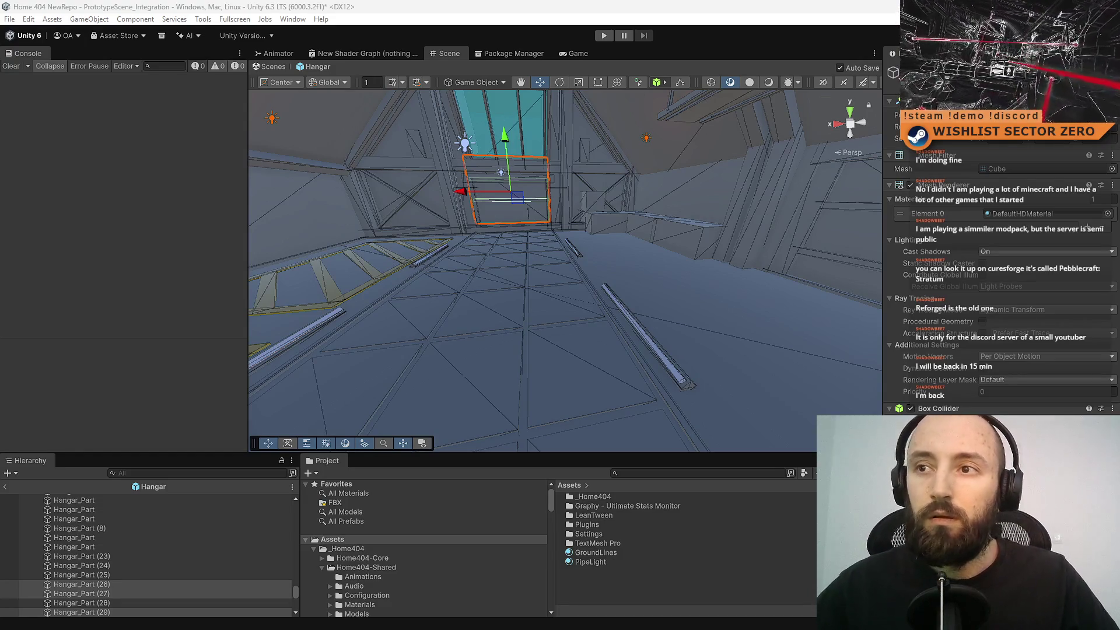
- Orbit the view around the hangar part at the corridor's far end
{"action": "mouse_move", "coordinate": [825, 248]}
{"action": "left_mouse_down"}
{"action": "mouse_move", "coordinate": [674, 207]}
{"action": "mouse_move", "coordinate": [599, 250]}
{"action": "left_mouse_up"}
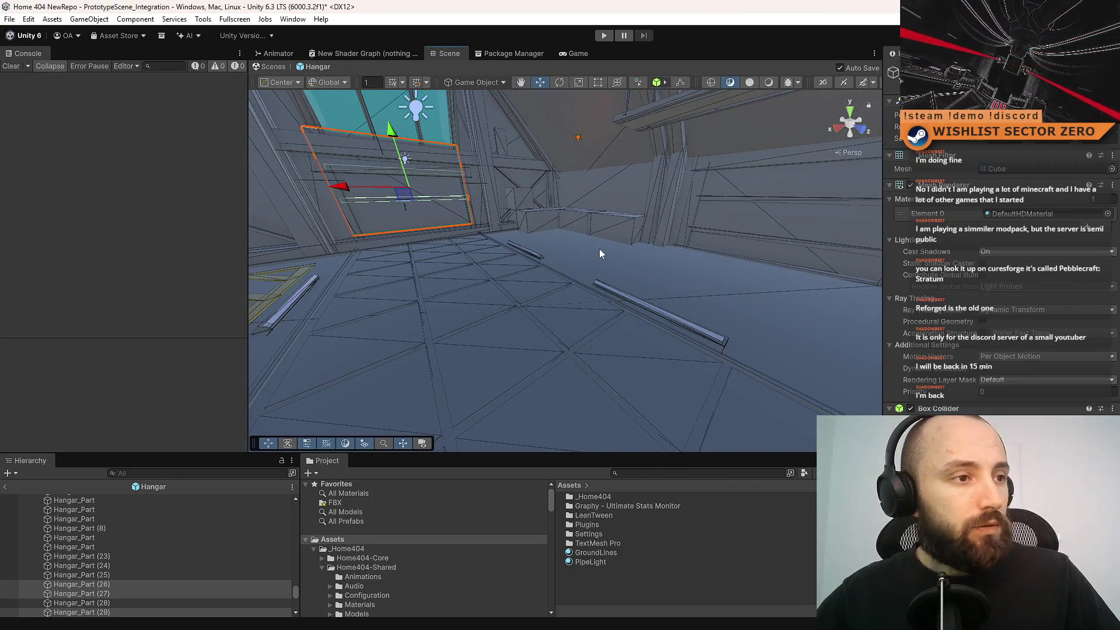
{"action": "mouse_move", "coordinate": [478, 270]}
{"action": "left_mouse_down"}
{"action": "mouse_move", "coordinate": [671, 210]}
{"action": "mouse_move", "coordinate": [970, 161]}
{"action": "mouse_move", "coordinate": [999, 190]}
{"action": "mouse_move", "coordinate": [350, 270]}
{"action": "mouse_move", "coordinate": [607, 338]}
{"action": "mouse_move", "coordinate": [466, 366]}
{"action": "mouse_move", "coordinate": [655, 235]}
{"action": "mouse_move", "coordinate": [380, 133]}
{"action": "mouse_move", "coordinate": [164, 114]}
{"action": "mouse_move", "coordinate": [130, 140]}
{"action": "mouse_move", "coordinate": [30, 156]}
{"action": "mouse_move", "coordinate": [45, 165]}
{"action": "mouse_move", "coordinate": [447, 121]}
{"action": "mouse_move", "coordinate": [449, 222]}
{"action": "mouse_move", "coordinate": [420, 383]}
{"action": "mouse_move", "coordinate": [419, 315]}
{"action": "mouse_move", "coordinate": [477, 250]}
{"action": "left_mouse_up"}
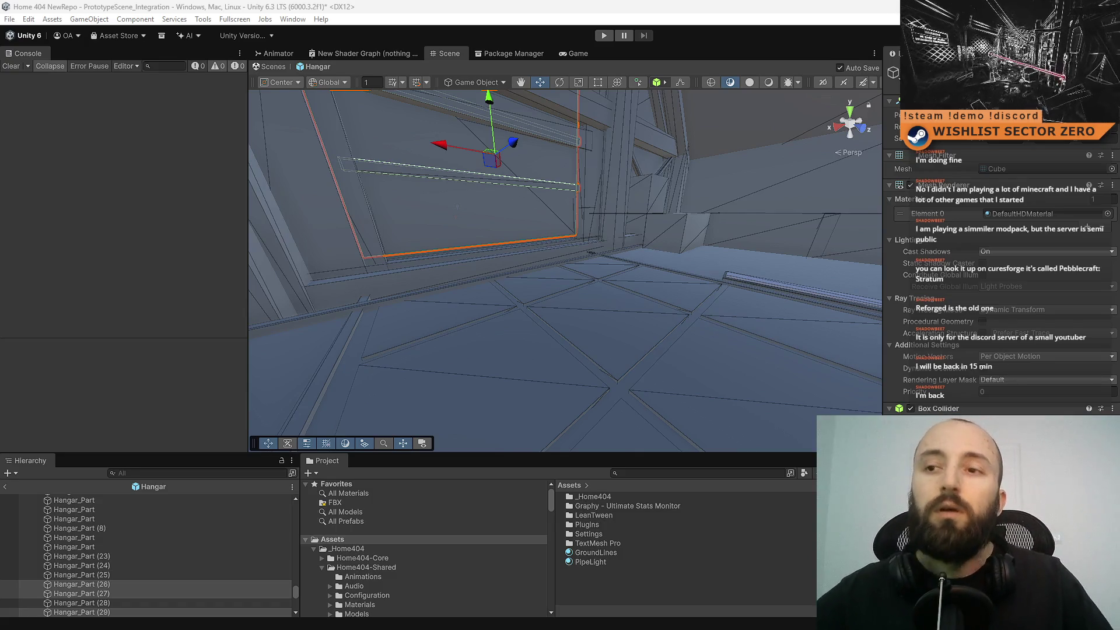
{"action": "mouse_move", "coordinate": [445, 229]}
{"action": "left_mouse_down"}
{"action": "mouse_move", "coordinate": [659, 166]}
{"action": "mouse_move", "coordinate": [693, 208]}
{"action": "mouse_move", "coordinate": [53, 191]}
{"action": "mouse_move", "coordinate": [840, 266]}
{"action": "mouse_move", "coordinate": [88, 241]}
{"action": "mouse_move", "coordinate": [73, 219]}
{"action": "mouse_move", "coordinate": [89, 182]}
{"action": "mouse_move", "coordinate": [349, 349]}
{"action": "mouse_move", "coordinate": [287, 400]}
{"action": "mouse_move", "coordinate": [558, 236]}
{"action": "mouse_move", "coordinate": [671, 222]}
{"action": "mouse_move", "coordinate": [725, 262]}
{"action": "mouse_move", "coordinate": [683, 286]}
{"action": "left_mouse_up"}
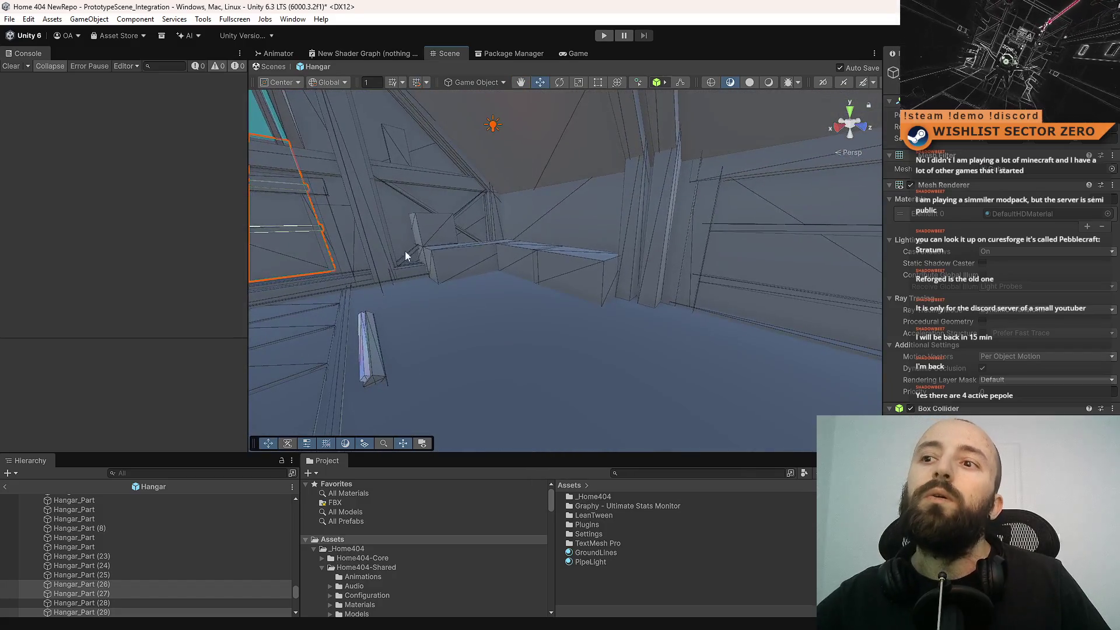
- Select Cube (4) in the back-wall alcove and flatten it into a thin slab
{"action": "mouse_move", "coordinate": [485, 313]}
{"action": "left_mouse_down"}
{"action": "mouse_move", "coordinate": [475, 260]}
{"action": "mouse_move", "coordinate": [527, 274]}
{"action": "left_mouse_up"}
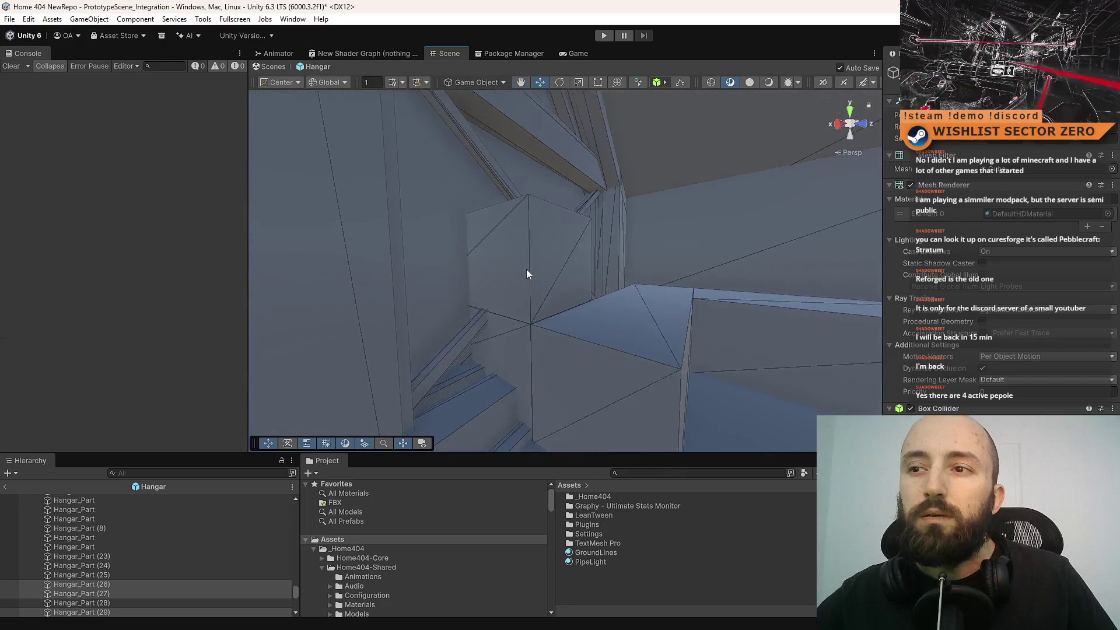
{"action": "left_click", "coordinate": [526, 274]}
{"action": "mouse_move", "coordinate": [650, 337]}
{"action": "left_mouse_down"}
{"action": "mouse_move", "coordinate": [668, 327]}
{"action": "mouse_move", "coordinate": [615, 342]}
{"action": "mouse_move", "coordinate": [657, 342]}
{"action": "mouse_move", "coordinate": [513, 333]}
{"action": "mouse_move", "coordinate": [492, 344]}
{"action": "mouse_move", "coordinate": [571, 323]}
{"action": "mouse_move", "coordinate": [817, 360]}
{"action": "mouse_move", "coordinate": [741, 295]}
{"action": "mouse_move", "coordinate": [530, 315]}
{"action": "mouse_move", "coordinate": [617, 311]}
{"action": "mouse_move", "coordinate": [595, 350]}
{"action": "mouse_move", "coordinate": [606, 319]}
{"action": "left_mouse_up"}
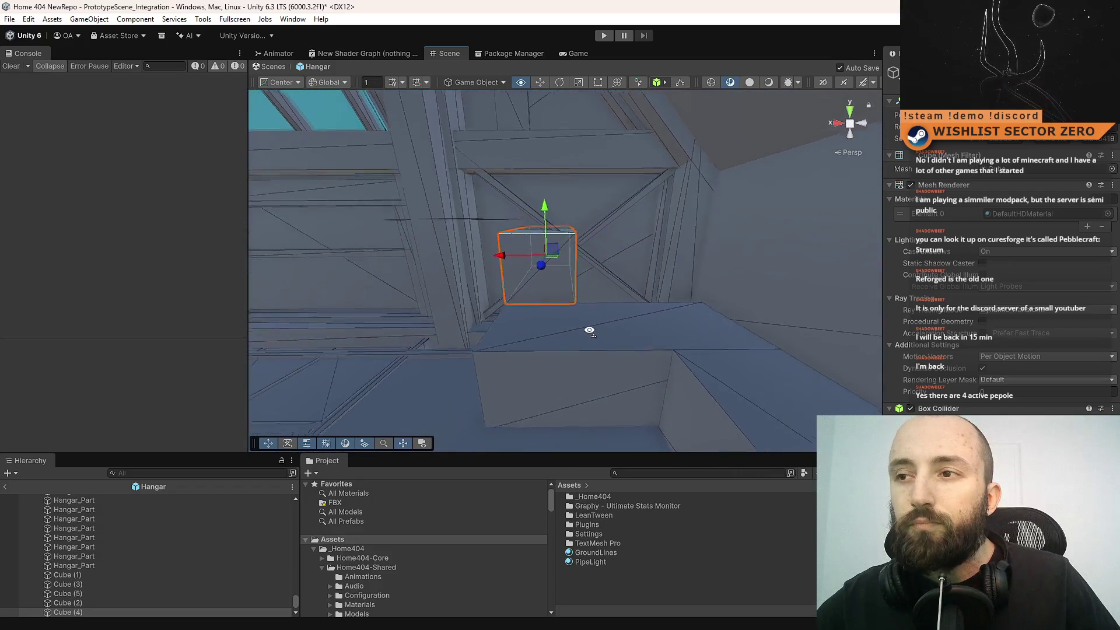
{"action": "left_click_drag", "start_coordinate": [546, 340], "coordinate": [546, 340]}
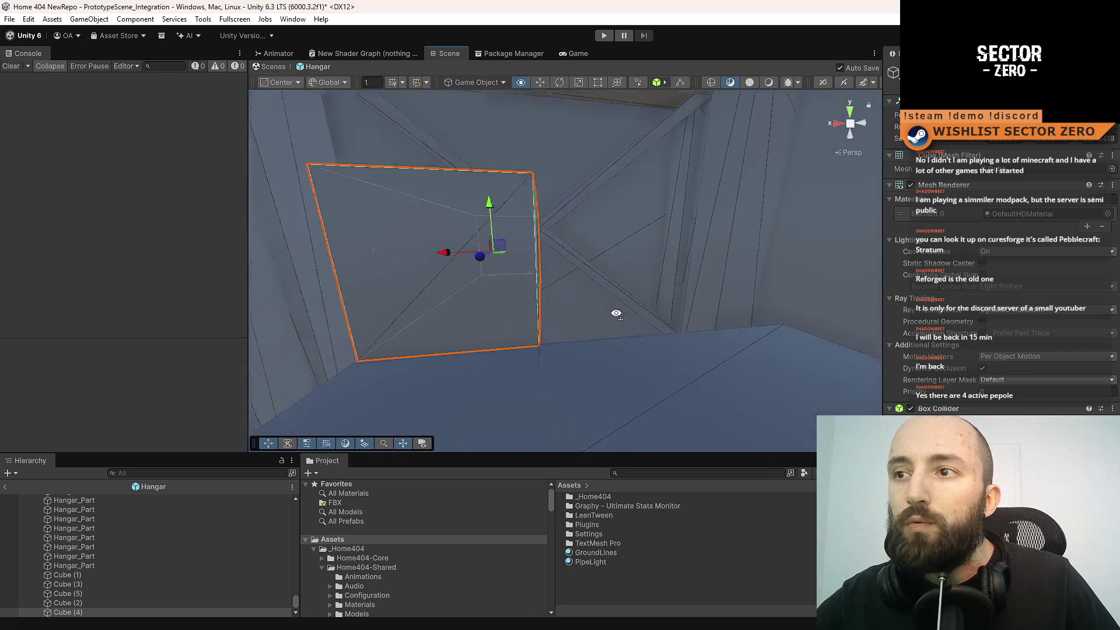
{"action": "left_click_drag", "start_coordinate": [599, 312], "coordinate": [569, 264]}
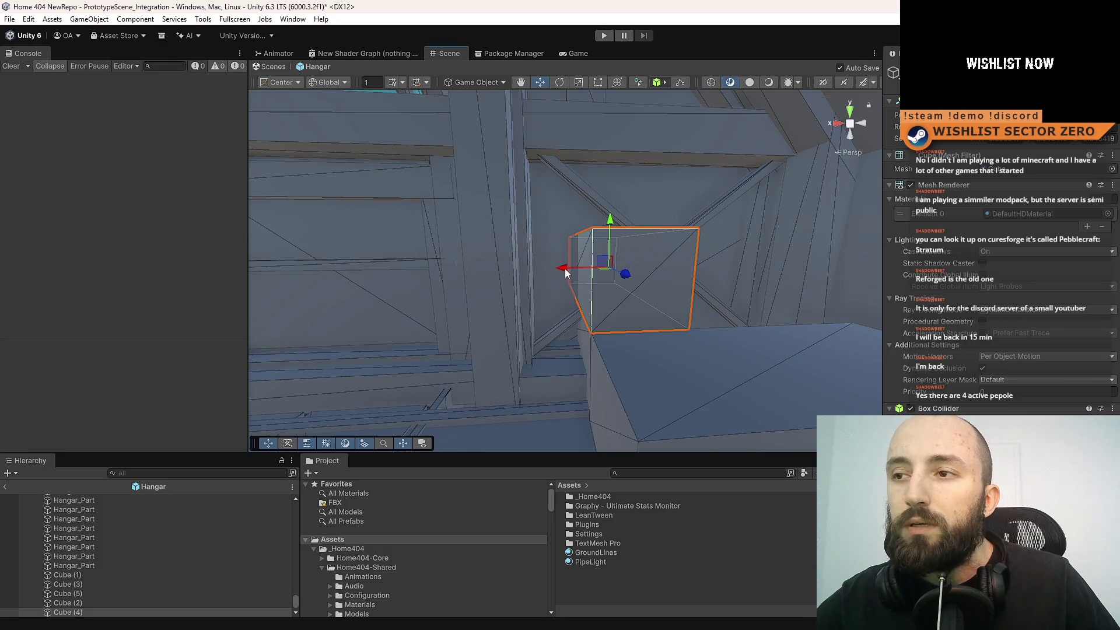
{"action": "mouse_move", "coordinate": [565, 271]}
{"action": "left_mouse_down"}
{"action": "mouse_move", "coordinate": [478, 281]}
{"action": "mouse_move", "coordinate": [988, 331]}
{"action": "mouse_move", "coordinate": [490, 295]}
{"action": "mouse_move", "coordinate": [380, 252]}
{"action": "mouse_move", "coordinate": [552, 280]}
{"action": "mouse_move", "coordinate": [478, 287]}
{"action": "mouse_move", "coordinate": [658, 321]}
{"action": "mouse_move", "coordinate": [555, 320]}
{"action": "mouse_move", "coordinate": [569, 258]}
{"action": "left_mouse_up"}
{"action": "mouse_move", "coordinate": [652, 301]}
{"action": "left_mouse_down"}
{"action": "mouse_move", "coordinate": [851, 314]}
{"action": "mouse_move", "coordinate": [698, 322]}
{"action": "mouse_move", "coordinate": [621, 341]}
{"action": "mouse_move", "coordinate": [810, 333]}
{"action": "mouse_move", "coordinate": [922, 349]}
{"action": "mouse_move", "coordinate": [649, 300]}
{"action": "mouse_move", "coordinate": [659, 301]}
{"action": "mouse_move", "coordinate": [563, 299]}
{"action": "mouse_move", "coordinate": [883, 303]}
{"action": "mouse_move", "coordinate": [725, 345]}
{"action": "mouse_move", "coordinate": [685, 400]}
{"action": "mouse_move", "coordinate": [682, 305]}
{"action": "mouse_move", "coordinate": [654, 304]}
{"action": "mouse_move", "coordinate": [713, 318]}
{"action": "mouse_move", "coordinate": [693, 315]}
{"action": "mouse_move", "coordinate": [662, 277]}
{"action": "mouse_move", "coordinate": [643, 295]}
{"action": "mouse_move", "coordinate": [688, 345]}
{"action": "mouse_move", "coordinate": [892, 345]}
{"action": "mouse_move", "coordinate": [805, 292]}
{"action": "mouse_move", "coordinate": [850, 320]}
{"action": "mouse_move", "coordinate": [618, 307]}
{"action": "mouse_move", "coordinate": [692, 290]}
{"action": "mouse_move", "coordinate": [517, 287]}
{"action": "left_mouse_up"}
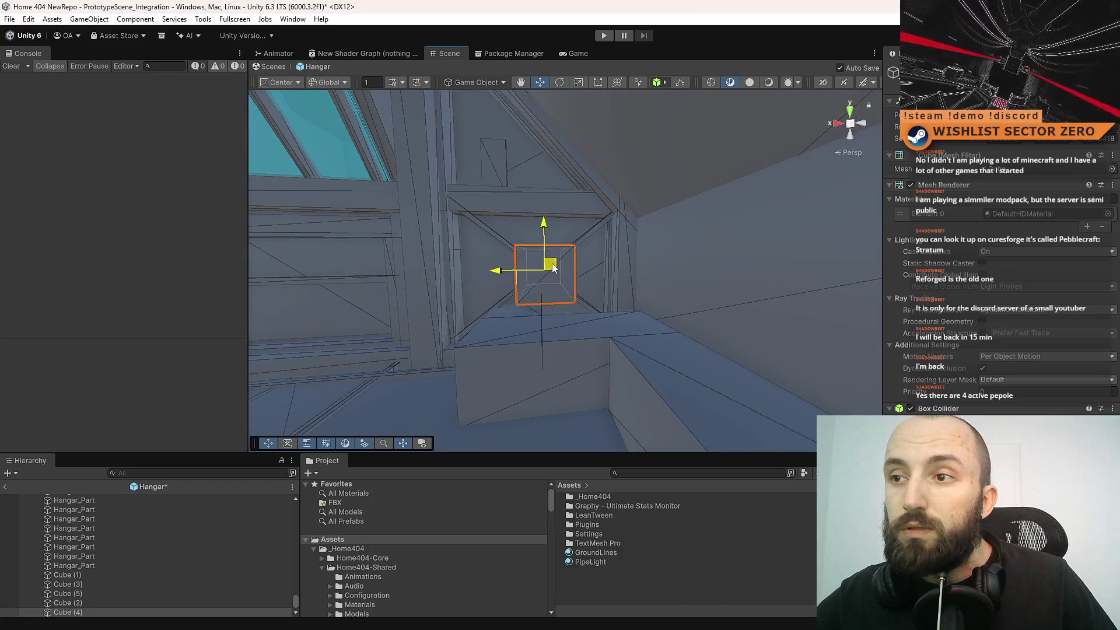
{"action": "mouse_move", "coordinate": [710, 290]}
{"action": "left_mouse_down"}
{"action": "mouse_move", "coordinate": [688, 407]}
{"action": "mouse_move", "coordinate": [590, 390]}
{"action": "mouse_move", "coordinate": [555, 338]}
{"action": "mouse_move", "coordinate": [646, 288]}
{"action": "mouse_move", "coordinate": [704, 289]}
{"action": "mouse_move", "coordinate": [622, 292]}
{"action": "mouse_move", "coordinate": [733, 342]}
{"action": "mouse_move", "coordinate": [686, 281]}
{"action": "mouse_move", "coordinate": [582, 294]}
{"action": "left_mouse_up"}
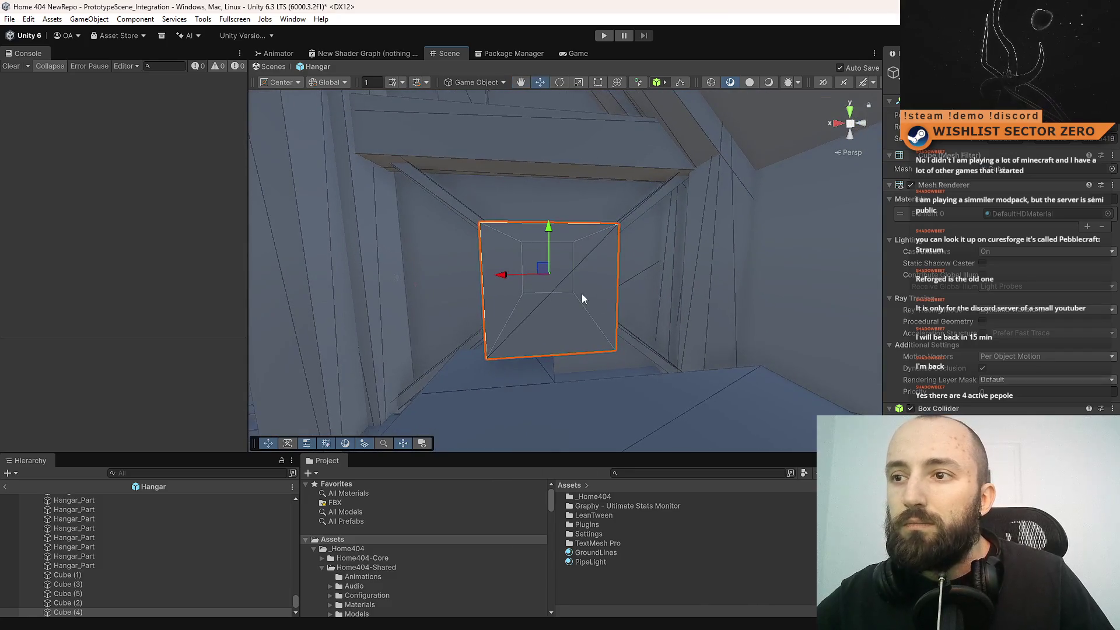
{"action": "mouse_move", "coordinate": [506, 276]}
{"action": "left_mouse_down"}
{"action": "mouse_move", "coordinate": [593, 298]}
{"action": "mouse_move", "coordinate": [614, 341]}
{"action": "mouse_move", "coordinate": [614, 309]}
{"action": "mouse_move", "coordinate": [493, 253]}
{"action": "left_mouse_up"}
{"action": "key", "text": "w"}
{"action": "left_click_drag", "start_coordinate": [525, 290], "coordinate": [504, 287]}
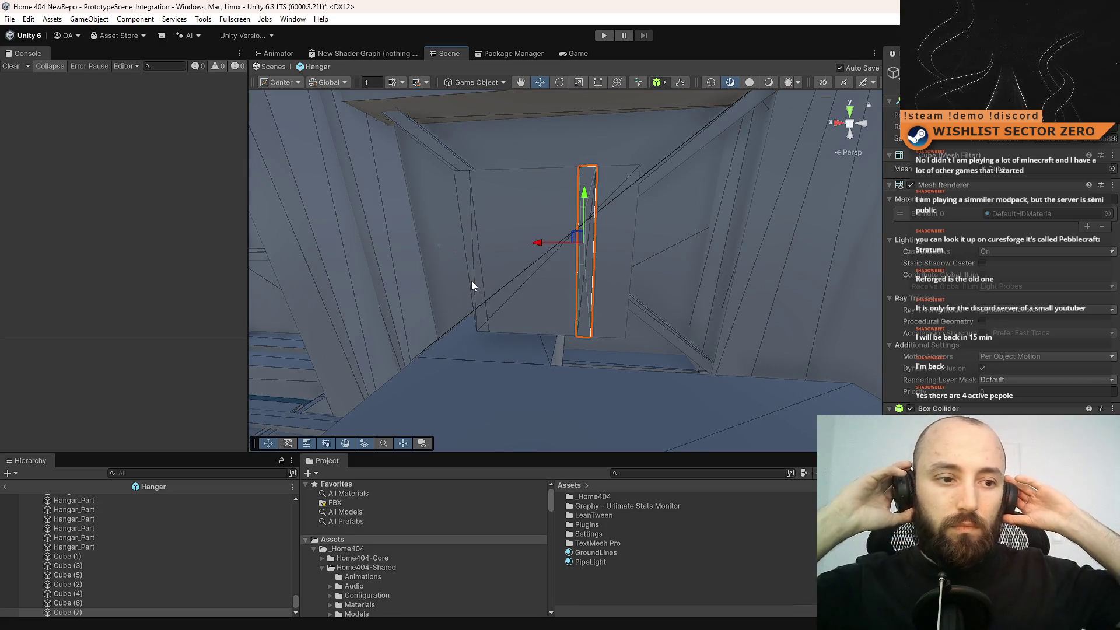
{"action": "mouse_move", "coordinate": [363, 217]}
{"action": "left_mouse_down"}
{"action": "mouse_move", "coordinate": [534, 314]}
{"action": "mouse_move", "coordinate": [589, 308]}
{"action": "mouse_move", "coordinate": [609, 331]}
{"action": "mouse_move", "coordinate": [612, 288]}
{"action": "mouse_move", "coordinate": [597, 266]}
{"action": "mouse_move", "coordinate": [493, 229]}
{"action": "left_mouse_up"}
{"action": "left_click", "coordinate": [488, 226], "text": "shift"}
{"action": "key", "text": "f"}
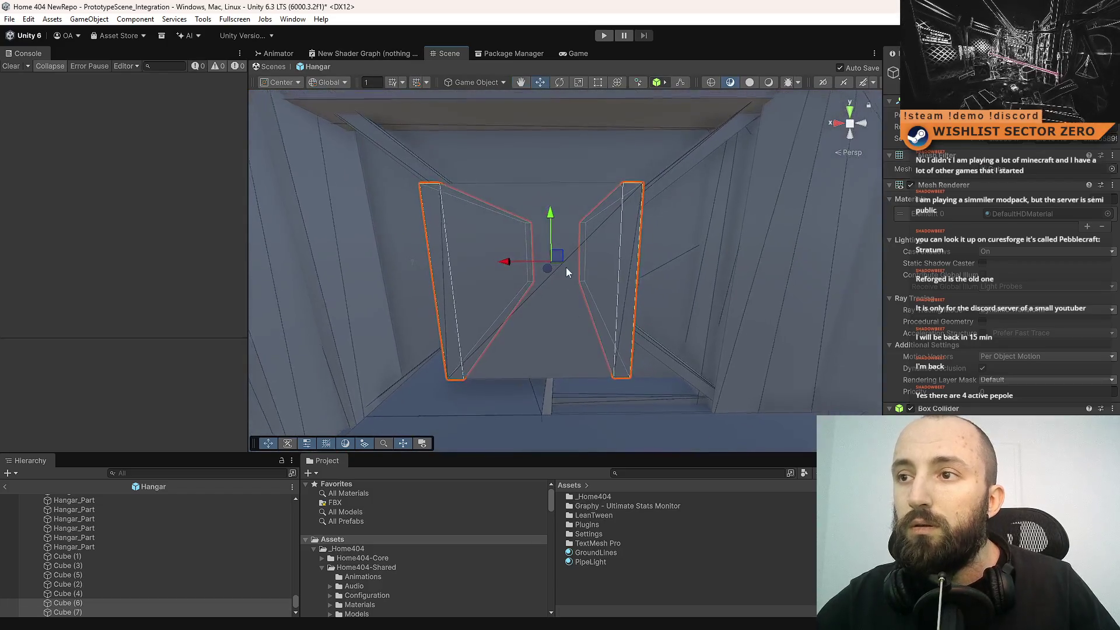
{"action": "left_click", "coordinate": [627, 230]}
{"action": "left_click", "coordinate": [439, 209]}
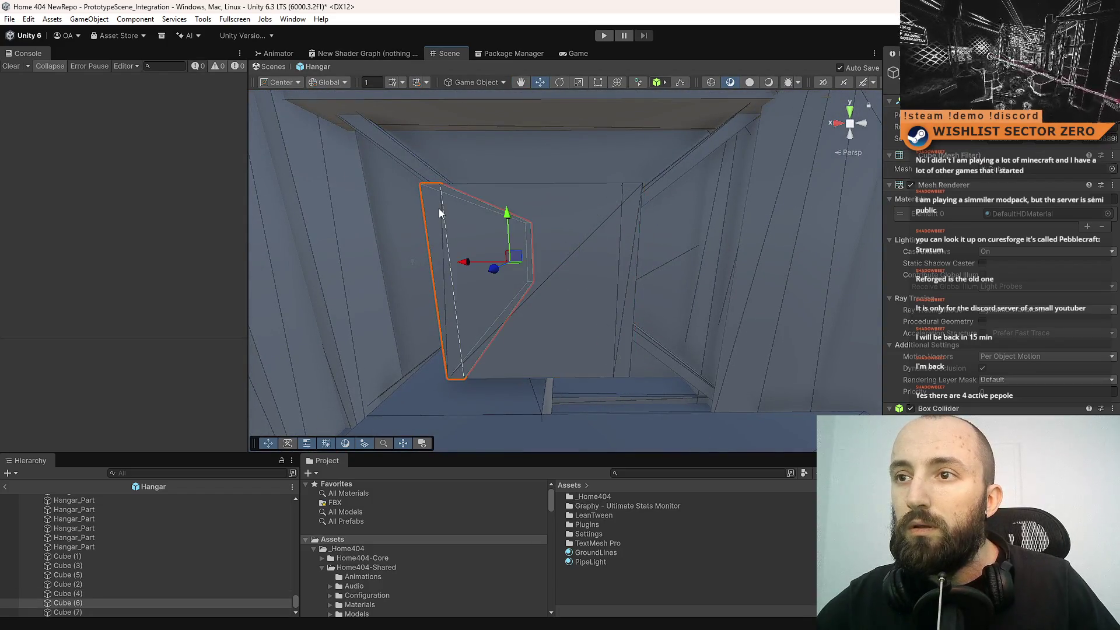
{"action": "left_click", "coordinate": [599, 216]}
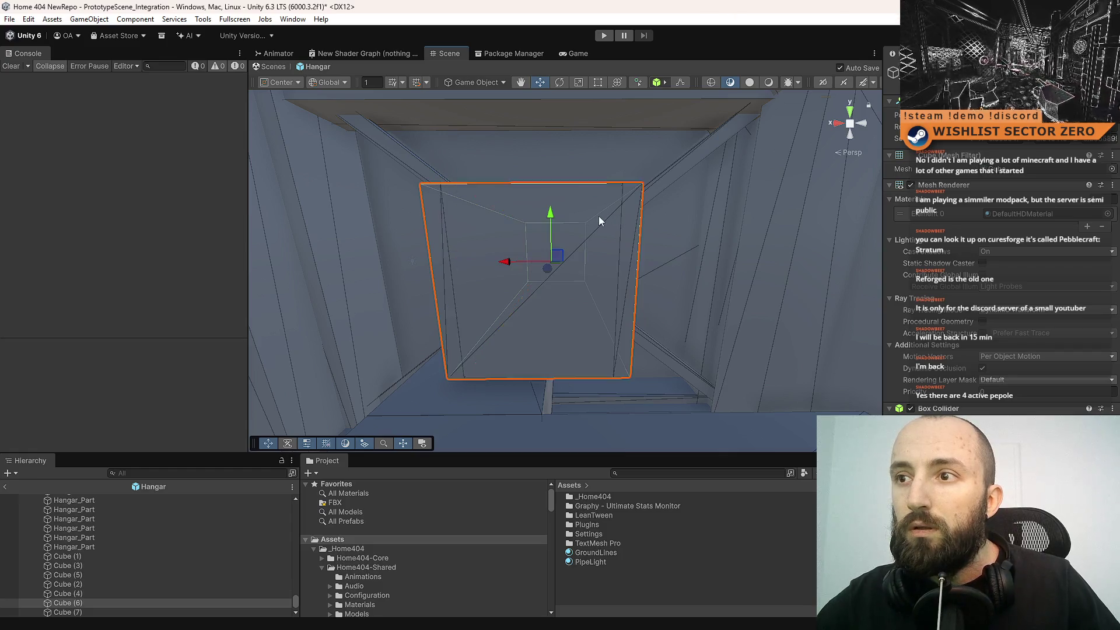
{"action": "left_click", "coordinate": [597, 251]}
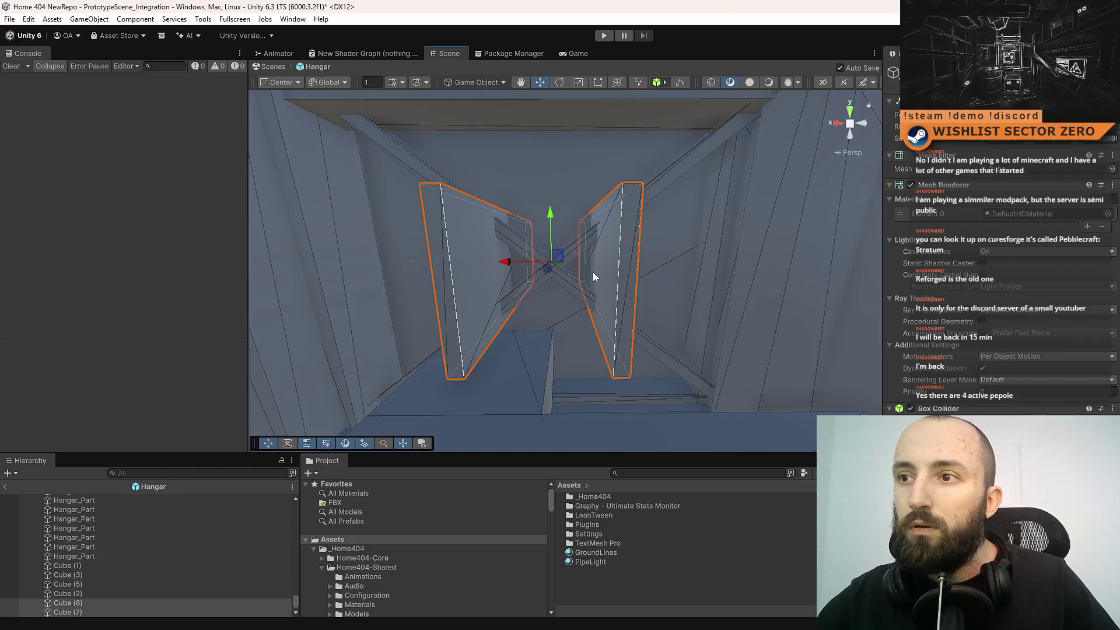
{"action": "key", "text": "ctrl+d"}
{"action": "key", "text": "e"}
{"action": "left_click_drag", "start_coordinate": [524, 222], "coordinate": [366, 223]}
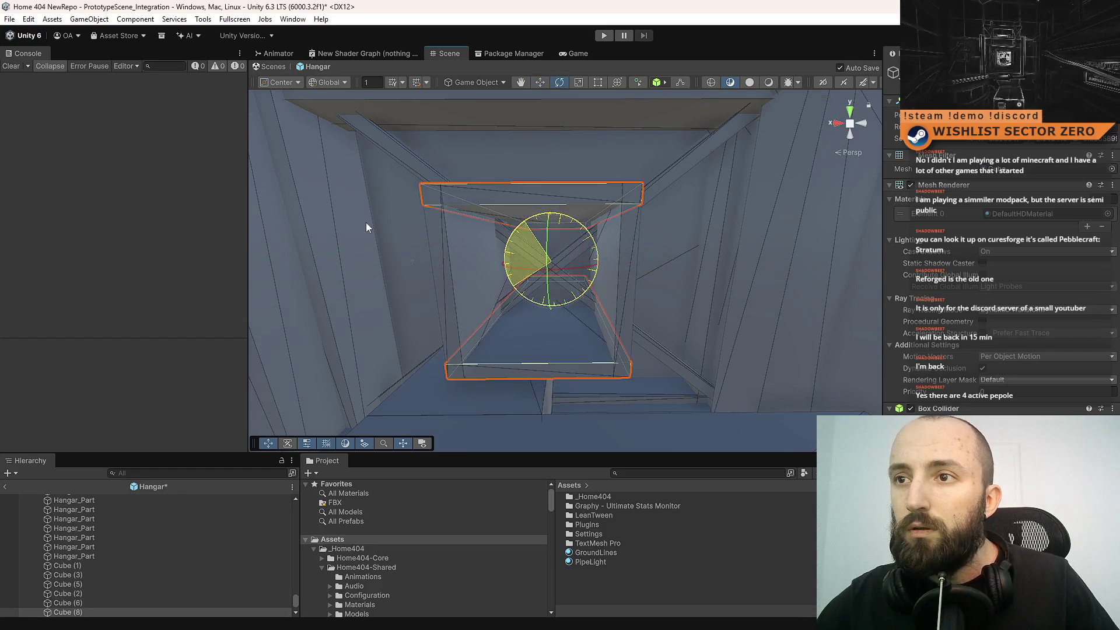
{"action": "key", "text": "ctrl+z"}
{"action": "key", "text": "ctrl+z"}
{"action": "mouse_move", "coordinate": [671, 233]}
{"action": "left_mouse_down"}
{"action": "mouse_move", "coordinate": [619, 247]}
{"action": "mouse_move", "coordinate": [681, 245]}
{"action": "mouse_move", "coordinate": [413, 237]}
{"action": "mouse_move", "coordinate": [526, 245]}
{"action": "left_mouse_up"}
{"action": "left_click", "coordinate": [526, 244]}
{"action": "mouse_move", "coordinate": [596, 255]}
{"action": "left_mouse_down"}
{"action": "mouse_move", "coordinate": [605, 243]}
{"action": "mouse_move", "coordinate": [581, 245]}
{"action": "mouse_move", "coordinate": [610, 225]}
{"action": "mouse_move", "coordinate": [598, 292]}
{"action": "left_mouse_up"}
{"action": "key", "text": "r"}
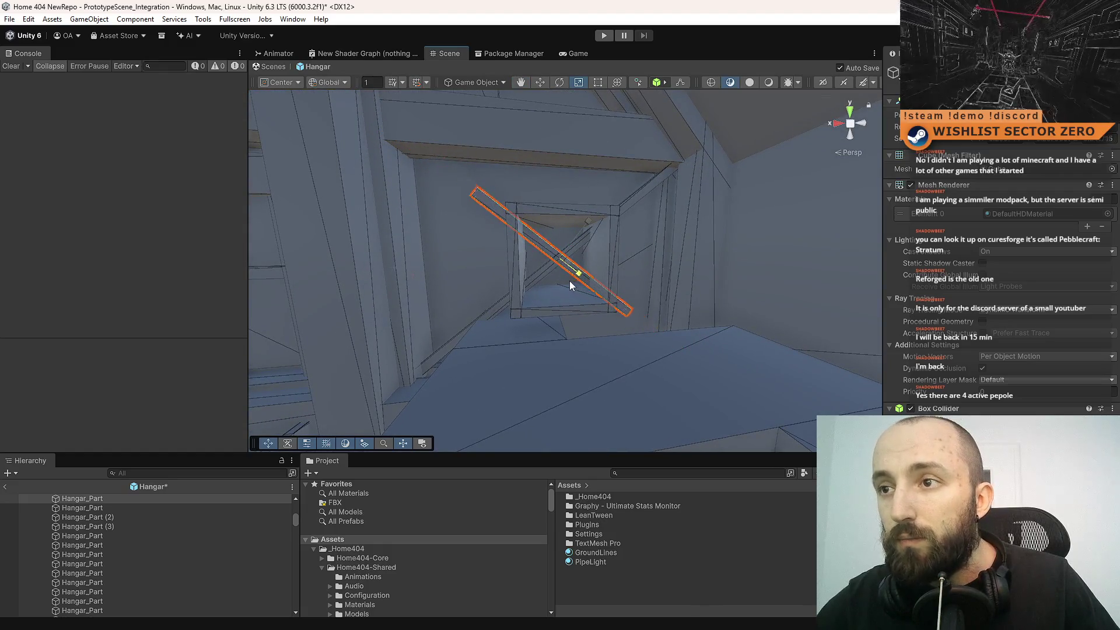
- Undo the diagonal beam's unwanted resize and moves, and save the scene
{"action": "key", "text": "ctrl+z"}
{"action": "key", "text": "w"}
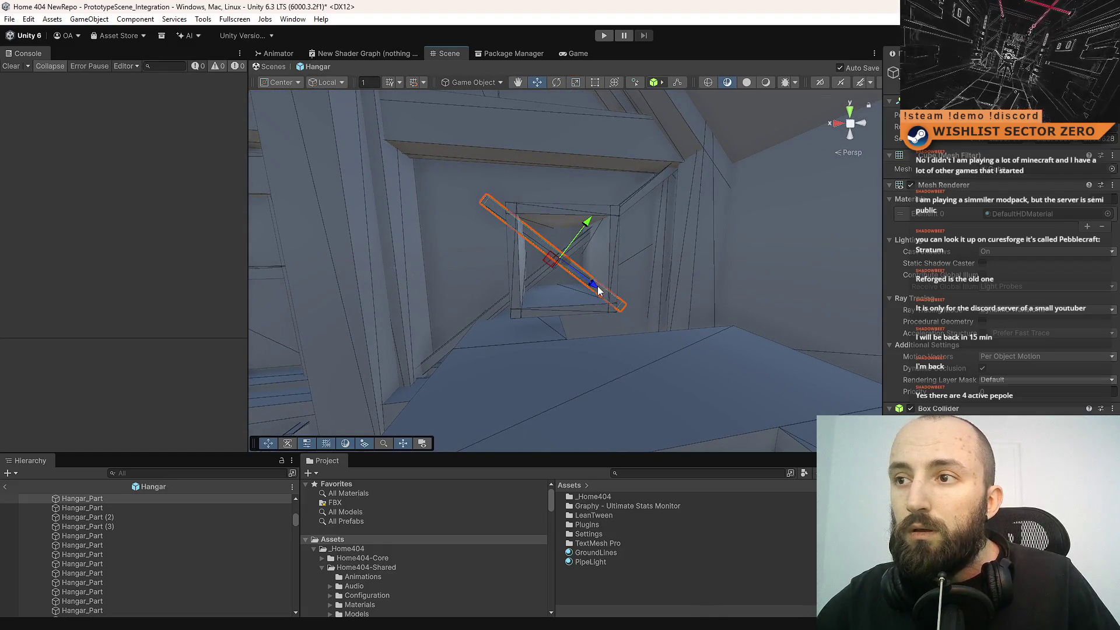
{"action": "key", "text": "ctrl+z"}
{"action": "key", "text": "r"}
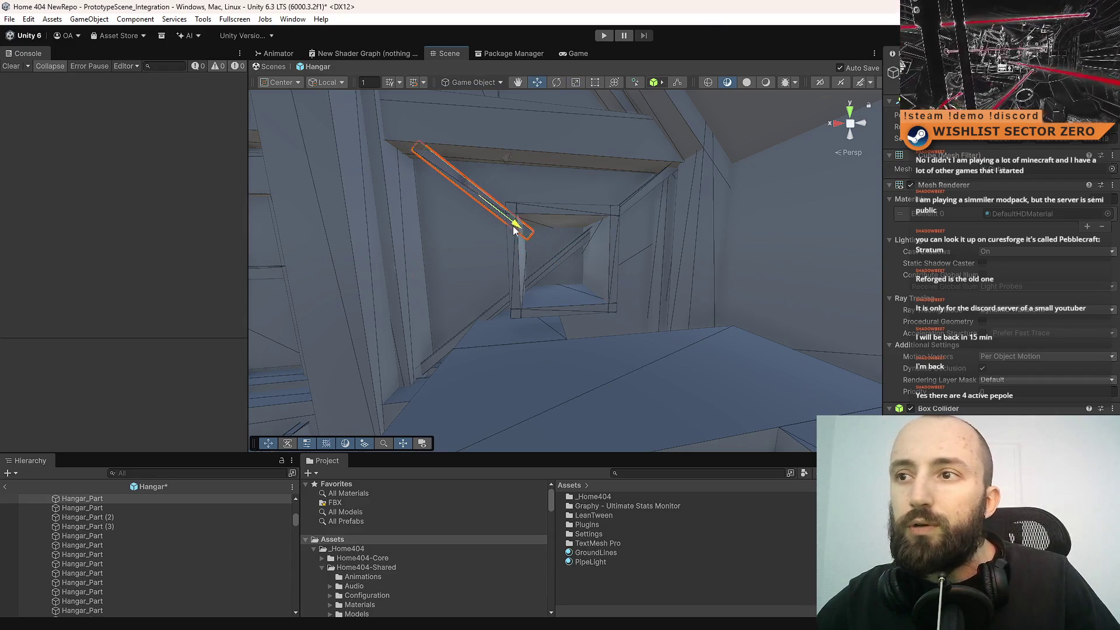
{"action": "key", "text": "ctrl+s"}
{"action": "mouse_move", "coordinate": [544, 254]}
{"action": "left_mouse_down"}
{"action": "mouse_move", "coordinate": [547, 163]}
{"action": "mouse_move", "coordinate": [595, 217]}
{"action": "mouse_move", "coordinate": [593, 173]}
{"action": "mouse_move", "coordinate": [525, 253]}
{"action": "mouse_move", "coordinate": [530, 216]}
{"action": "mouse_move", "coordinate": [687, 280]}
{"action": "mouse_move", "coordinate": [666, 305]}
{"action": "mouse_move", "coordinate": [619, 284]}
{"action": "mouse_move", "coordinate": [639, 205]}
{"action": "left_mouse_up"}
{"action": "left_click", "coordinate": [534, 218]}
{"action": "left_click", "coordinate": [532, 219]}
{"action": "key", "text": "ctrl+z"}
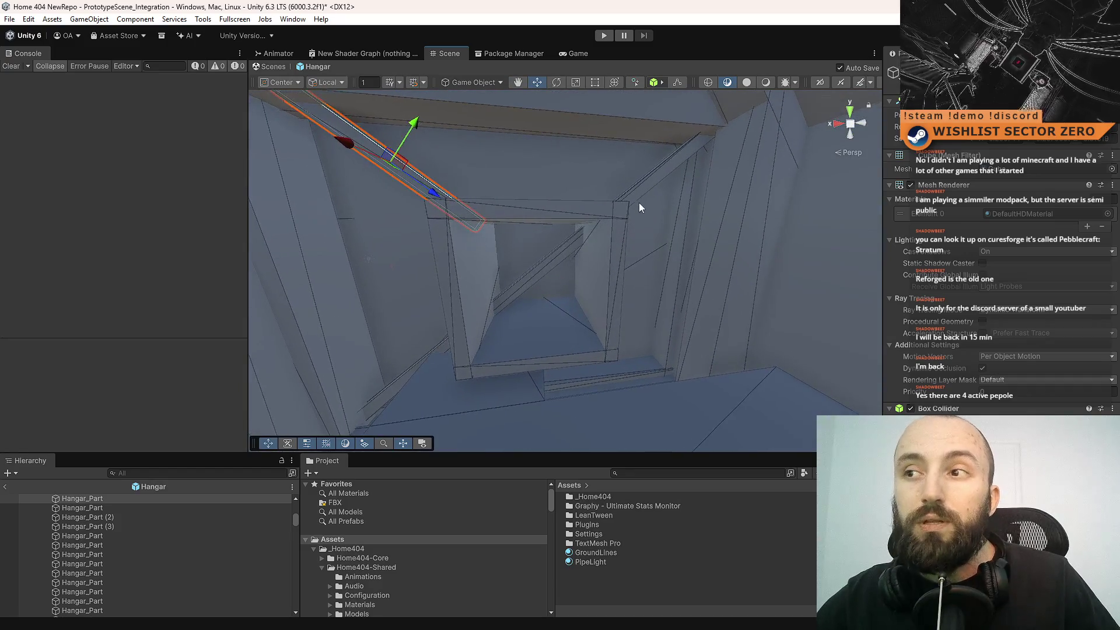
- Stretch another diagonal beam longer along its length
{"action": "left_click", "coordinate": [600, 239]}
{"action": "key", "text": "f"}
{"action": "key", "text": "r"}
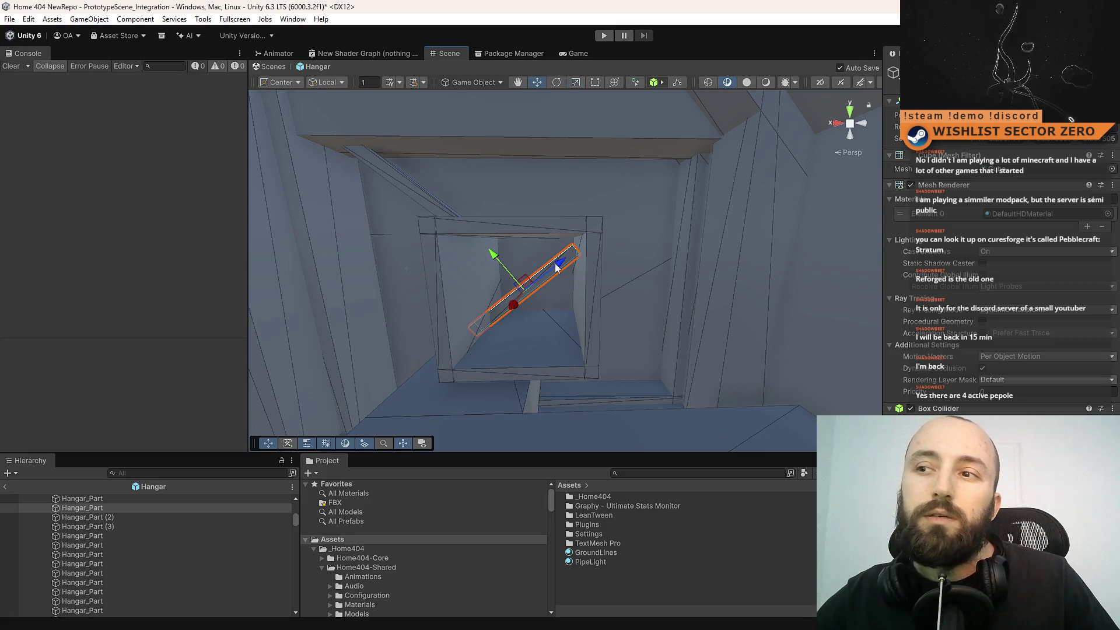
{"action": "left_click_drag", "start_coordinate": [689, 200], "coordinate": [697, 198]}
{"action": "mouse_move", "coordinate": [679, 256]}
{"action": "left_mouse_down"}
{"action": "mouse_move", "coordinate": [641, 187]}
{"action": "mouse_move", "coordinate": [592, 250]}
{"action": "mouse_move", "coordinate": [725, 282]}
{"action": "mouse_move", "coordinate": [713, 324]}
{"action": "mouse_move", "coordinate": [541, 176]}
{"action": "left_mouse_up"}
- Duplicate the other diagonal beam, vertex-snap the copy onto the alcove edge and slide it along Z
{"action": "left_click", "coordinate": [466, 150]}
{"action": "mouse_move", "coordinate": [467, 151]}
{"action": "left_mouse_down"}
{"action": "mouse_move", "coordinate": [508, 193]}
{"action": "mouse_move", "coordinate": [649, 255]}
{"action": "mouse_move", "coordinate": [603, 240]}
{"action": "left_mouse_up"}
{"action": "key", "text": "w"}
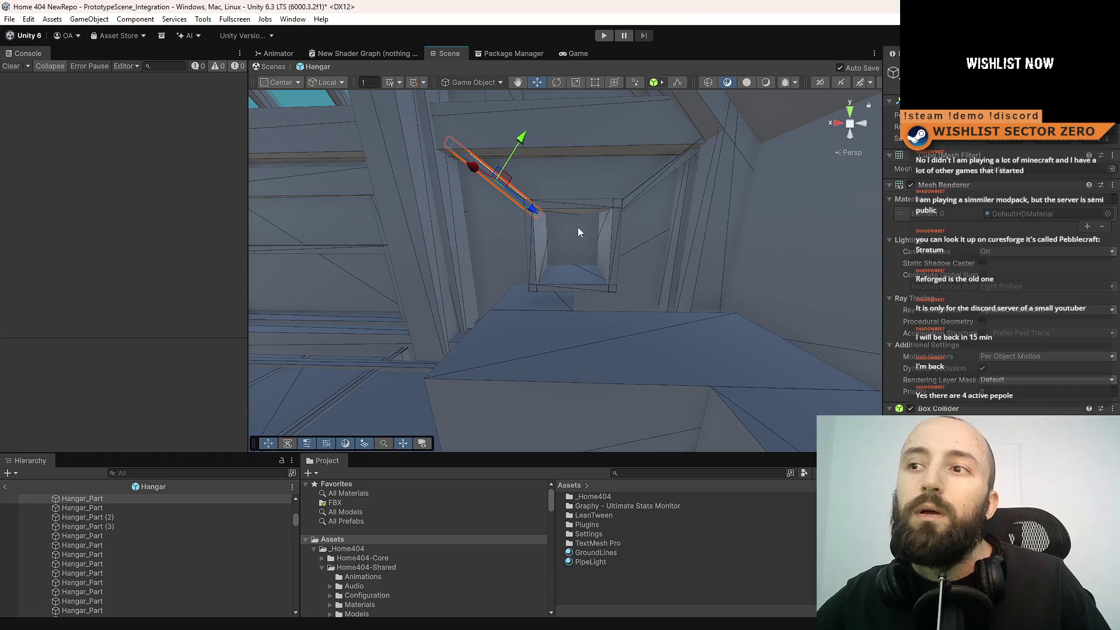
{"action": "key", "text": "ctrl+d"}
{"action": "key", "text": "v"}
{"action": "mouse_move", "coordinate": [632, 322]}
{"action": "left_mouse_down"}
{"action": "mouse_move", "coordinate": [659, 334]}
{"action": "mouse_move", "coordinate": [646, 302]}
{"action": "mouse_move", "coordinate": [657, 274]}
{"action": "mouse_move", "coordinate": [613, 297]}
{"action": "left_mouse_up"}
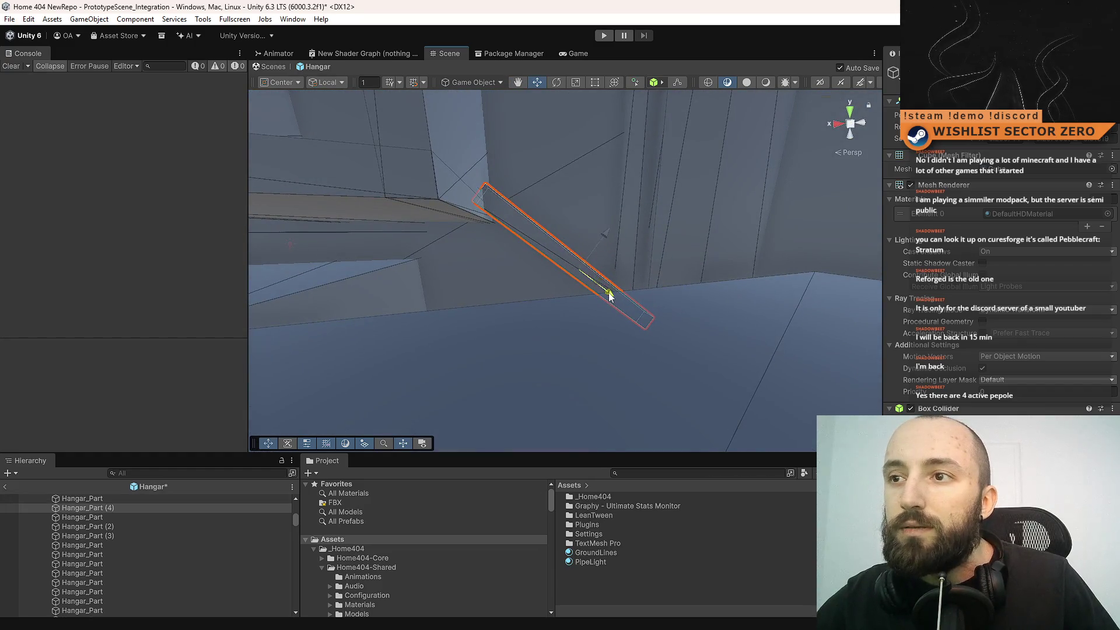
{"action": "mouse_move", "coordinate": [557, 303]}
{"action": "left_mouse_down"}
{"action": "mouse_move", "coordinate": [607, 401]}
{"action": "mouse_move", "coordinate": [585, 387]}
{"action": "mouse_move", "coordinate": [630, 338]}
{"action": "mouse_move", "coordinate": [619, 374]}
{"action": "mouse_move", "coordinate": [597, 333]}
{"action": "mouse_move", "coordinate": [614, 303]}
{"action": "left_mouse_up"}
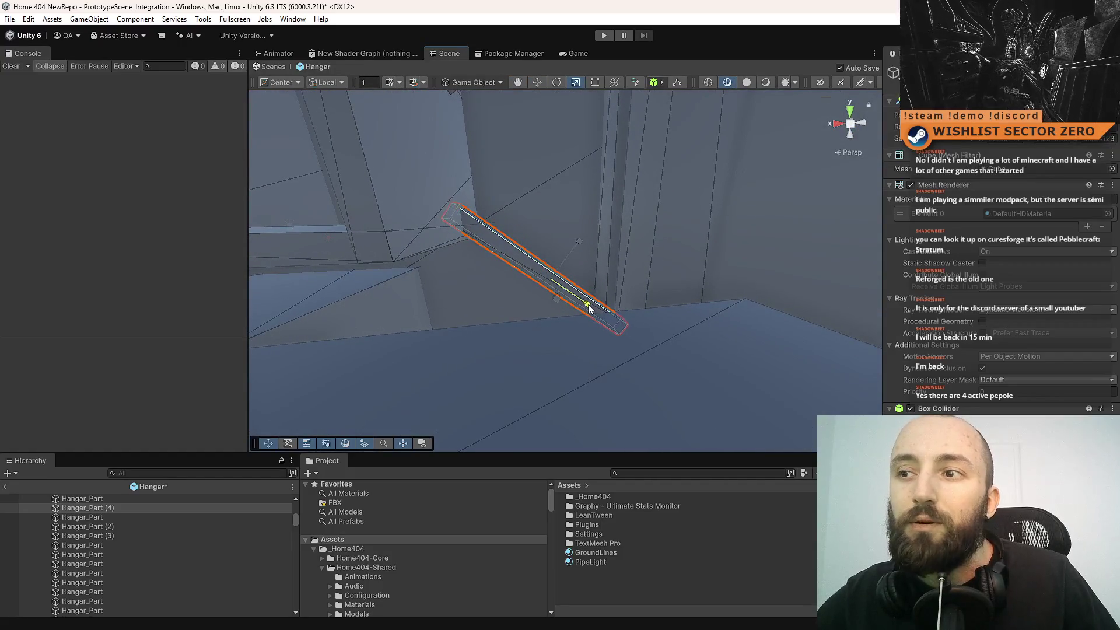
{"action": "mouse_move", "coordinate": [592, 309]}
{"action": "left_mouse_down"}
{"action": "mouse_move", "coordinate": [611, 317]}
{"action": "mouse_move", "coordinate": [559, 222]}
{"action": "mouse_move", "coordinate": [673, 181]}
{"action": "mouse_move", "coordinate": [595, 213]}
{"action": "mouse_move", "coordinate": [509, 272]}
{"action": "left_mouse_up"}
{"action": "left_click", "coordinate": [559, 221]}
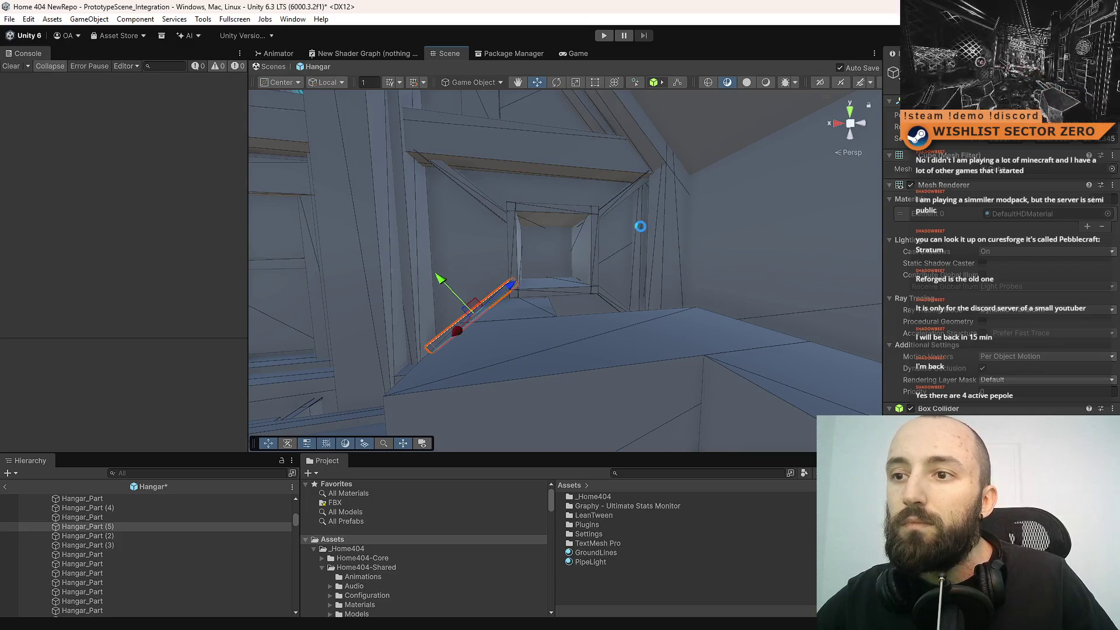
{"action": "key", "text": "f"}
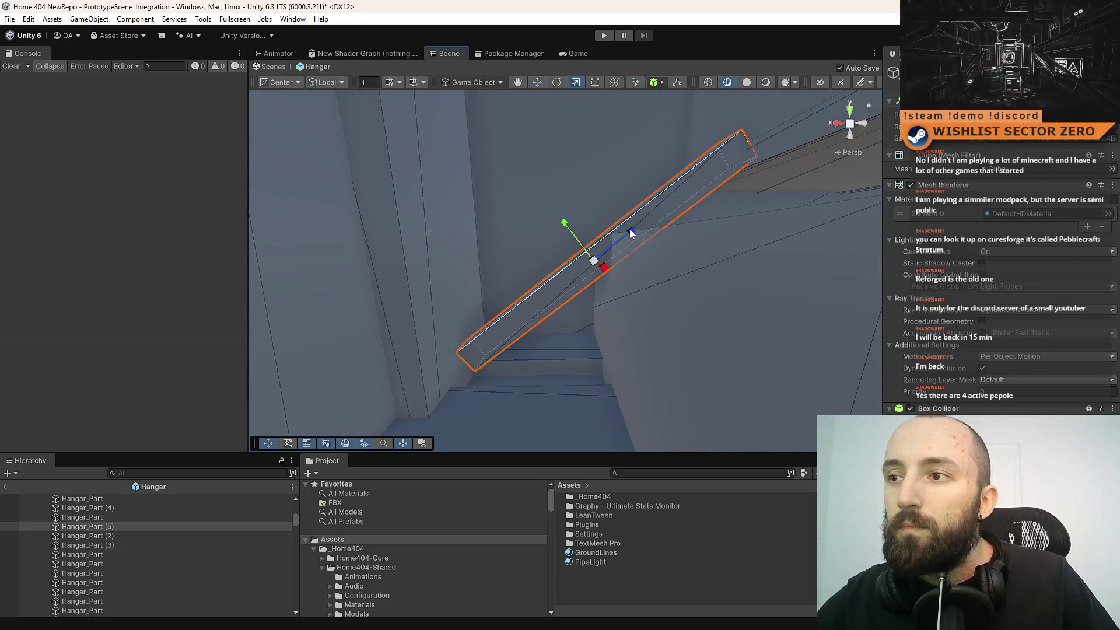
- Slide the beam down-left along its length
{"action": "mouse_move", "coordinate": [639, 227]}
{"action": "left_mouse_down"}
{"action": "mouse_move", "coordinate": [606, 250]}
{"action": "mouse_move", "coordinate": [650, 299]}
{"action": "mouse_move", "coordinate": [625, 253]}
{"action": "mouse_move", "coordinate": [624, 264]}
{"action": "mouse_move", "coordinate": [648, 257]}
{"action": "mouse_move", "coordinate": [638, 261]}
{"action": "mouse_move", "coordinate": [649, 319]}
{"action": "mouse_move", "coordinate": [627, 243]}
{"action": "mouse_move", "coordinate": [484, 243]}
{"action": "mouse_move", "coordinate": [705, 278]}
{"action": "mouse_move", "coordinate": [688, 306]}
{"action": "mouse_move", "coordinate": [746, 360]}
{"action": "mouse_move", "coordinate": [762, 350]}
{"action": "mouse_move", "coordinate": [730, 345]}
{"action": "mouse_move", "coordinate": [675, 156]}
{"action": "mouse_move", "coordinate": [698, 280]}
{"action": "mouse_move", "coordinate": [672, 253]}
{"action": "mouse_move", "coordinate": [677, 230]}
{"action": "mouse_move", "coordinate": [660, 233]}
{"action": "mouse_move", "coordinate": [661, 221]}
{"action": "mouse_move", "coordinate": [683, 292]}
{"action": "left_mouse_up"}
{"action": "left_click", "coordinate": [666, 249]}
{"action": "key", "text": "w"}
{"action": "left_click", "coordinate": [484, 243]}
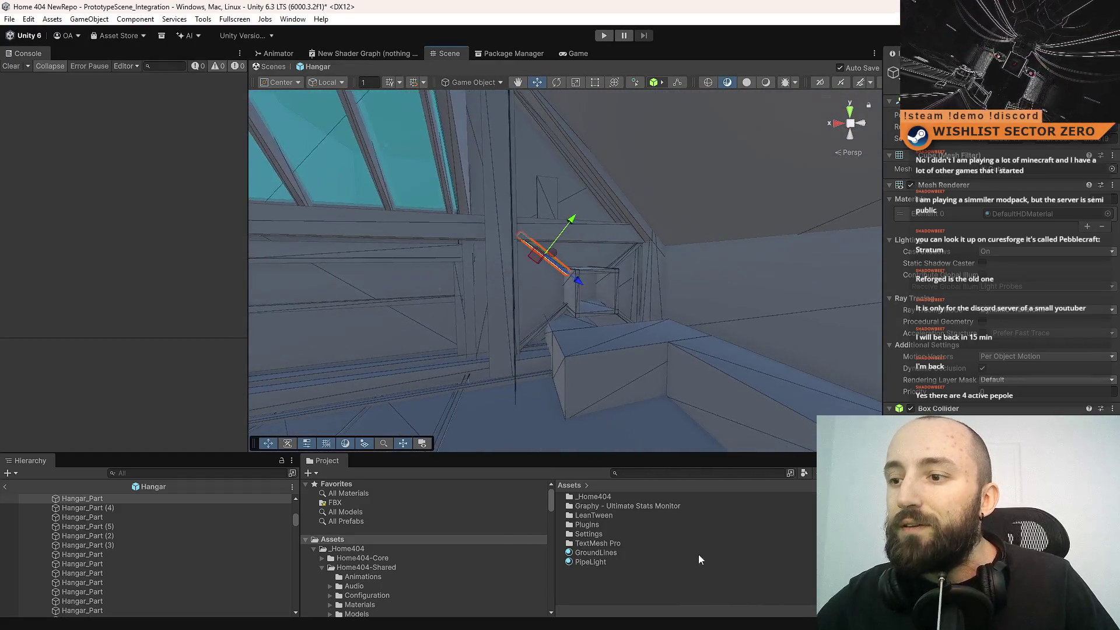
{"action": "left_click", "coordinate": [702, 560]}
{"action": "mouse_move", "coordinate": [693, 355]}
{"action": "left_mouse_down"}
{"action": "mouse_move", "coordinate": [679, 423]}
{"action": "mouse_move", "coordinate": [675, 355]}
{"action": "left_mouse_up"}
- Tilt the beam beside the alcove opening slightly flatter
{"action": "left_click", "coordinate": [538, 200]}
{"action": "key", "text": "e"}
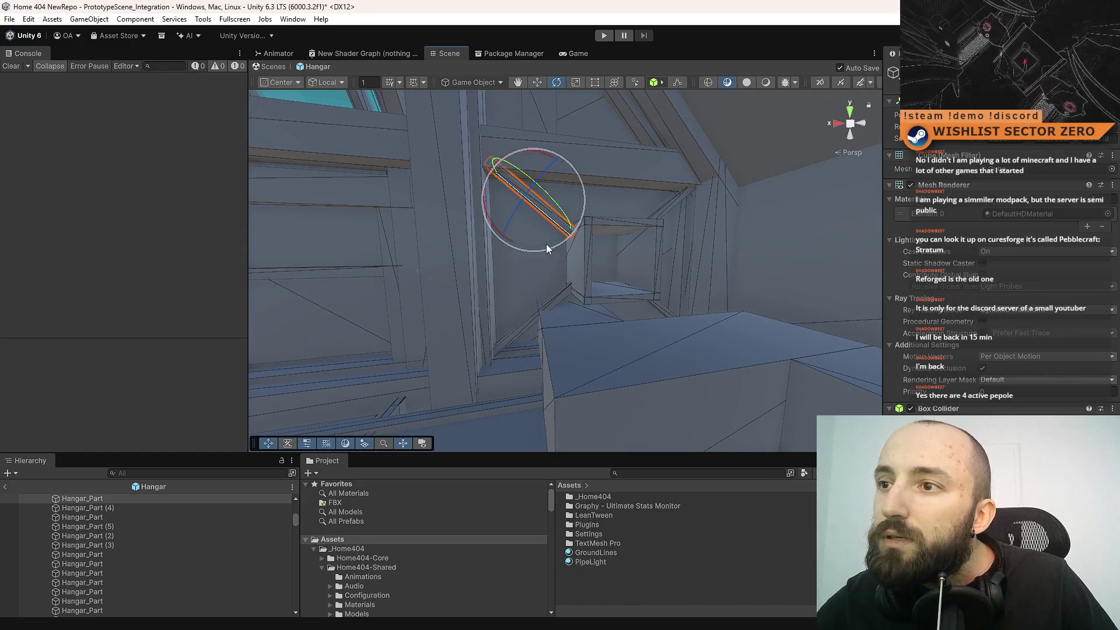
{"action": "left_click_drag", "start_coordinate": [512, 240], "coordinate": [536, 218]}
{"action": "key", "text": "w"}
- With Global handles, nudge the beam slightly left along X, then clear the selection
{"action": "mouse_move", "coordinate": [649, 246]}
{"action": "left_mouse_down"}
{"action": "mouse_move", "coordinate": [628, 200]}
{"action": "mouse_move", "coordinate": [613, 202]}
{"action": "mouse_move", "coordinate": [665, 265]}
{"action": "mouse_move", "coordinate": [602, 322]}
{"action": "mouse_move", "coordinate": [614, 250]}
{"action": "mouse_move", "coordinate": [639, 248]}
{"action": "mouse_move", "coordinate": [585, 305]}
{"action": "mouse_move", "coordinate": [639, 298]}
{"action": "mouse_move", "coordinate": [613, 245]}
{"action": "mouse_move", "coordinate": [656, 261]}
{"action": "left_mouse_up"}
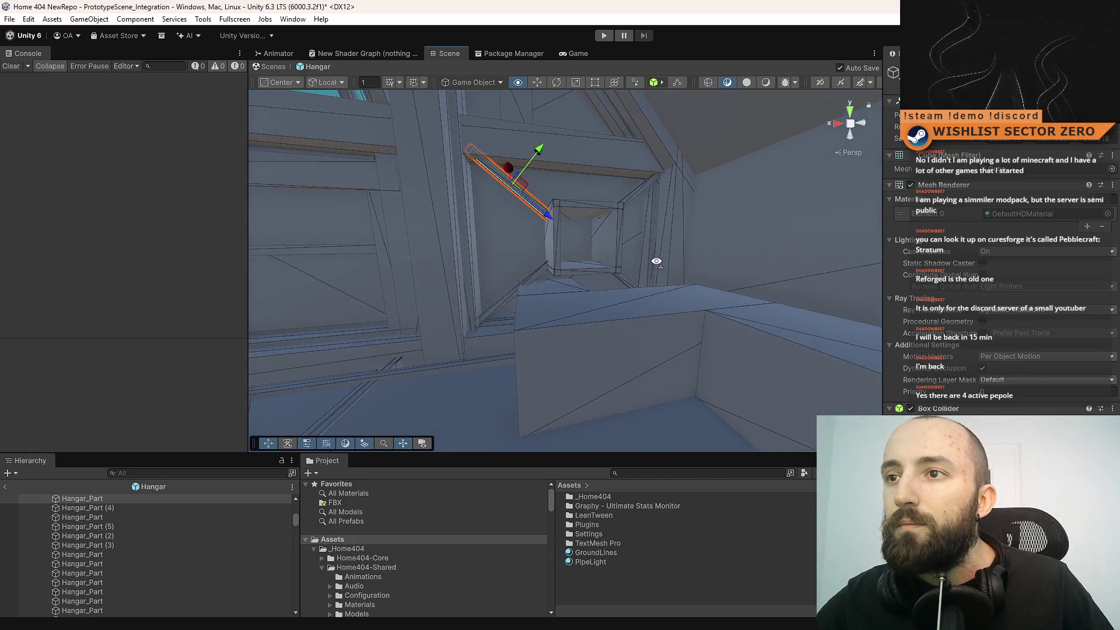
{"action": "left_click_drag", "start_coordinate": [716, 231], "coordinate": [549, 231]}
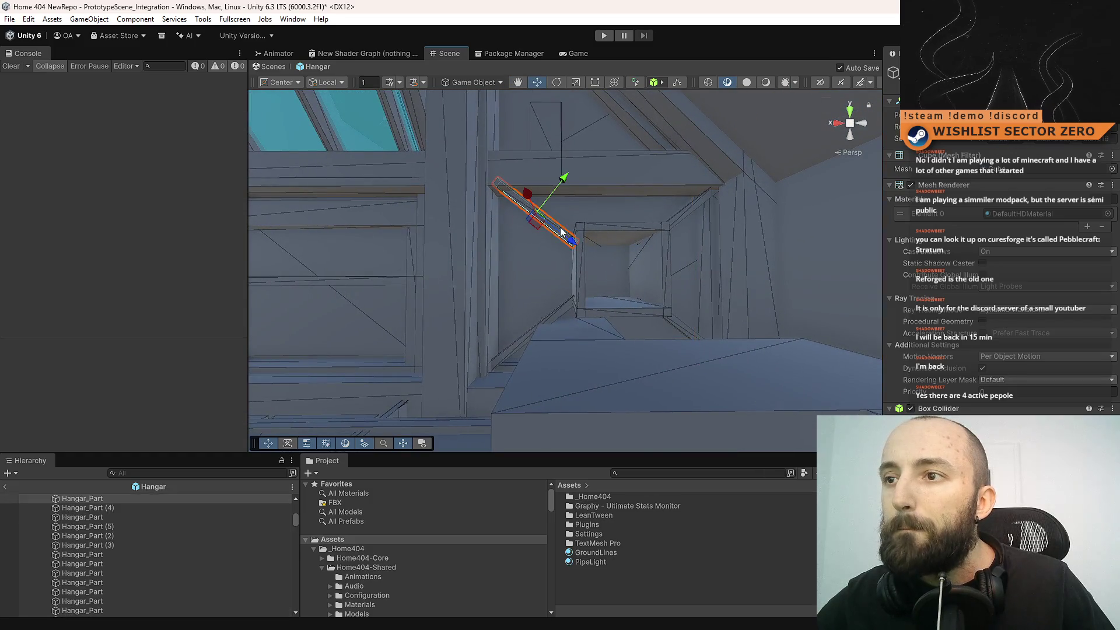
{"action": "key", "text": "x"}
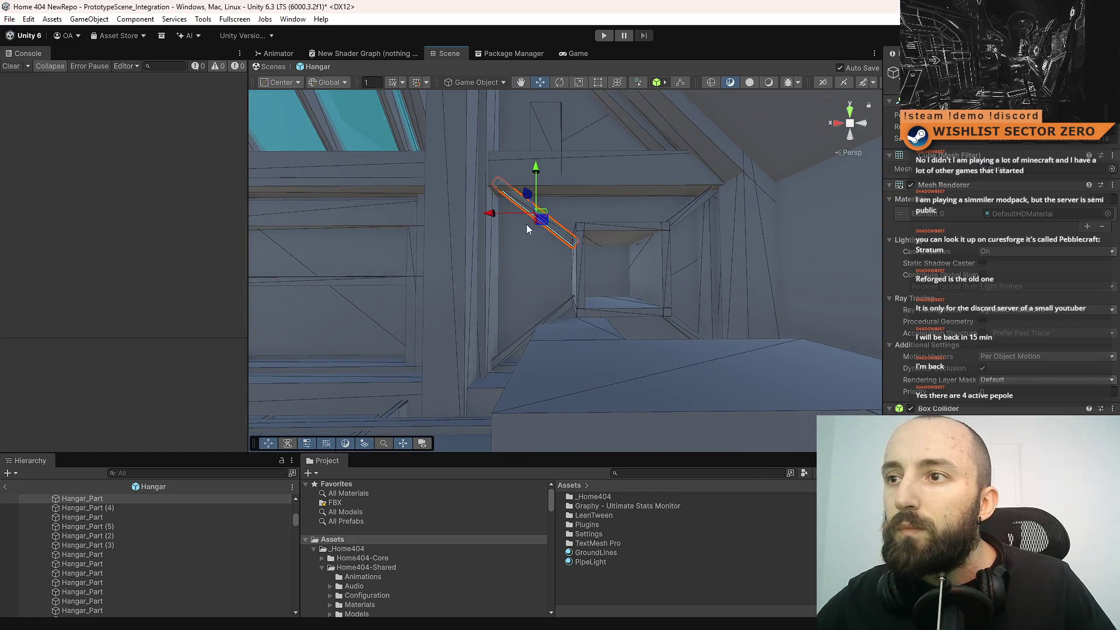
{"action": "left_click_drag", "start_coordinate": [501, 216], "coordinate": [498, 218]}
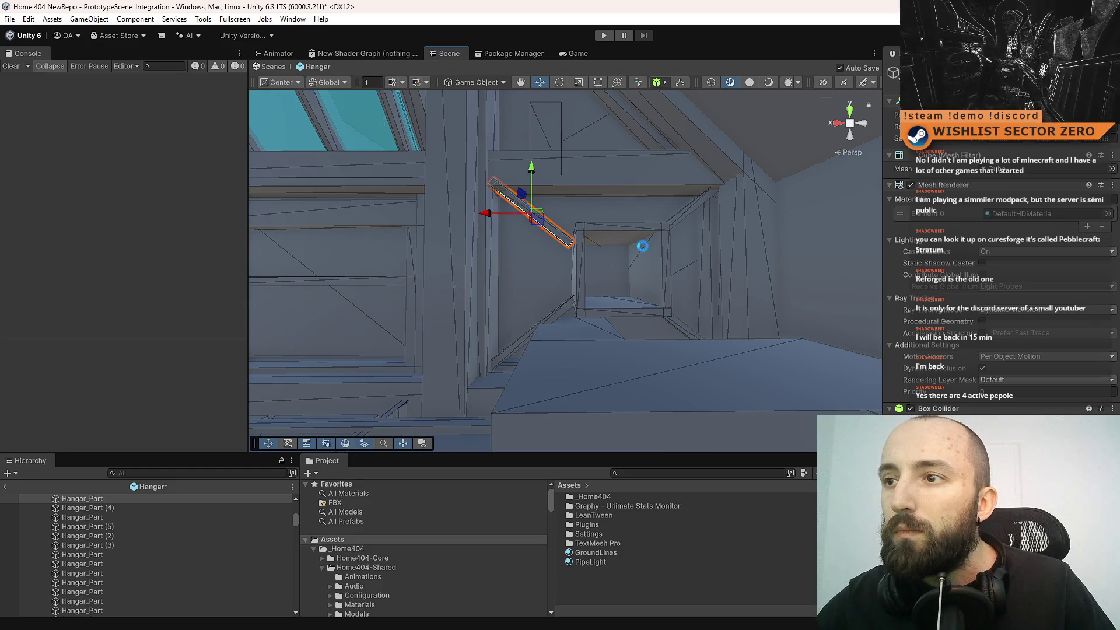
{"action": "left_click_drag", "start_coordinate": [680, 254], "coordinate": [671, 252]}
{"action": "left_click_drag", "start_coordinate": [678, 249], "coordinate": [634, 252]}
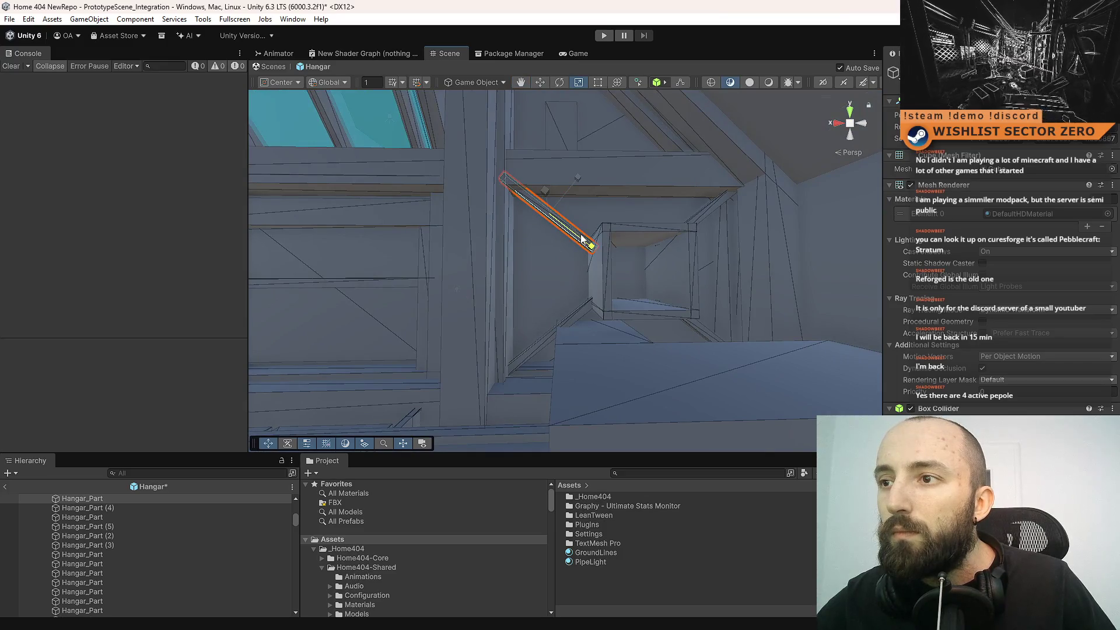
{"action": "left_click", "coordinate": [596, 440]}
{"action": "mouse_move", "coordinate": [596, 440]}
{"action": "left_mouse_down"}
{"action": "mouse_move", "coordinate": [520, 325]}
{"action": "mouse_move", "coordinate": [537, 350]}
{"action": "mouse_move", "coordinate": [525, 348]}
{"action": "mouse_move", "coordinate": [772, 370]}
{"action": "mouse_move", "coordinate": [812, 393]}
{"action": "mouse_move", "coordinate": [635, 386]}
{"action": "mouse_move", "coordinate": [537, 349]}
{"action": "left_mouse_up"}
- Frame Cube (2) and undo an accidental flattening of it
{"action": "left_click", "coordinate": [523, 302]}
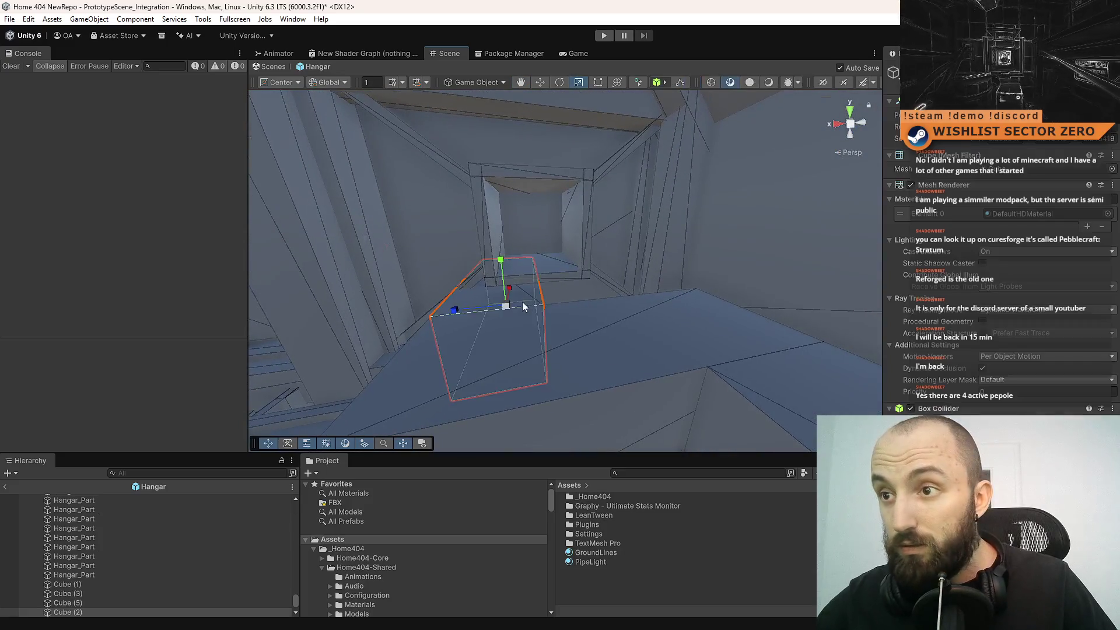
{"action": "key", "text": "f"}
{"action": "left_click_drag", "start_coordinate": [598, 327], "coordinate": [527, 303]}
{"action": "key", "text": "w"}
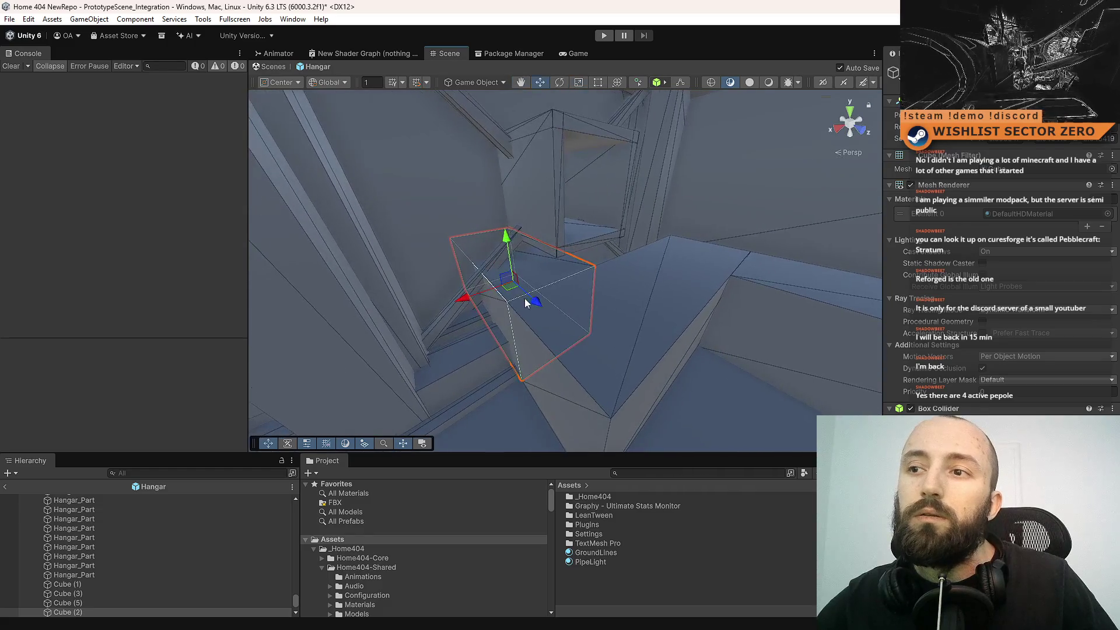
{"action": "left_click_drag", "start_coordinate": [508, 255], "coordinate": [506, 273]}
{"action": "key", "text": "w"}
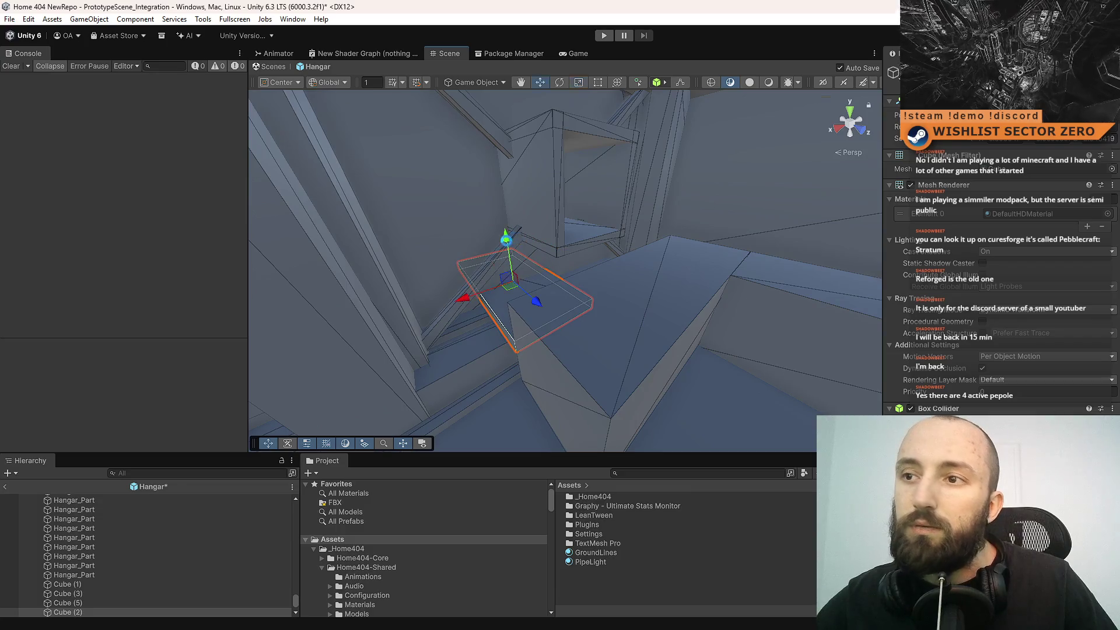
{"action": "key", "text": "ctrl+z"}
{"action": "key", "text": "ctrl+z"}
{"action": "key", "text": "ctrl+z"}
- Duplicate the cube twice and move the copy farther along X
{"action": "right_click", "coordinate": [581, 233]}
{"action": "key", "text": "ctrl+d"}
{"action": "mouse_move", "coordinate": [581, 241]}
{"action": "left_mouse_down"}
{"action": "mouse_move", "coordinate": [555, 238]}
{"action": "mouse_move", "coordinate": [605, 247]}
{"action": "mouse_move", "coordinate": [552, 230]}
{"action": "mouse_move", "coordinate": [723, 324]}
{"action": "left_mouse_up"}
{"action": "key", "text": "ctrl+d"}
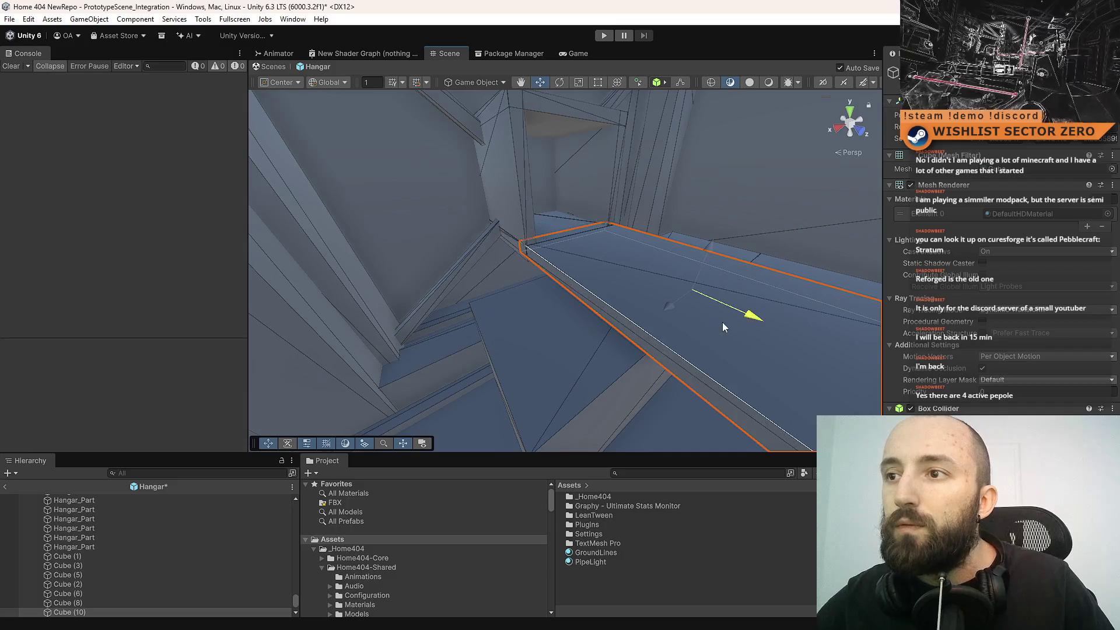
{"action": "mouse_move", "coordinate": [489, 304]}
{"action": "left_mouse_down"}
{"action": "mouse_move", "coordinate": [682, 342]}
{"action": "mouse_move", "coordinate": [648, 280]}
{"action": "left_mouse_up"}
{"action": "mouse_move", "coordinate": [626, 232]}
{"action": "left_mouse_down"}
{"action": "mouse_move", "coordinate": [616, 231]}
{"action": "mouse_move", "coordinate": [631, 234]}
{"action": "left_mouse_up"}
{"action": "left_click_drag", "start_coordinate": [646, 275], "coordinate": [607, 295]}
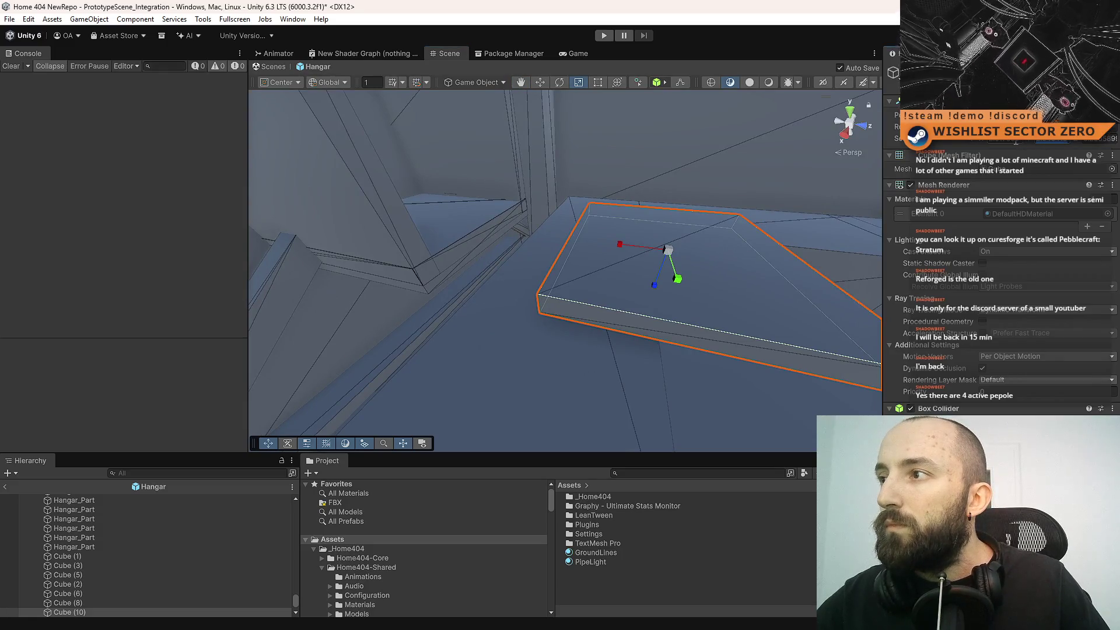
- Enlarge the slab slightly, snap its corner onto the alcove edge, and slide it sideways
{"action": "left_click_drag", "start_coordinate": [1010, 141], "coordinate": [1015, 143]}
{"action": "left_click_drag", "start_coordinate": [688, 236], "coordinate": [571, 226]}
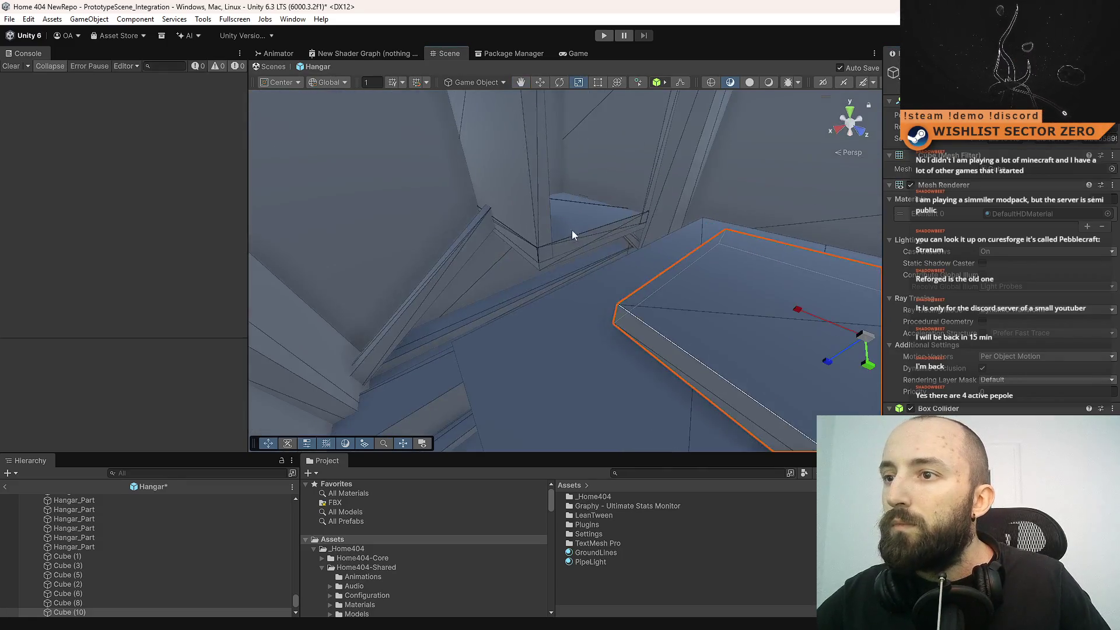
{"action": "mouse_move", "coordinate": [618, 312]}
{"action": "left_mouse_down"}
{"action": "mouse_move", "coordinate": [537, 247]}
{"action": "mouse_move", "coordinate": [571, 282]}
{"action": "mouse_move", "coordinate": [688, 277]}
{"action": "mouse_move", "coordinate": [580, 283]}
{"action": "mouse_move", "coordinate": [554, 255]}
{"action": "left_mouse_up"}
{"action": "scroll", "coordinate": [537, 248], "scroll_direction": "down", "scroll_amount": 5}
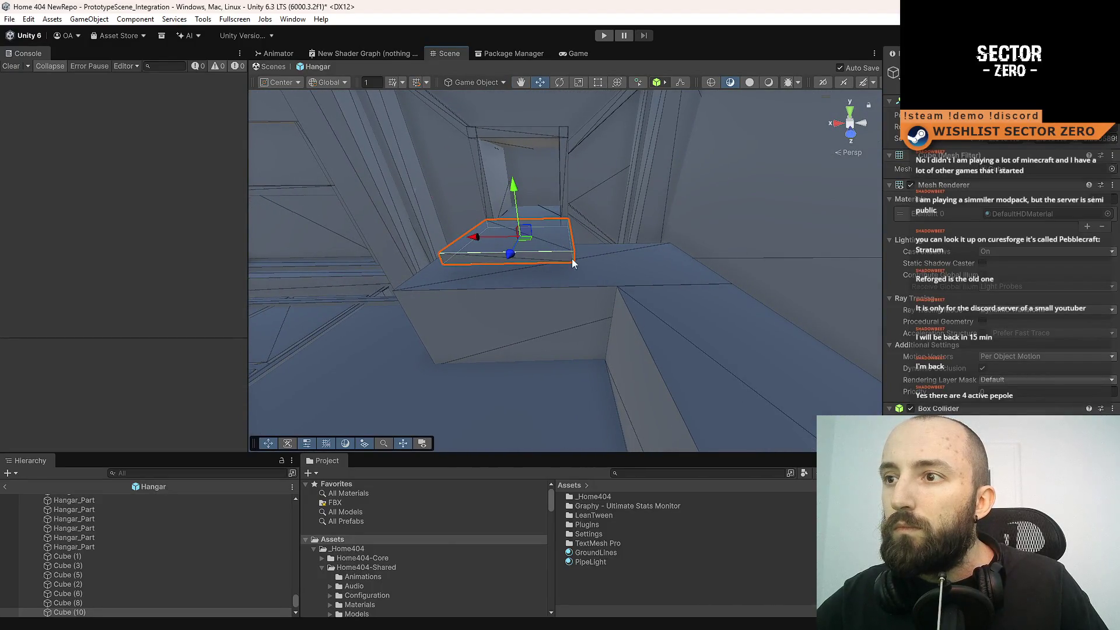
{"action": "left_click_drag", "start_coordinate": [645, 283], "coordinate": [589, 260]}
{"action": "mouse_move", "coordinate": [432, 247]}
{"action": "left_mouse_down"}
{"action": "mouse_move", "coordinate": [572, 250]}
{"action": "mouse_move", "coordinate": [606, 232]}
{"action": "mouse_move", "coordinate": [628, 246]}
{"action": "mouse_move", "coordinate": [598, 250]}
{"action": "left_mouse_up"}
- Frame and inspect the slab along the back wall
{"action": "mouse_move", "coordinate": [499, 265]}
{"action": "left_mouse_down"}
{"action": "mouse_move", "coordinate": [636, 265]}
{"action": "mouse_move", "coordinate": [660, 348]}
{"action": "mouse_move", "coordinate": [779, 299]}
{"action": "mouse_move", "coordinate": [688, 338]}
{"action": "left_mouse_up"}
{"action": "key", "text": "f"}
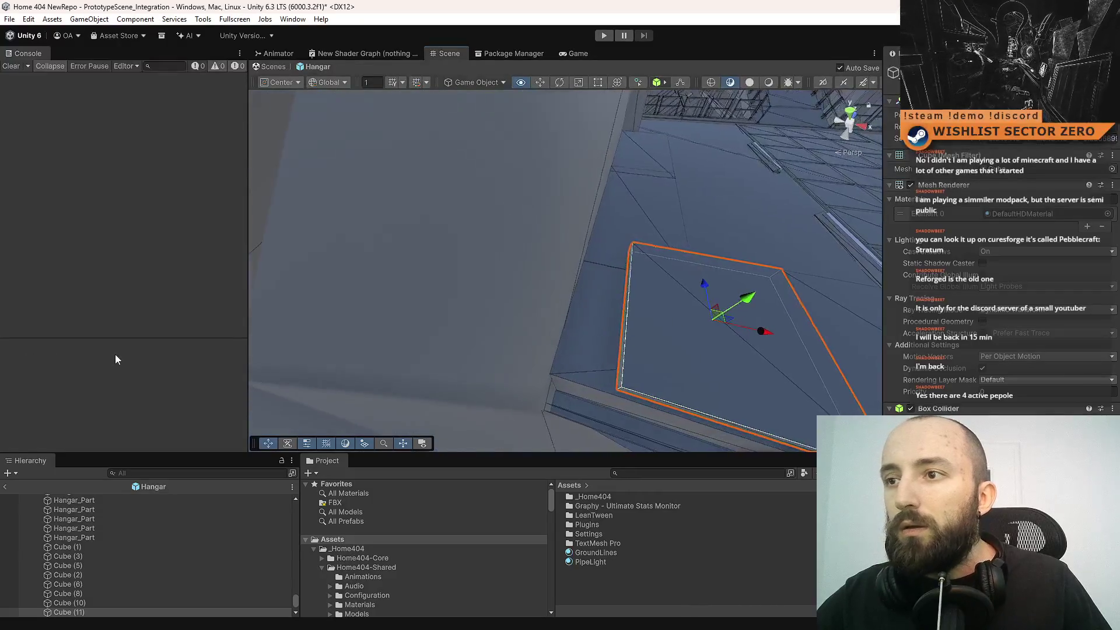
{"action": "left_click_drag", "start_coordinate": [700, 376], "coordinate": [661, 366]}
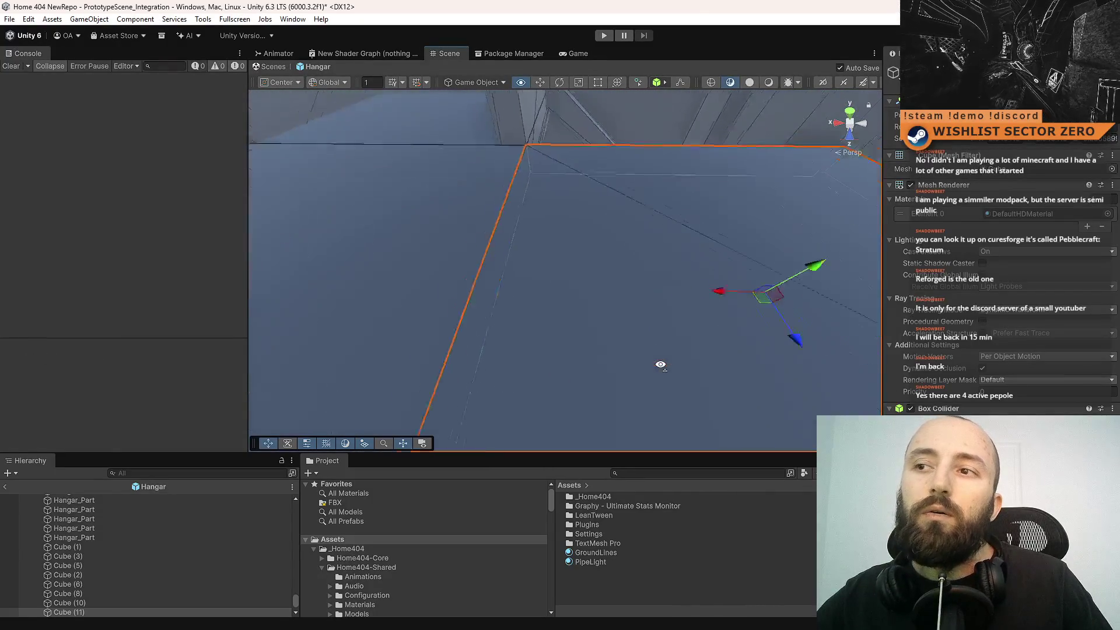
{"action": "key", "text": "f"}
{"action": "mouse_move", "coordinate": [666, 277]}
{"action": "left_mouse_down"}
{"action": "mouse_move", "coordinate": [943, 253]}
{"action": "mouse_move", "coordinate": [559, 249]}
{"action": "left_mouse_up"}
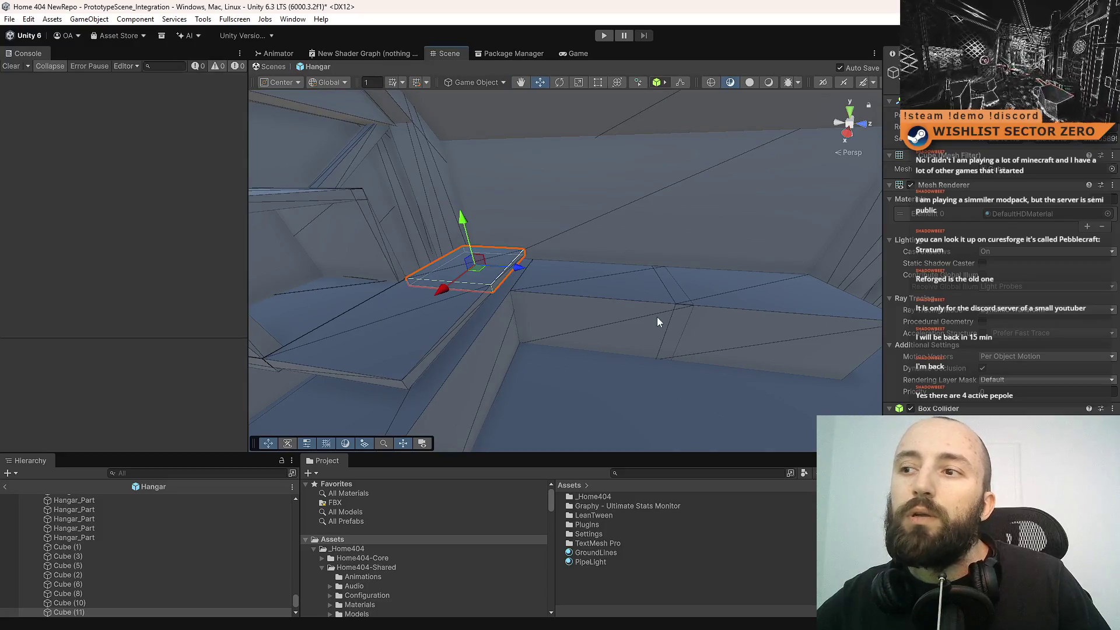
{"action": "mouse_move", "coordinate": [877, 326]}
{"action": "left_mouse_down"}
{"action": "mouse_move", "coordinate": [639, 323]}
{"action": "mouse_move", "coordinate": [530, 393]}
{"action": "mouse_move", "coordinate": [494, 312]}
{"action": "mouse_move", "coordinate": [580, 305]}
{"action": "mouse_move", "coordinate": [385, 357]}
{"action": "mouse_move", "coordinate": [438, 274]}
{"action": "mouse_move", "coordinate": [375, 267]}
{"action": "mouse_move", "coordinate": [392, 296]}
{"action": "mouse_move", "coordinate": [497, 307]}
{"action": "mouse_move", "coordinate": [508, 305]}
{"action": "mouse_move", "coordinate": [413, 305]}
{"action": "mouse_move", "coordinate": [487, 276]}
{"action": "mouse_move", "coordinate": [485, 261]}
{"action": "mouse_move", "coordinate": [527, 261]}
{"action": "left_mouse_up"}
{"action": "key", "text": "w"}
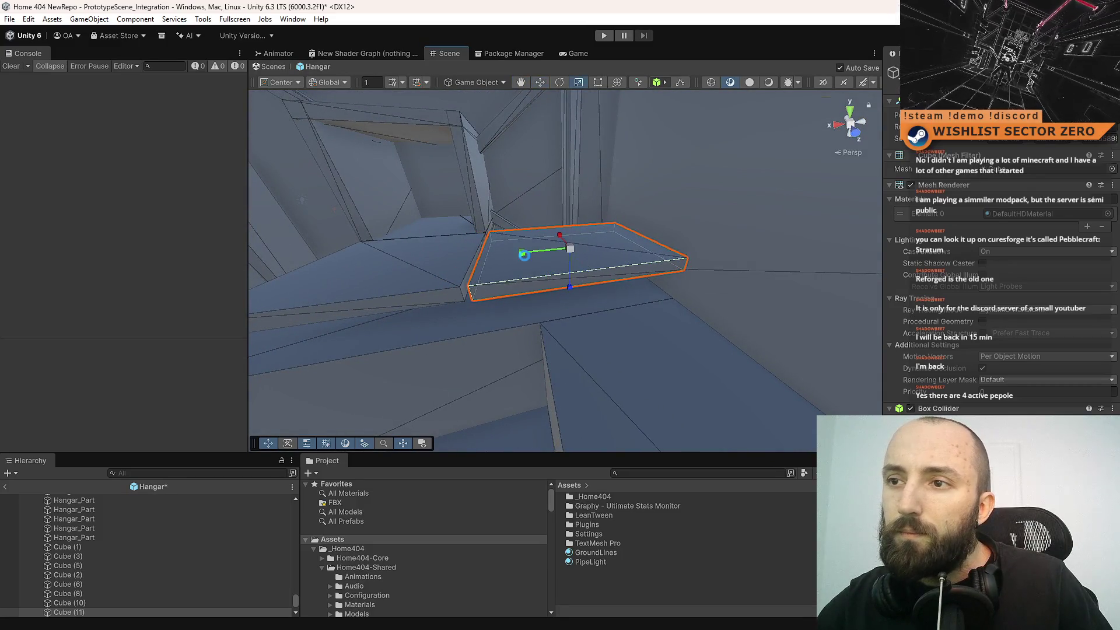
{"action": "mouse_move", "coordinate": [521, 254]}
{"action": "left_mouse_down"}
{"action": "mouse_move", "coordinate": [490, 292]}
{"action": "mouse_move", "coordinate": [710, 351]}
{"action": "left_mouse_up"}
{"action": "mouse_move", "coordinate": [573, 257]}
{"action": "left_mouse_down"}
{"action": "mouse_move", "coordinate": [588, 245]}
{"action": "mouse_move", "coordinate": [533, 243]}
{"action": "mouse_move", "coordinate": [370, 291]}
{"action": "mouse_move", "coordinate": [470, 232]}
{"action": "mouse_move", "coordinate": [533, 269]}
{"action": "left_mouse_up"}
- Duplicate the slab as Cube (12), stretch it much longer, and slide it along its length
{"action": "key", "text": "ctrl+d"}
{"action": "key", "text": "w"}
{"action": "mouse_move", "coordinate": [588, 246]}
{"action": "left_mouse_down"}
{"action": "mouse_move", "coordinate": [418, 289]}
{"action": "mouse_move", "coordinate": [474, 280]}
{"action": "mouse_move", "coordinate": [478, 187]}
{"action": "mouse_move", "coordinate": [735, 119]}
{"action": "mouse_move", "coordinate": [655, 212]}
{"action": "mouse_move", "coordinate": [589, 205]}
{"action": "mouse_move", "coordinate": [606, 212]}
{"action": "left_mouse_up"}
{"action": "key", "text": "e"}
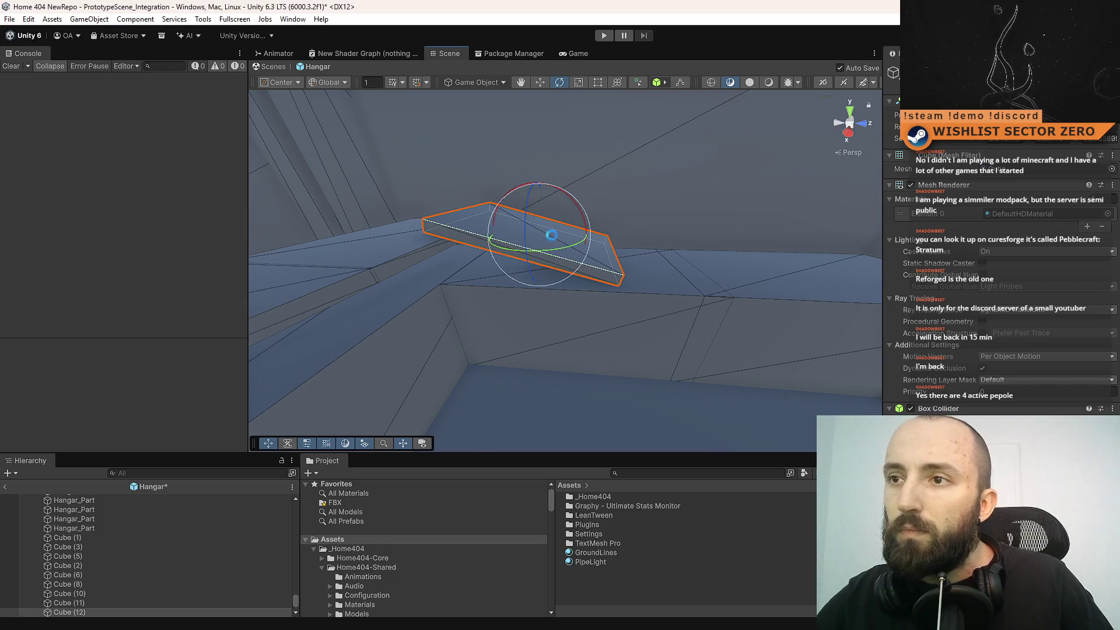
{"action": "key", "text": "ctrl+z"}
{"action": "key", "text": "r"}
{"action": "mouse_move", "coordinate": [495, 228]}
{"action": "left_mouse_down"}
{"action": "mouse_move", "coordinate": [443, 222]}
{"action": "mouse_move", "coordinate": [497, 228]}
{"action": "mouse_move", "coordinate": [569, 272]}
{"action": "mouse_move", "coordinate": [547, 272]}
{"action": "mouse_move", "coordinate": [580, 314]}
{"action": "mouse_move", "coordinate": [541, 215]}
{"action": "mouse_move", "coordinate": [432, 208]}
{"action": "mouse_move", "coordinate": [513, 282]}
{"action": "mouse_move", "coordinate": [422, 267]}
{"action": "left_mouse_up"}
{"action": "key", "text": "w"}
{"action": "key", "text": "x"}
{"action": "mouse_move", "coordinate": [654, 223]}
{"action": "left_mouse_down"}
{"action": "mouse_move", "coordinate": [575, 326]}
{"action": "mouse_move", "coordinate": [623, 325]}
{"action": "left_mouse_up"}
{"action": "mouse_move", "coordinate": [542, 291]}
{"action": "left_mouse_down"}
{"action": "mouse_move", "coordinate": [604, 282]}
{"action": "mouse_move", "coordinate": [588, 283]}
{"action": "left_mouse_up"}
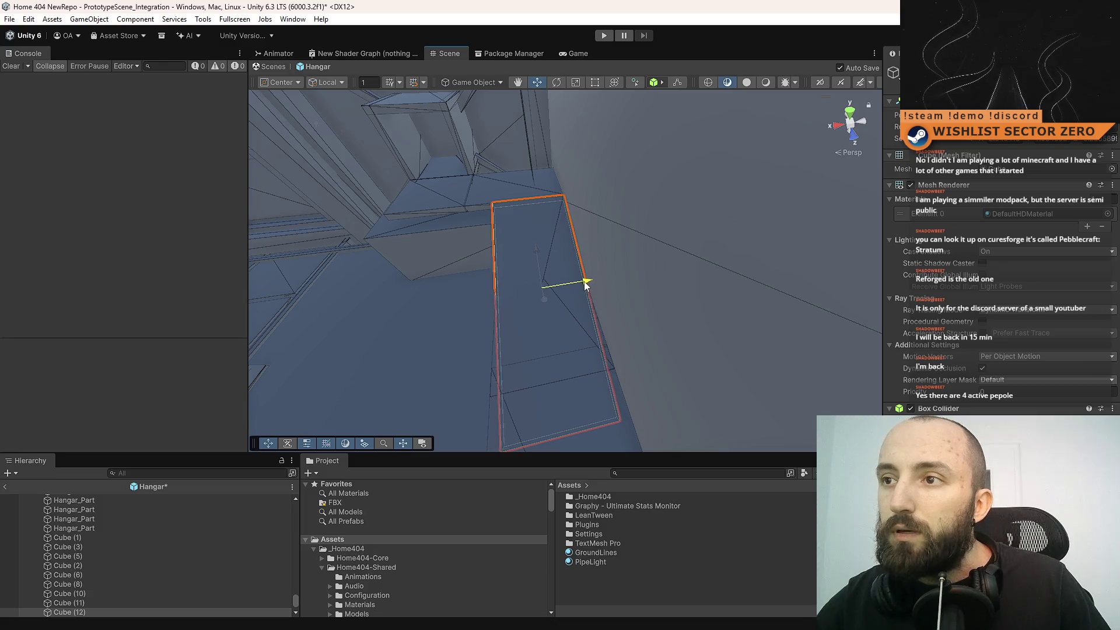
{"action": "mouse_move", "coordinate": [662, 280]}
{"action": "left_mouse_down"}
{"action": "mouse_move", "coordinate": [624, 233]}
{"action": "mouse_move", "coordinate": [653, 303]}
{"action": "mouse_move", "coordinate": [620, 262]}
{"action": "left_mouse_up"}
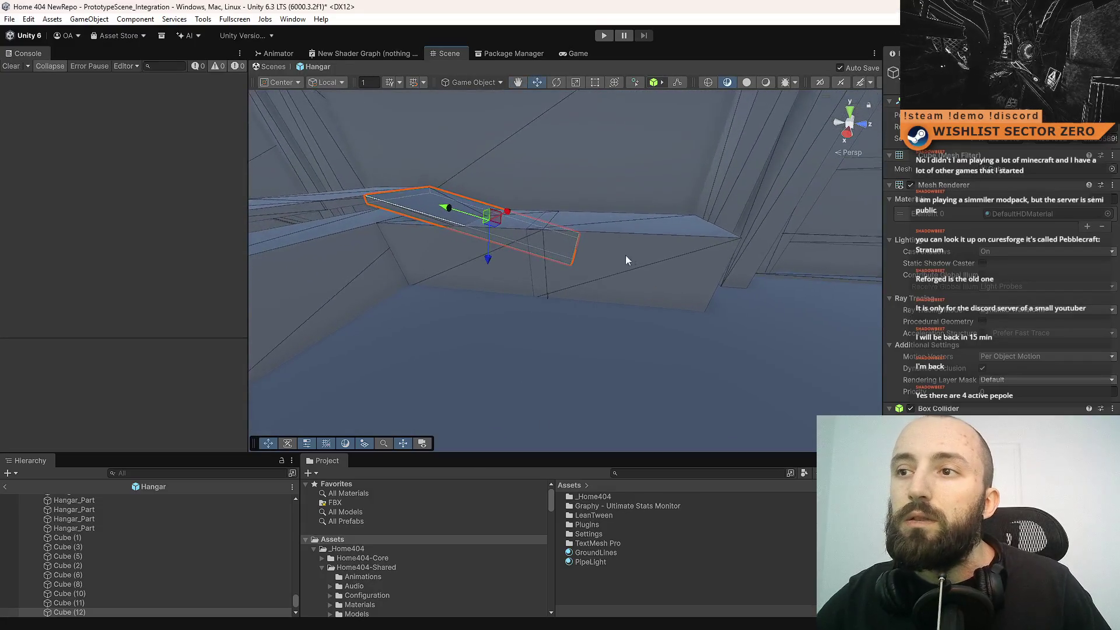
- Frame the long slab Cube (12) after briefly selecting Cube (3)
{"action": "left_click", "coordinate": [614, 260]}
{"action": "key", "text": "f"}
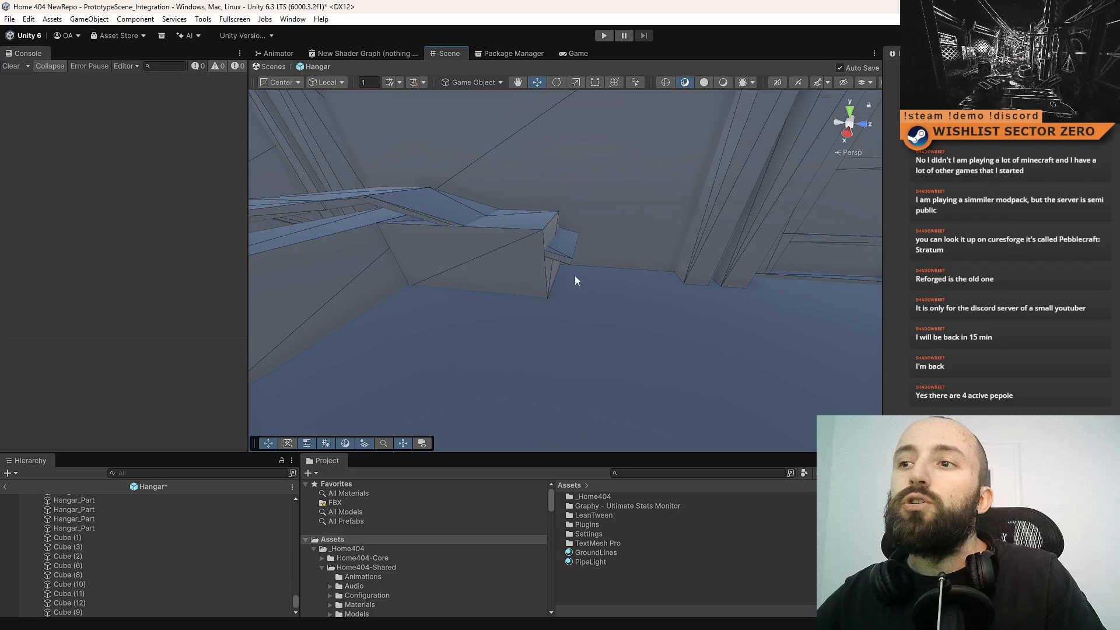
{"action": "left_click", "coordinate": [451, 252]}
{"action": "left_click", "coordinate": [517, 247]}
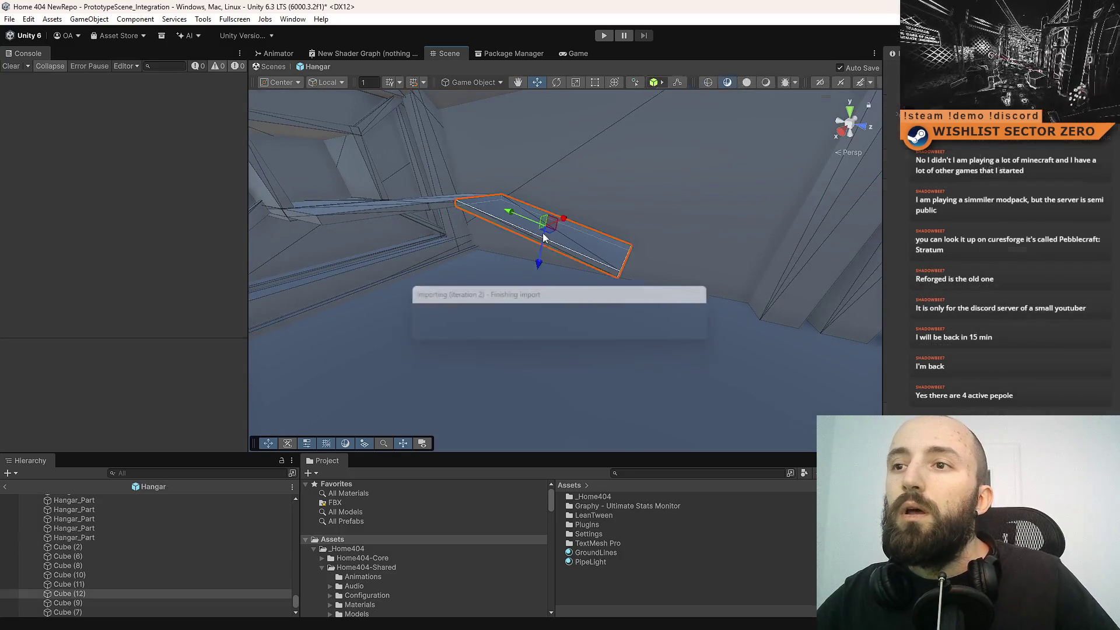
{"action": "key", "text": "f"}
{"action": "mouse_move", "coordinate": [533, 256]}
{"action": "left_mouse_down"}
{"action": "mouse_move", "coordinate": [590, 248]}
{"action": "mouse_move", "coordinate": [395, 252]}
{"action": "mouse_move", "coordinate": [596, 290]}
{"action": "left_mouse_up"}
- Slide the slab left along its length until it meets the corner wall
{"action": "key", "text": "e"}
{"action": "key", "text": "ctrl+z"}
{"action": "key", "text": "w"}
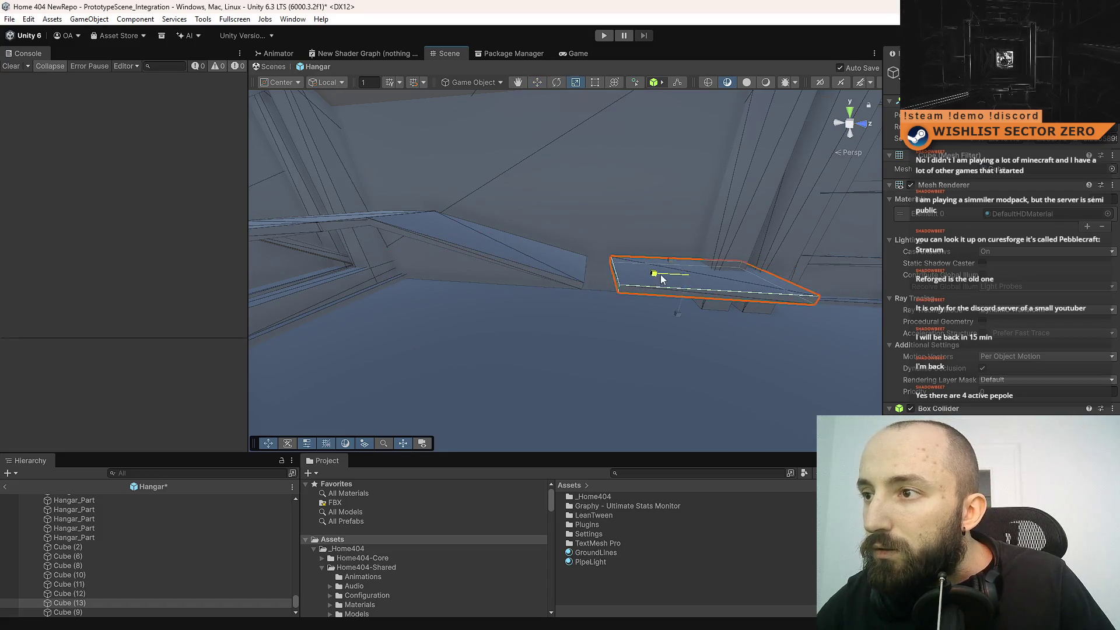
{"action": "key", "text": "w"}
{"action": "left_click_drag", "start_coordinate": [648, 279], "coordinate": [597, 280]}
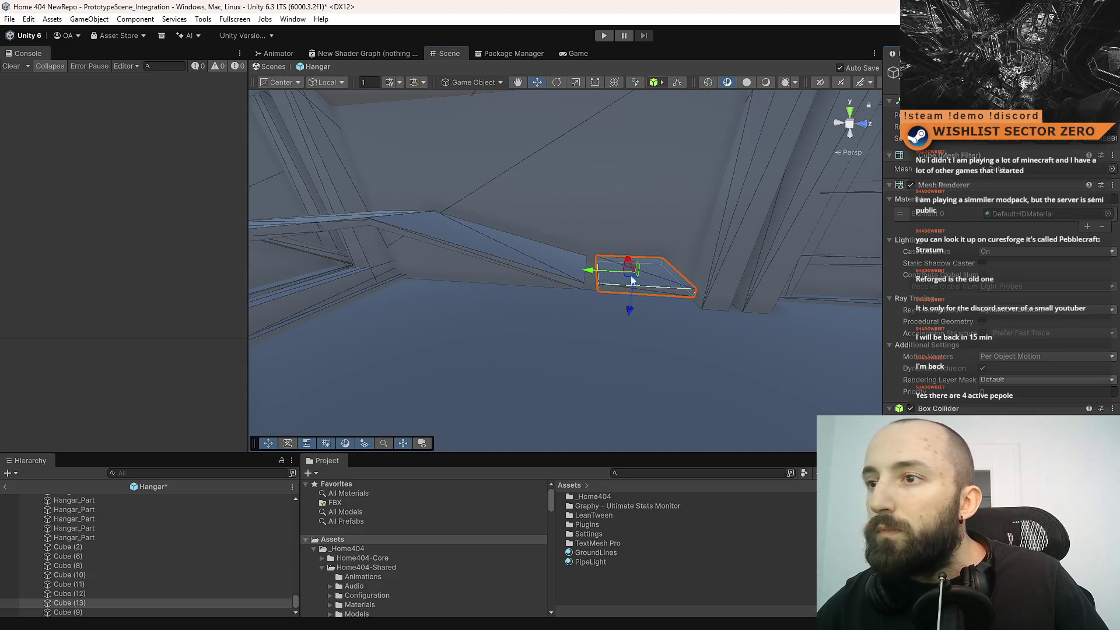
{"action": "scroll", "coordinate": [618, 280], "scroll_direction": "up", "scroll_amount": 3}
{"action": "left_click_drag", "start_coordinate": [622, 282], "coordinate": [607, 280]}
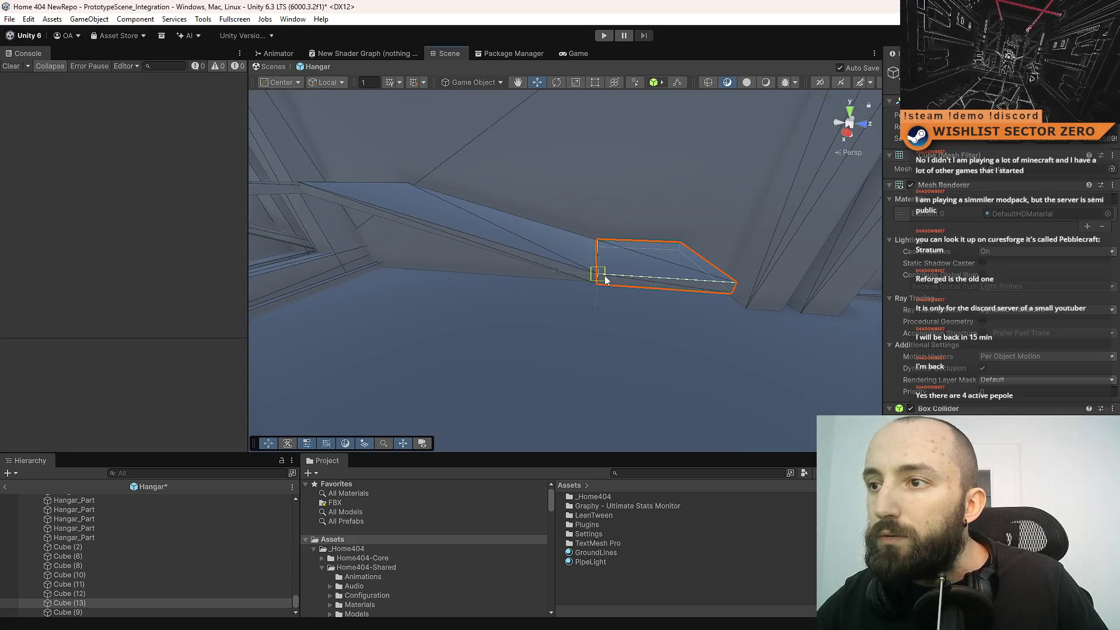
{"action": "scroll", "coordinate": [670, 306], "scroll_direction": "up", "scroll_amount": 5}
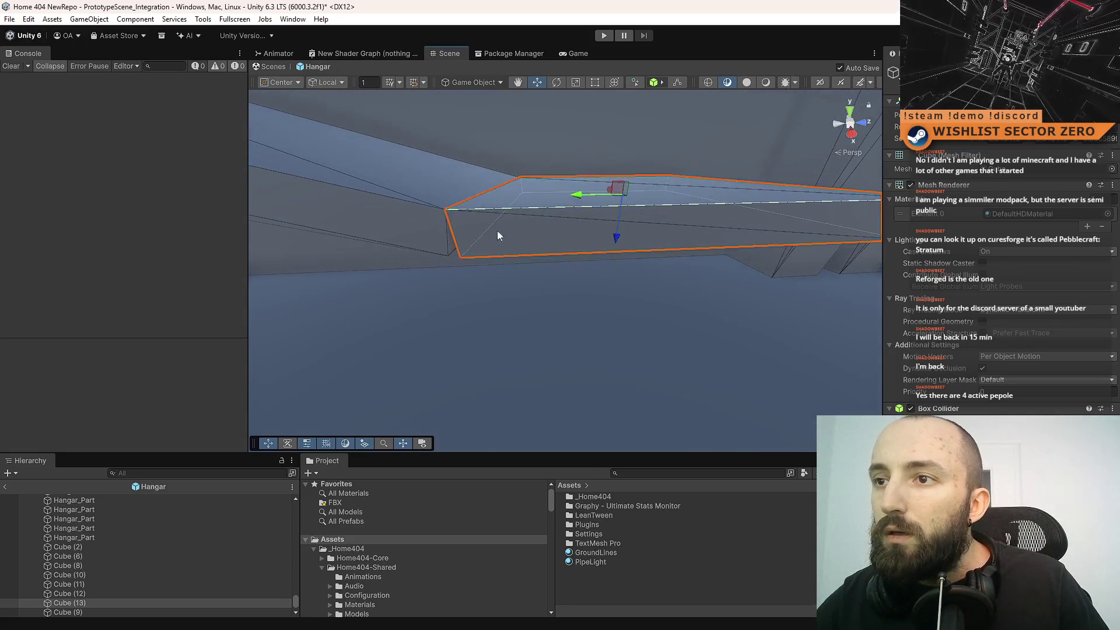
{"action": "left_click_drag", "start_coordinate": [469, 262], "coordinate": [450, 262]}
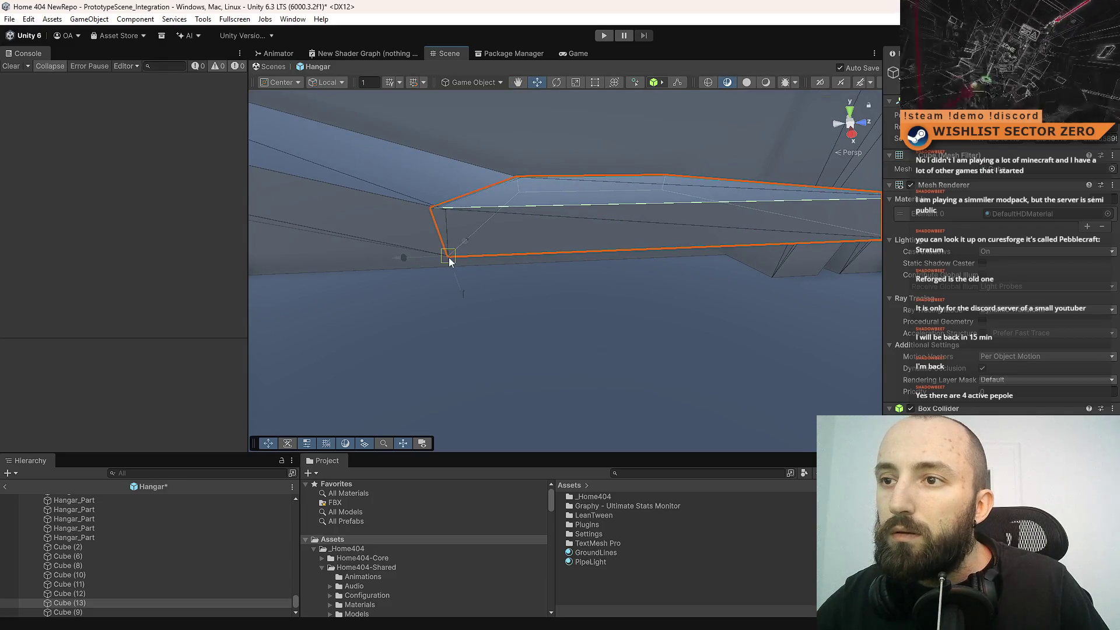
{"action": "mouse_move", "coordinate": [577, 362]}
{"action": "left_mouse_down"}
{"action": "mouse_move", "coordinate": [600, 255]}
{"action": "mouse_move", "coordinate": [495, 300]}
{"action": "mouse_move", "coordinate": [405, 313]}
{"action": "mouse_move", "coordinate": [536, 244]}
{"action": "mouse_move", "coordinate": [685, 298]}
{"action": "mouse_move", "coordinate": [687, 99]}
{"action": "mouse_move", "coordinate": [655, 106]}
{"action": "mouse_move", "coordinate": [580, 247]}
{"action": "mouse_move", "coordinate": [475, 290]}
{"action": "mouse_move", "coordinate": [659, 253]}
{"action": "mouse_move", "coordinate": [482, 200]}
{"action": "mouse_move", "coordinate": [751, 268]}
{"action": "mouse_move", "coordinate": [610, 227]}
{"action": "mouse_move", "coordinate": [578, 250]}
{"action": "mouse_move", "coordinate": [530, 322]}
{"action": "mouse_move", "coordinate": [523, 274]}
{"action": "mouse_move", "coordinate": [464, 273]}
{"action": "mouse_move", "coordinate": [583, 254]}
{"action": "left_mouse_up"}
- Duplicate Cube (10) as the new slab Cube (14)
{"action": "left_click", "coordinate": [483, 200]}
{"action": "key", "text": "r"}
{"action": "key", "text": "ctrl+d"}
{"action": "key", "text": "r"}
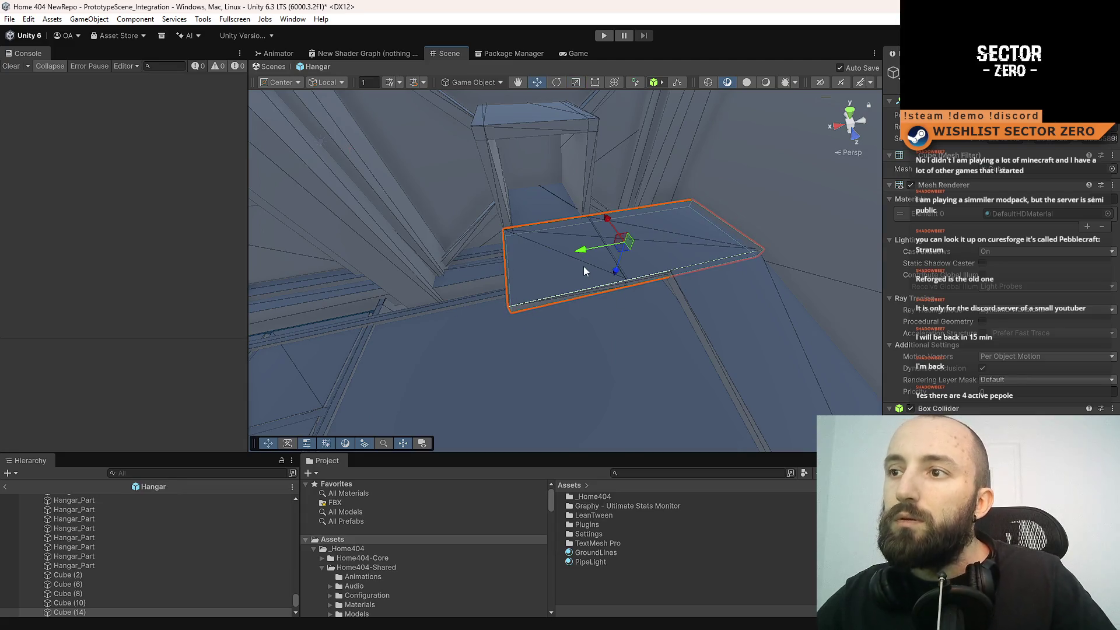
{"action": "left_click", "coordinate": [569, 266]}
- Lower the thin slab Cube (13) into place beneath the sloping beam
{"action": "left_click", "coordinate": [620, 259]}
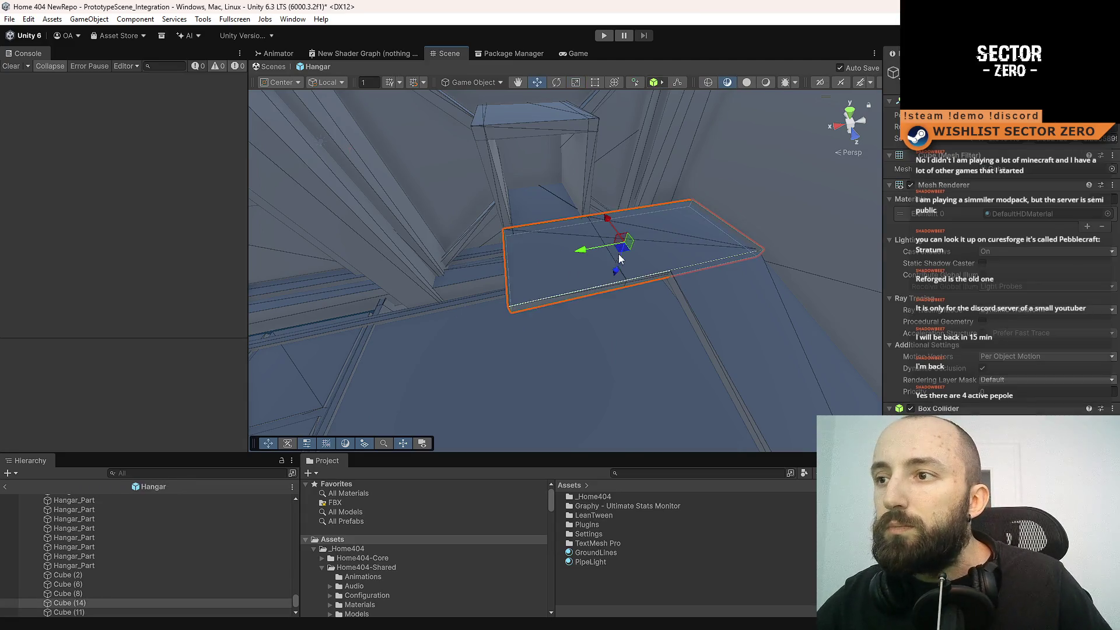
{"action": "left_click", "coordinate": [703, 252]}
{"action": "left_click", "coordinate": [701, 280]}
{"action": "mouse_move", "coordinate": [468, 285]}
{"action": "left_mouse_down"}
{"action": "mouse_move", "coordinate": [854, 295]}
{"action": "mouse_move", "coordinate": [718, 289]}
{"action": "mouse_move", "coordinate": [711, 316]}
{"action": "mouse_move", "coordinate": [580, 258]}
{"action": "mouse_move", "coordinate": [752, 300]}
{"action": "mouse_move", "coordinate": [700, 150]}
{"action": "mouse_move", "coordinate": [659, 259]}
{"action": "left_mouse_up"}
{"action": "left_click", "coordinate": [646, 271]}
{"action": "key", "text": "f"}
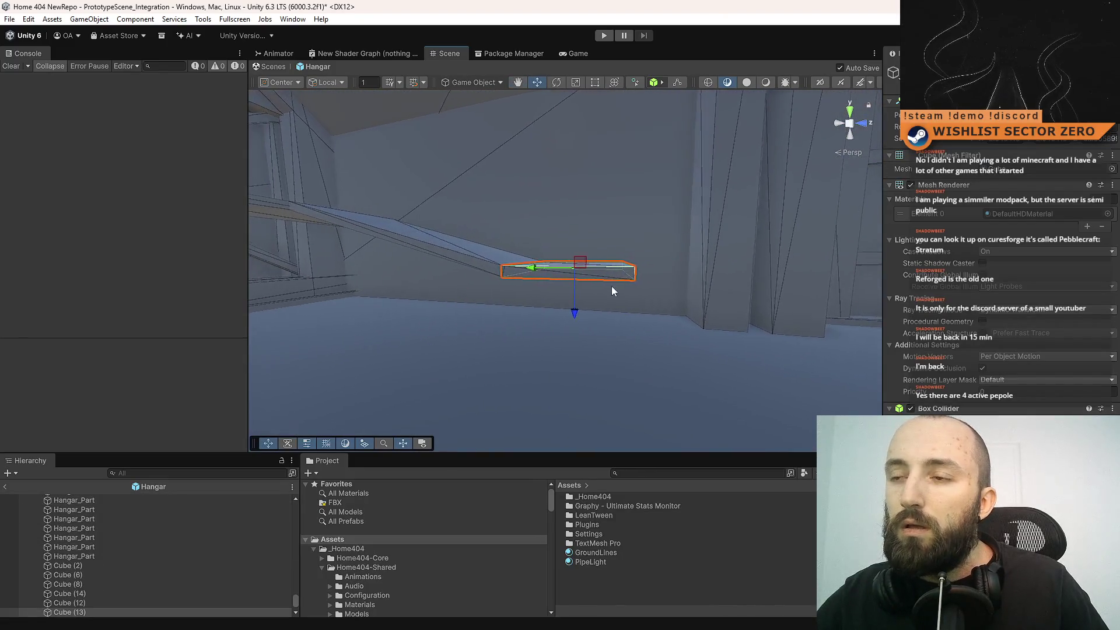
{"action": "mouse_move", "coordinate": [575, 314]}
{"action": "left_mouse_down"}
{"action": "mouse_move", "coordinate": [575, 415]}
{"action": "mouse_move", "coordinate": [603, 531]}
{"action": "left_mouse_up"}
{"action": "left_click_drag", "start_coordinate": [576, 337], "coordinate": [579, 349]}
- Lower slab Cube (14), then undo the unwanted resizing
{"action": "left_click", "coordinate": [653, 268]}
{"action": "left_click_drag", "start_coordinate": [653, 268], "coordinate": [653, 319]}
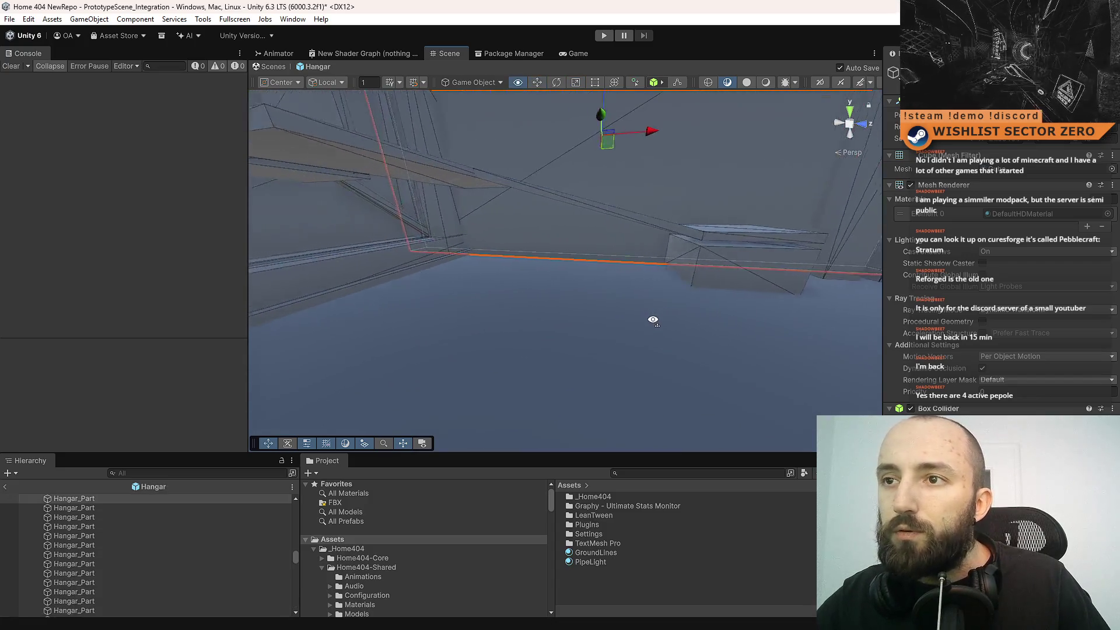
{"action": "left_click", "coordinate": [445, 172]}
{"action": "key", "text": "f"}
{"action": "mouse_move", "coordinate": [558, 256]}
{"action": "left_mouse_down"}
{"action": "mouse_move", "coordinate": [567, 288]}
{"action": "mouse_move", "coordinate": [640, 48]}
{"action": "left_mouse_up"}
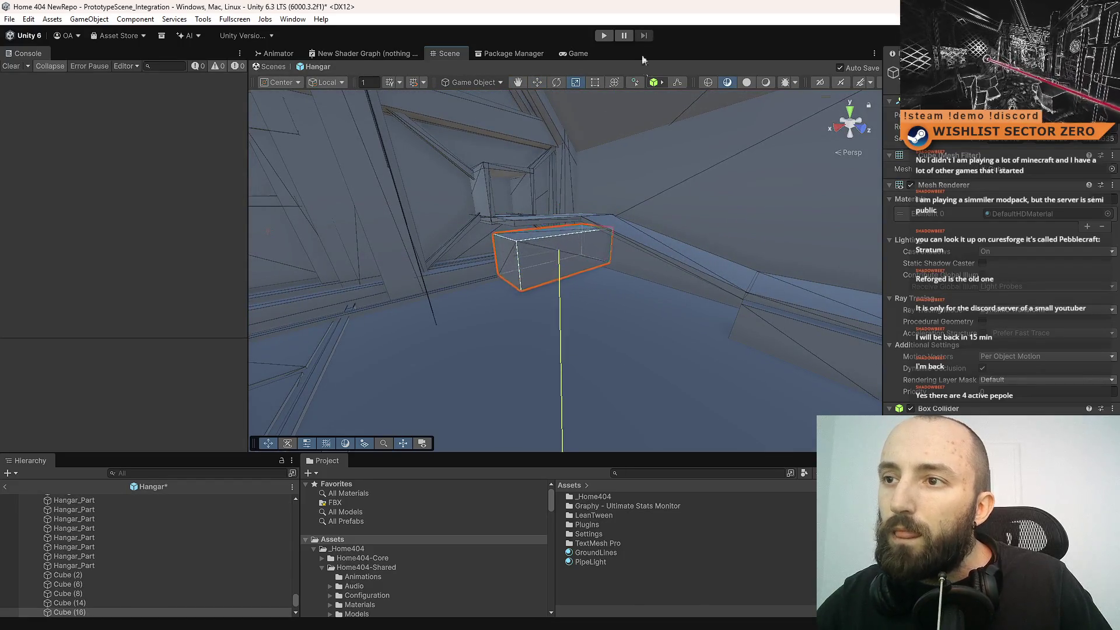
{"action": "key", "text": "ctrl+z"}
{"action": "key", "text": "ctrl+z"}
{"action": "key", "text": "ctrl+z"}
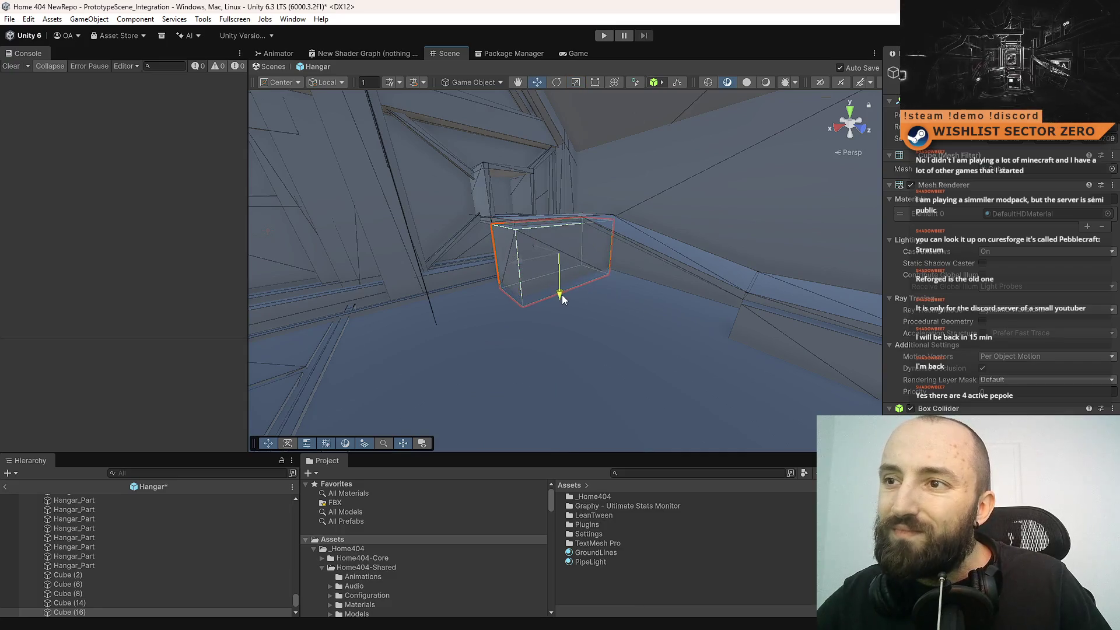
{"action": "key", "text": "w"}
- Duplicate the sloped plank, then lower the copy and push it back in depth
{"action": "left_click_drag", "start_coordinate": [562, 278], "coordinate": [701, 258]}
{"action": "key", "text": "ctrl+d"}
{"action": "mouse_move", "coordinate": [613, 301]}
{"action": "left_mouse_down"}
{"action": "mouse_move", "coordinate": [590, 296]}
{"action": "mouse_move", "coordinate": [480, 77]}
{"action": "left_mouse_up"}
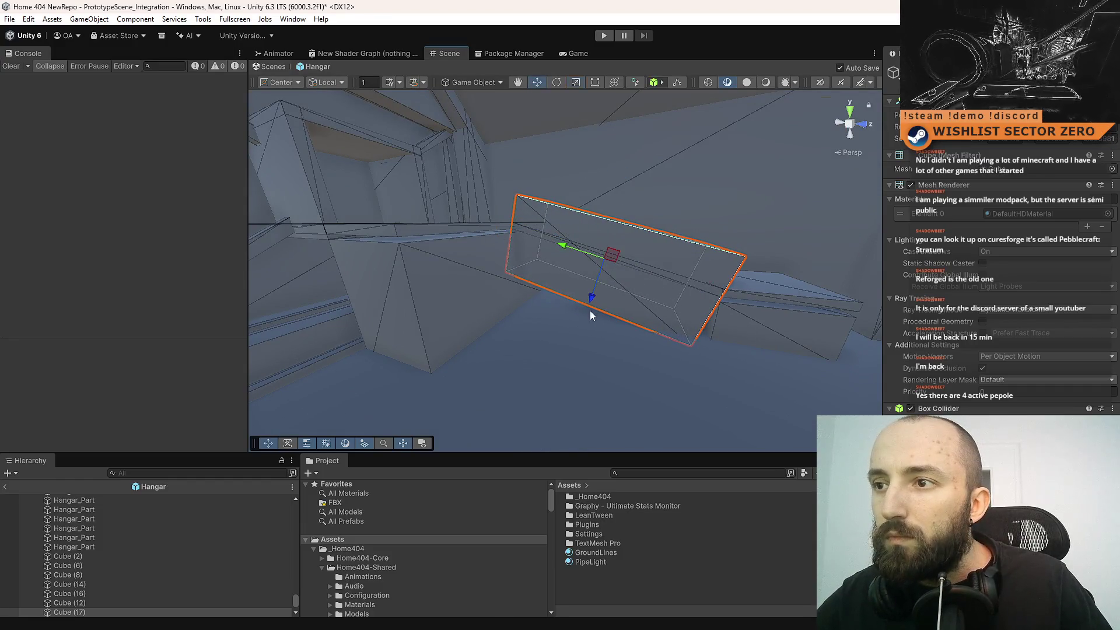
{"action": "left_click", "coordinate": [596, 310]}
{"action": "left_click", "coordinate": [611, 282]}
{"action": "left_click_drag", "start_coordinate": [591, 299], "coordinate": [590, 324]}
- Select Cube (15) and look over the new pieces from inside the hangar
{"action": "mouse_move", "coordinate": [760, 361]}
{"action": "left_mouse_down"}
{"action": "mouse_move", "coordinate": [675, 325]}
{"action": "mouse_move", "coordinate": [708, 334]}
{"action": "mouse_move", "coordinate": [688, 339]}
{"action": "left_mouse_up"}
{"action": "left_click", "coordinate": [688, 339]}
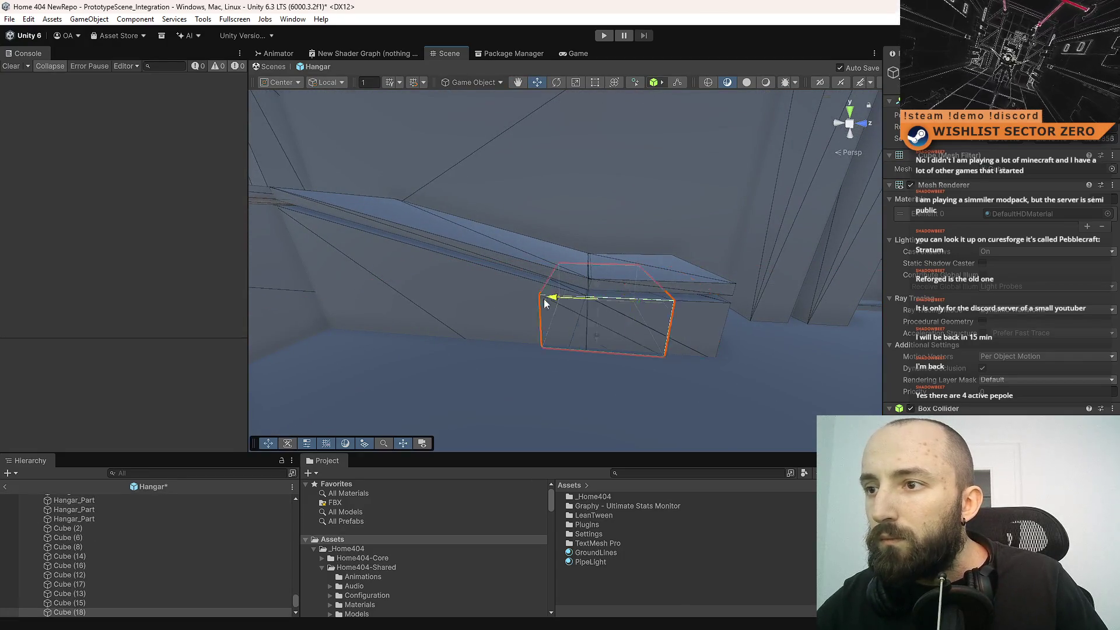
{"action": "left_click_drag", "start_coordinate": [565, 300], "coordinate": [618, 297]}
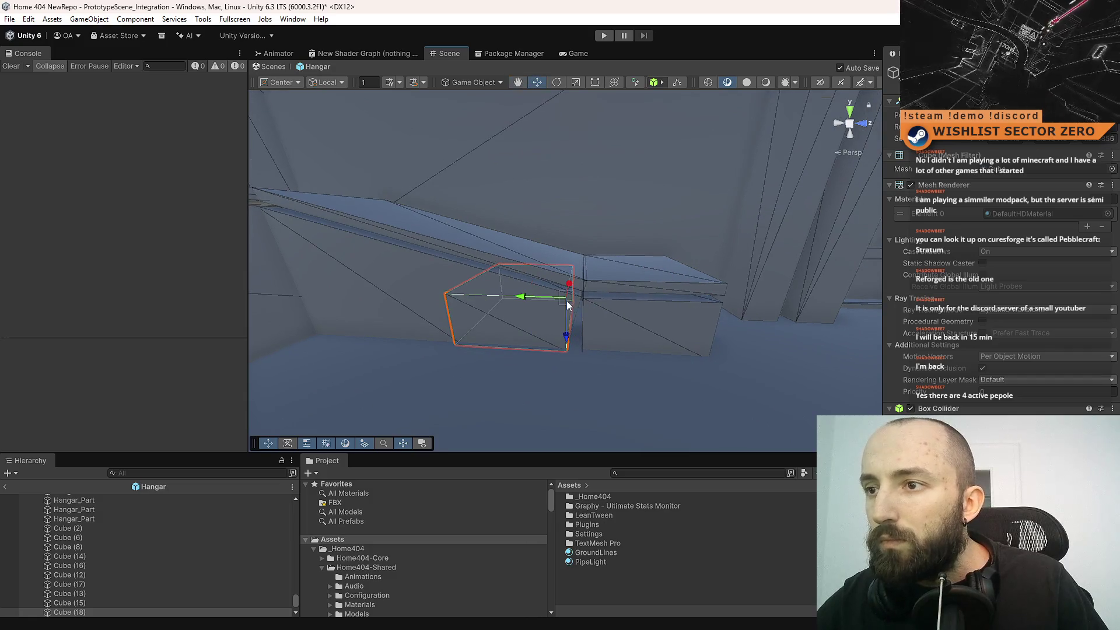
{"action": "left_click", "coordinate": [700, 362]}
{"action": "mouse_move", "coordinate": [700, 362]}
{"action": "left_mouse_down"}
{"action": "mouse_move", "coordinate": [560, 268]}
{"action": "mouse_move", "coordinate": [553, 280]}
{"action": "mouse_move", "coordinate": [661, 365]}
{"action": "mouse_move", "coordinate": [532, 350]}
{"action": "mouse_move", "coordinate": [642, 374]}
{"action": "left_mouse_up"}
{"action": "left_click", "coordinate": [584, 221]}
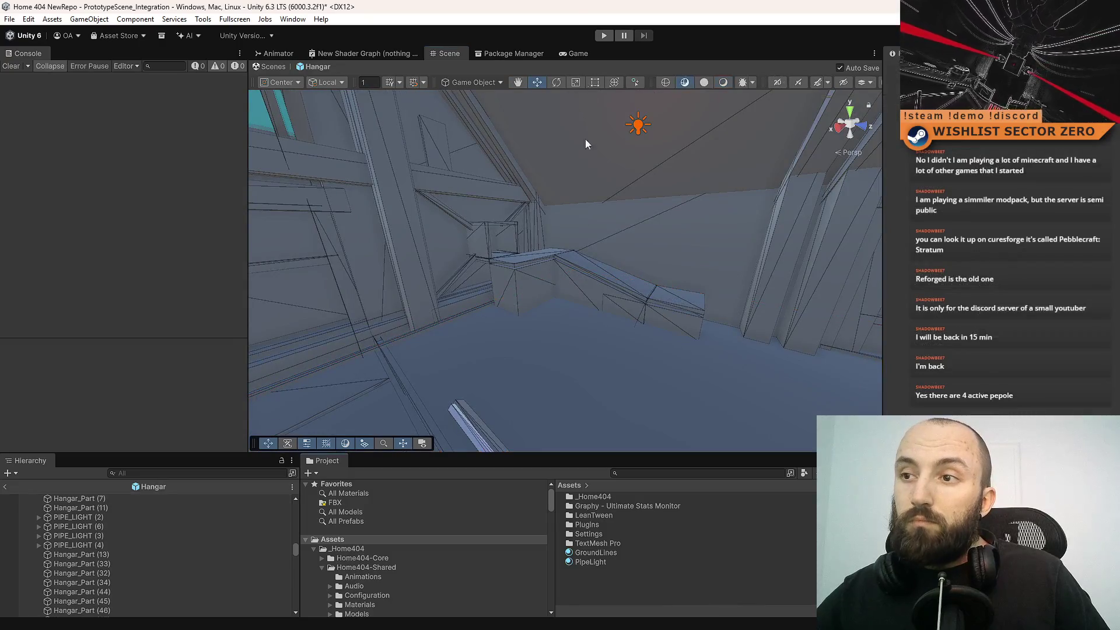
- Enter Play mode full screen and drive the rover toward the back wall, turning left
{"action": "left_click", "coordinate": [604, 35]}
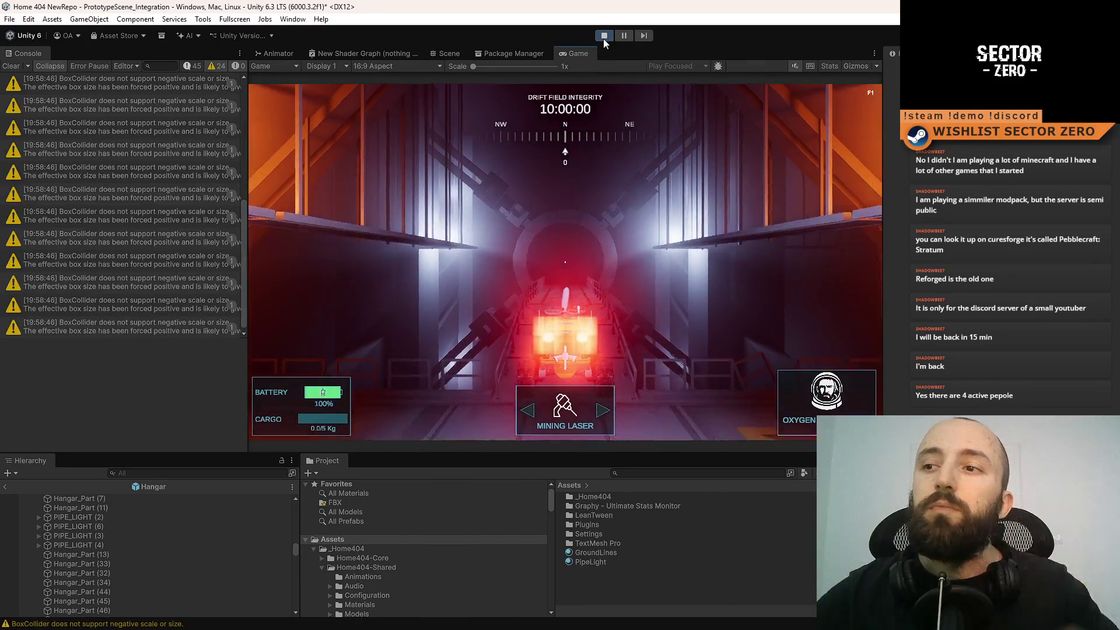
{"action": "key", "text": "F10"}
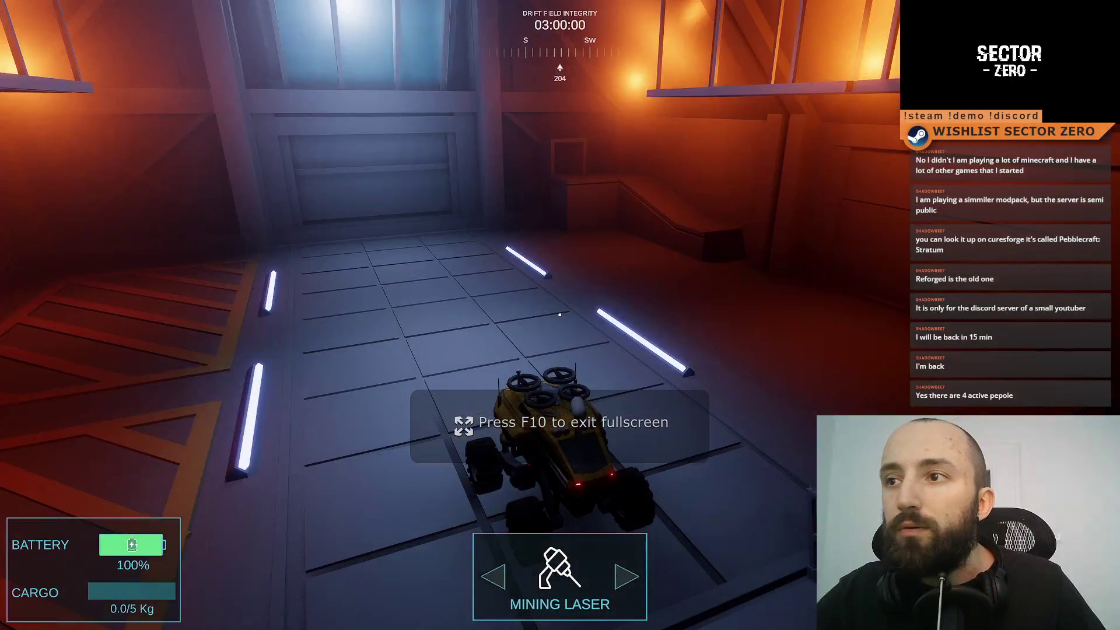
{"action": "key", "text": "d"}
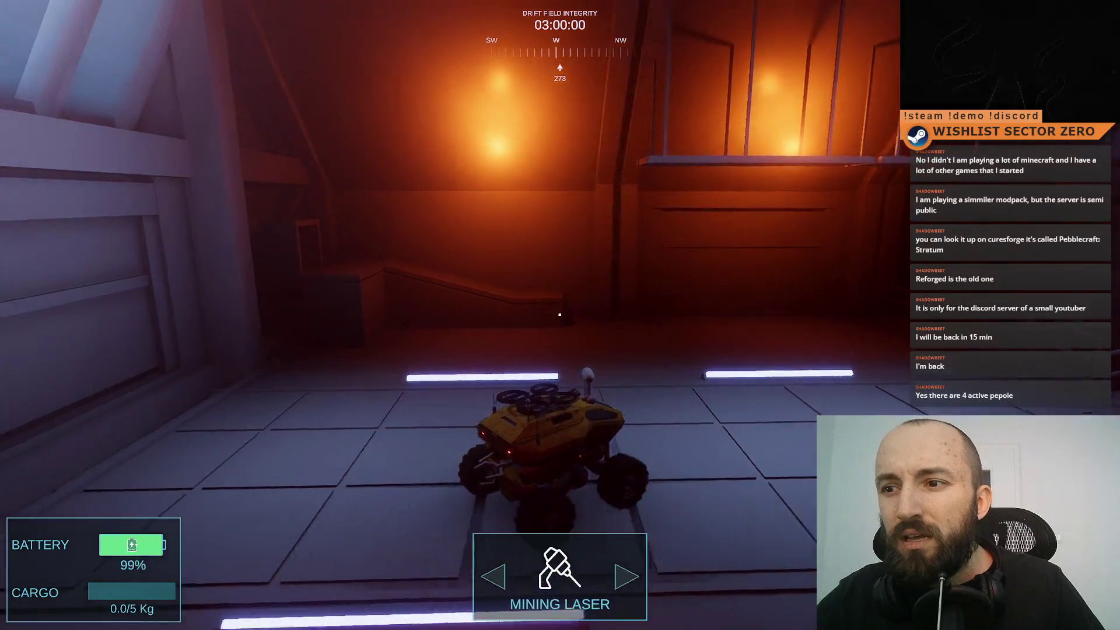
{"action": "key", "text": "w"}
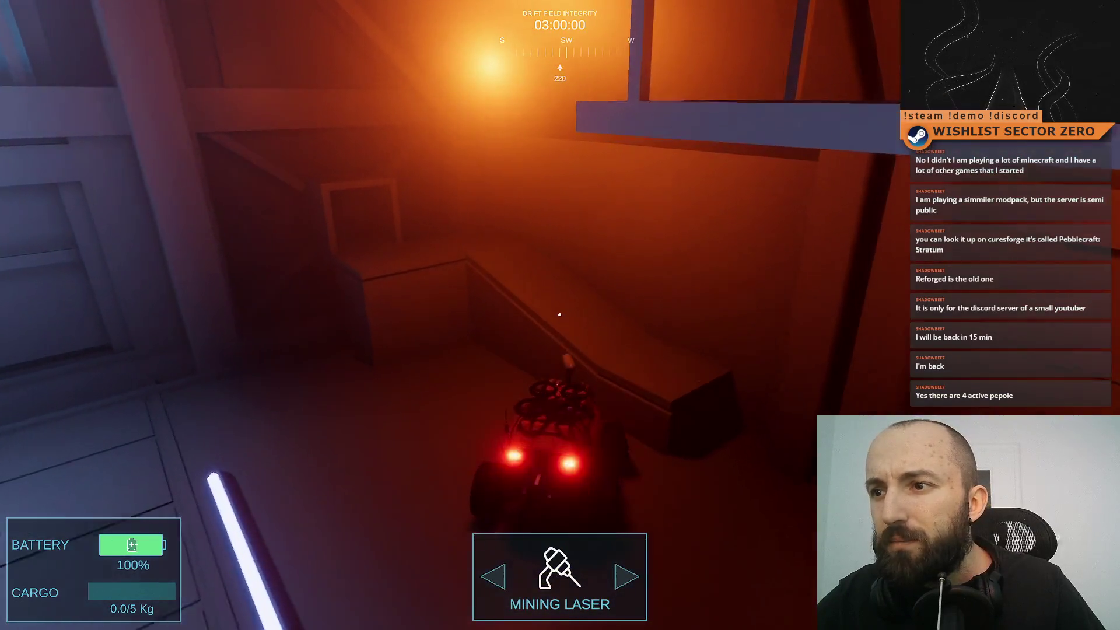
{"action": "key", "text": "a"}
{"action": "key", "text": "a"}
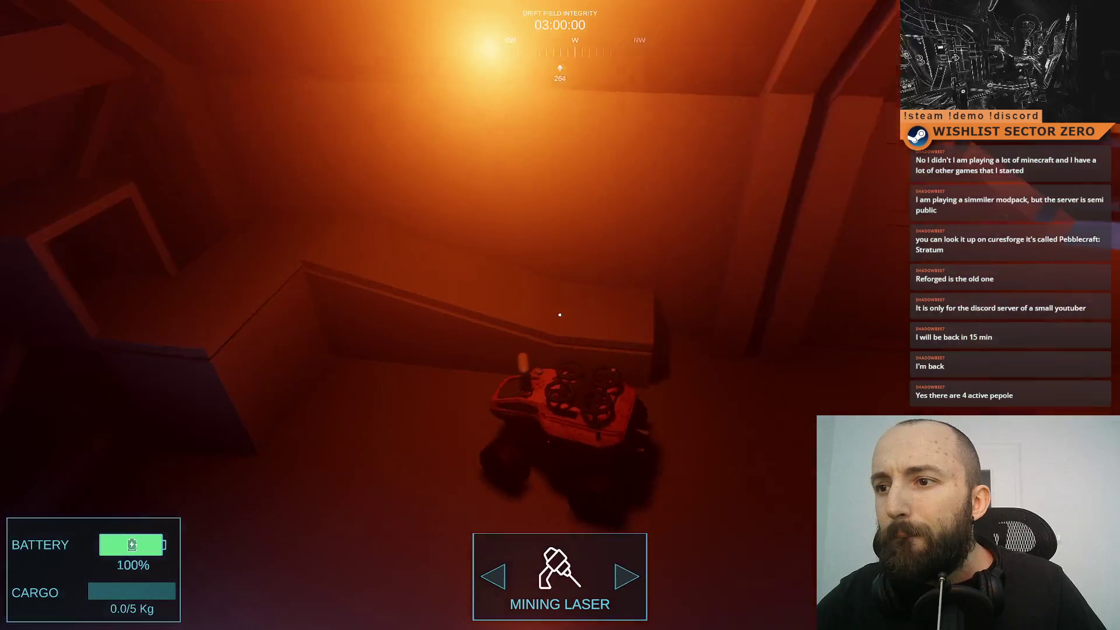
{"action": "key", "text": "a"}
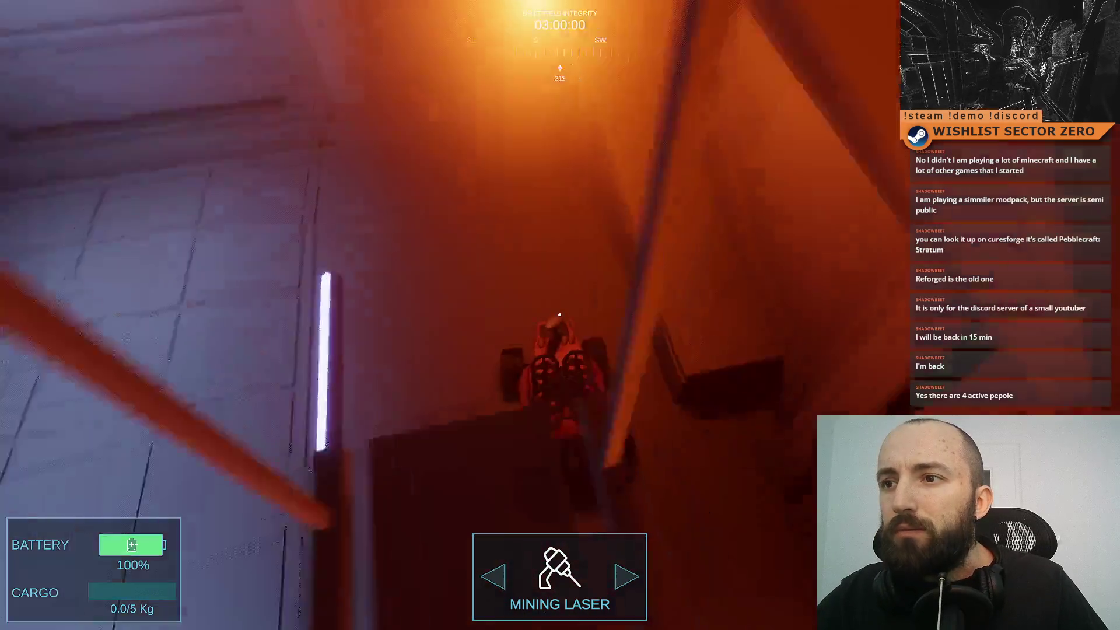
{"action": "key", "text": "a"}
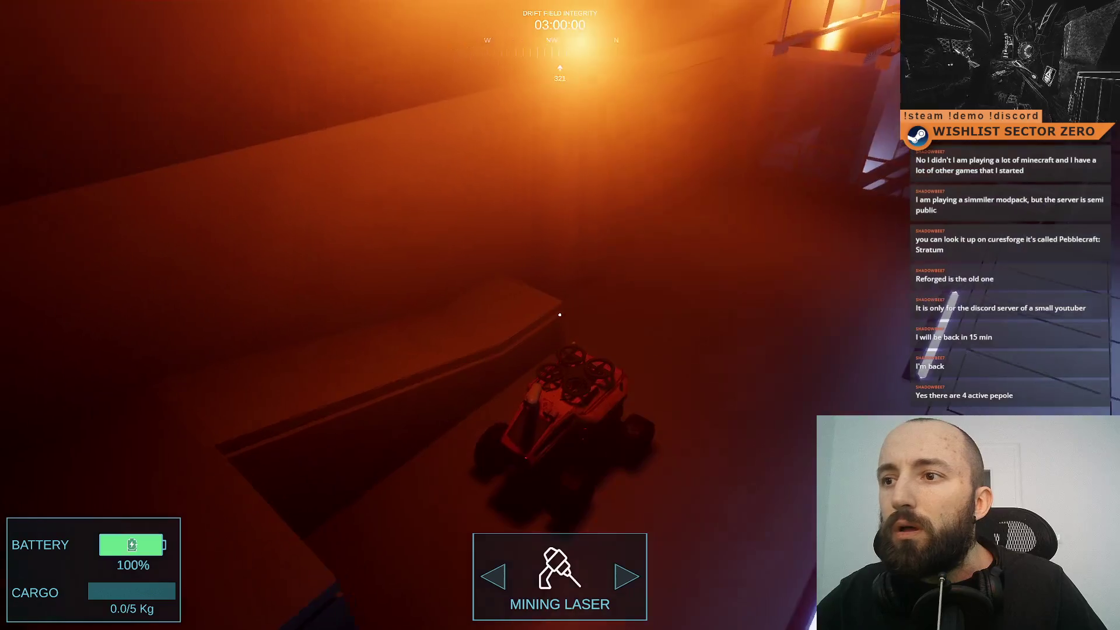
{"action": "key", "text": "a"}
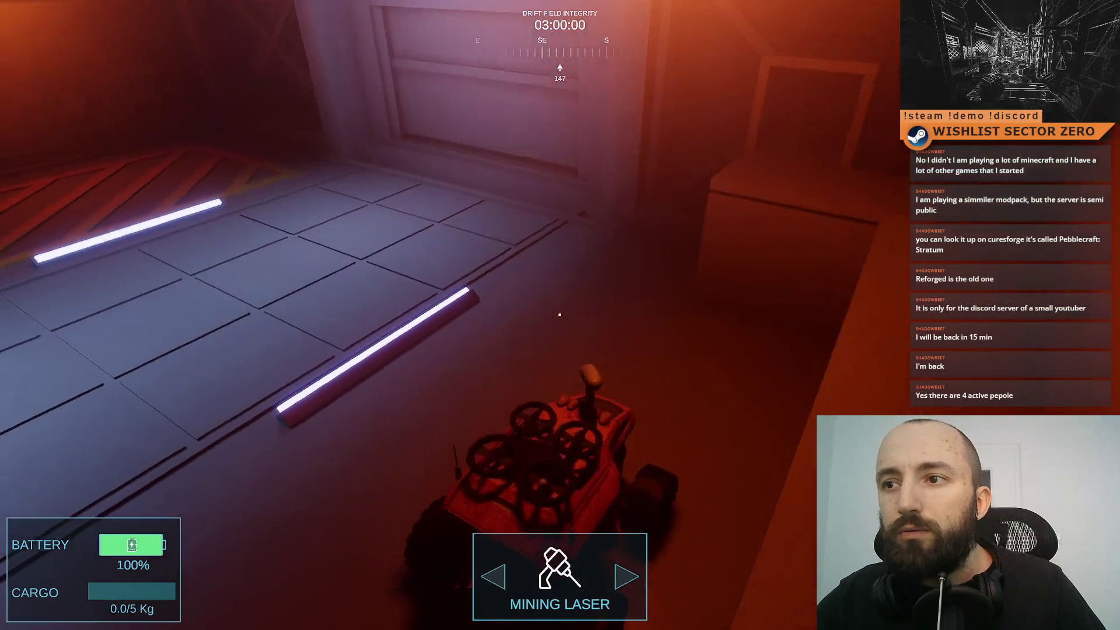
{"action": "key", "text": "a"}
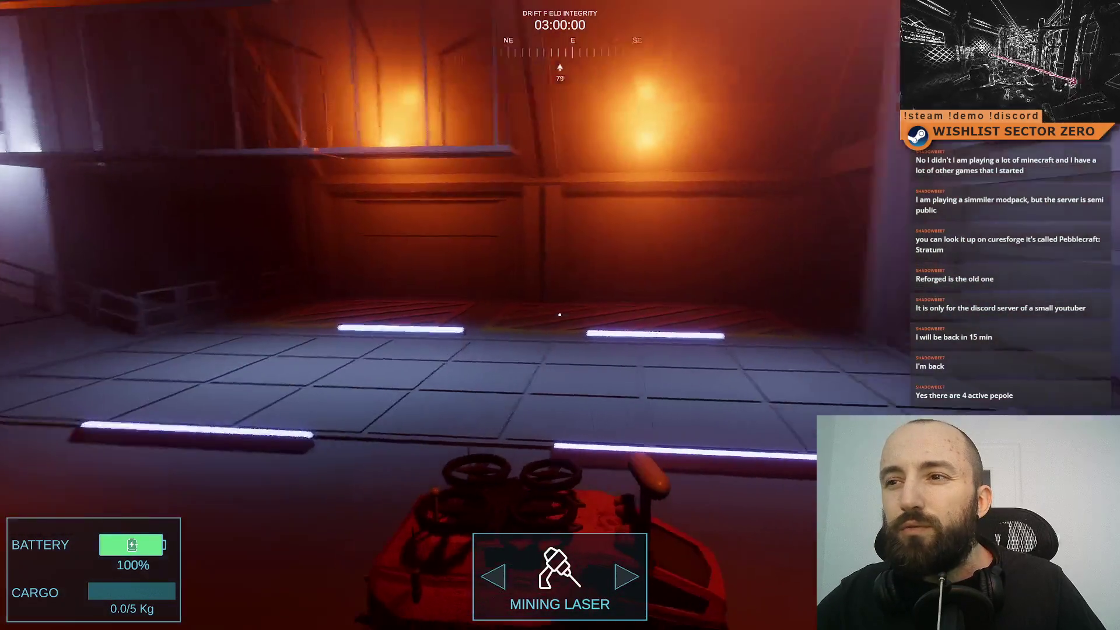
- Turn the rover between the orange corridor, room corner and window wall, then drive forward
{"action": "key", "text": "d"}
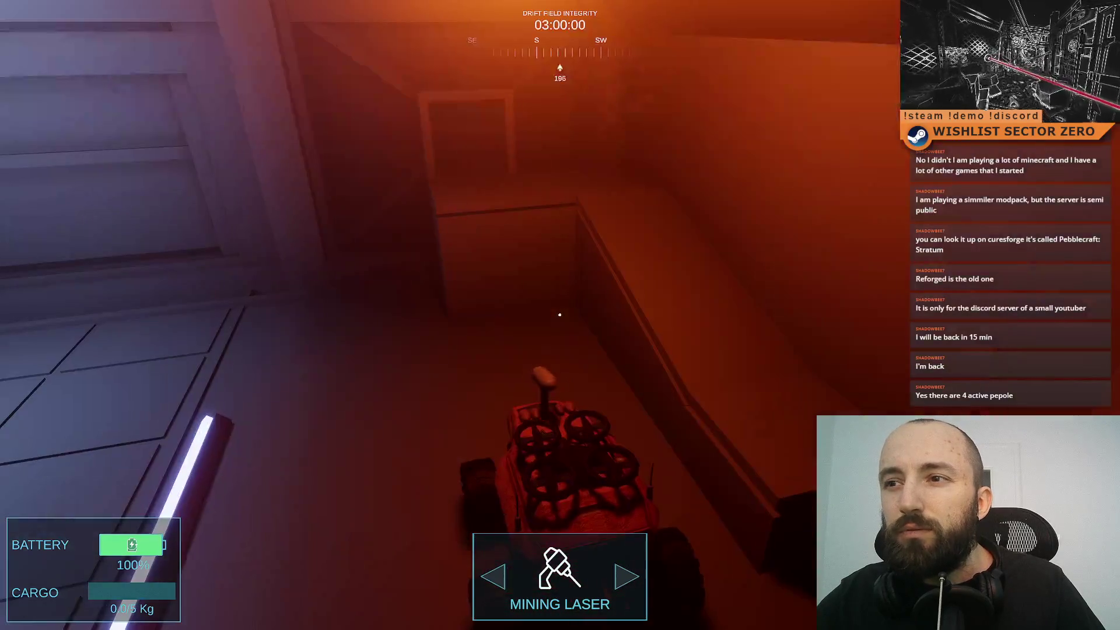
{"action": "key", "text": "d"}
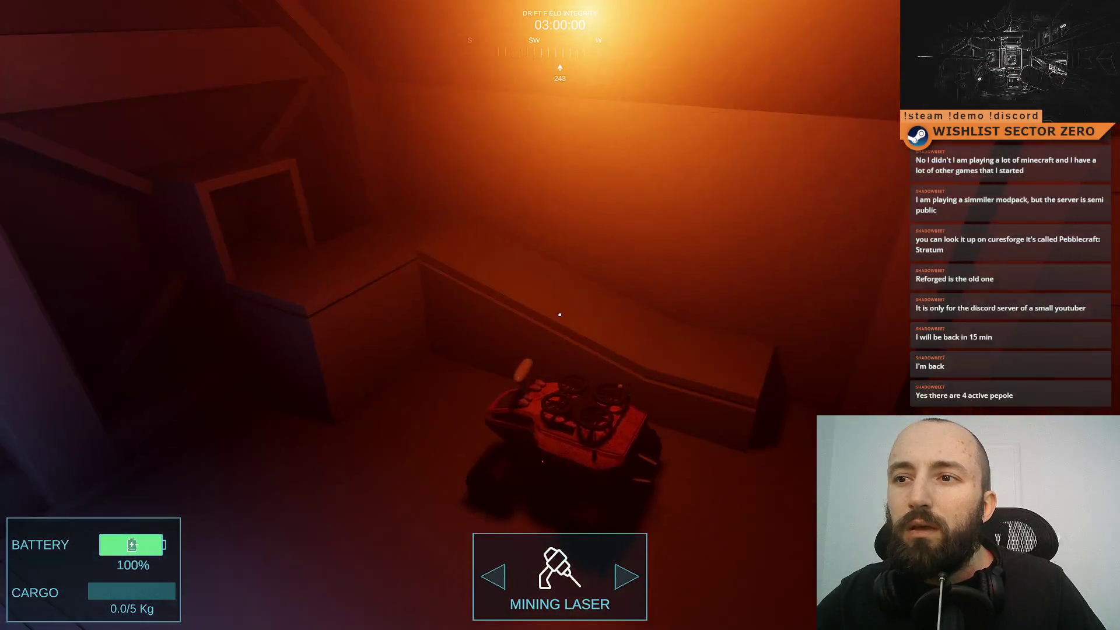
{"action": "key", "text": "d"}
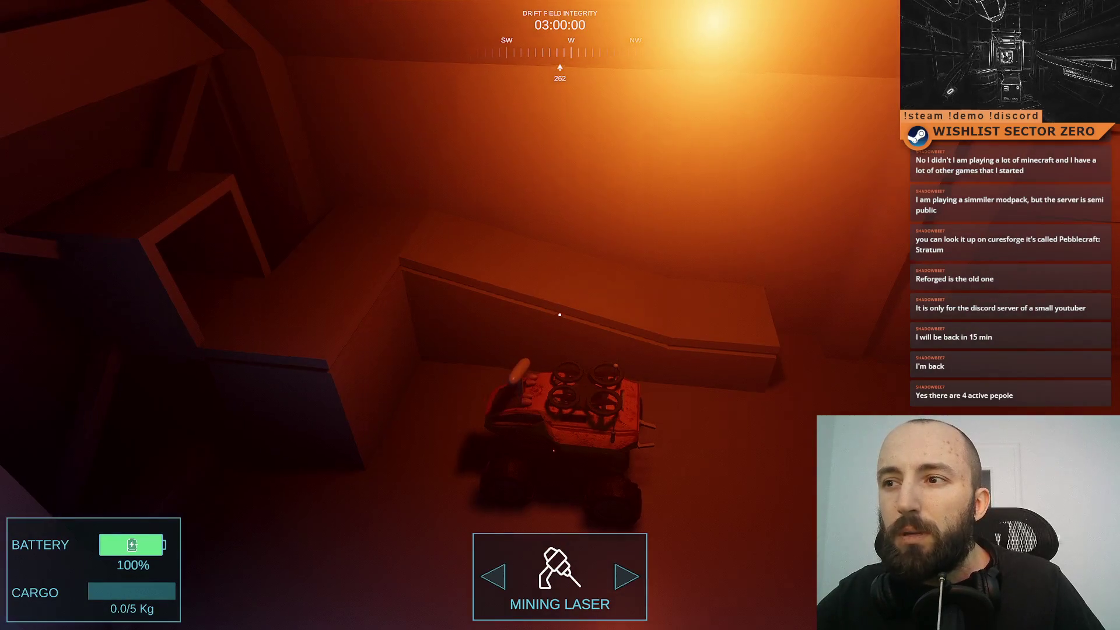
{"action": "key", "text": "a"}
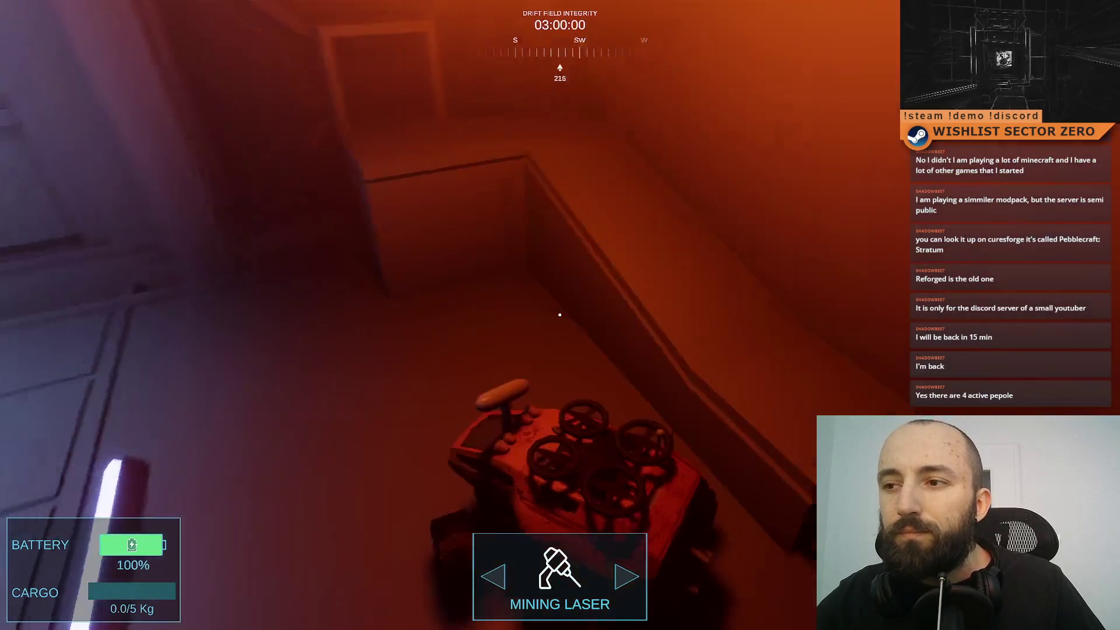
{"action": "key", "text": "a"}
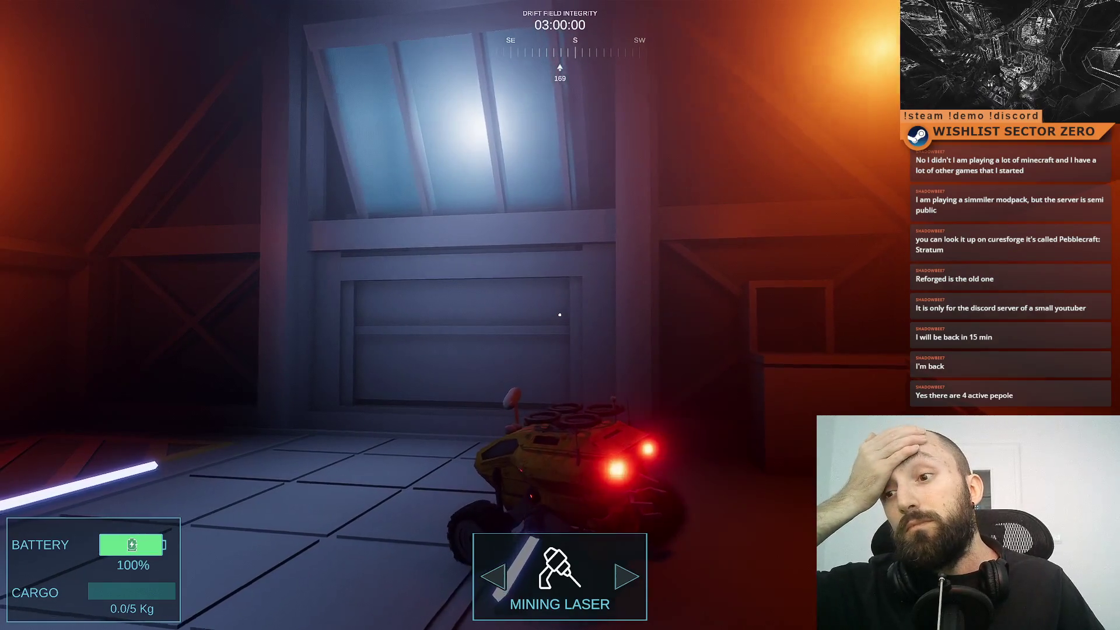
{"action": "key", "text": "d"}
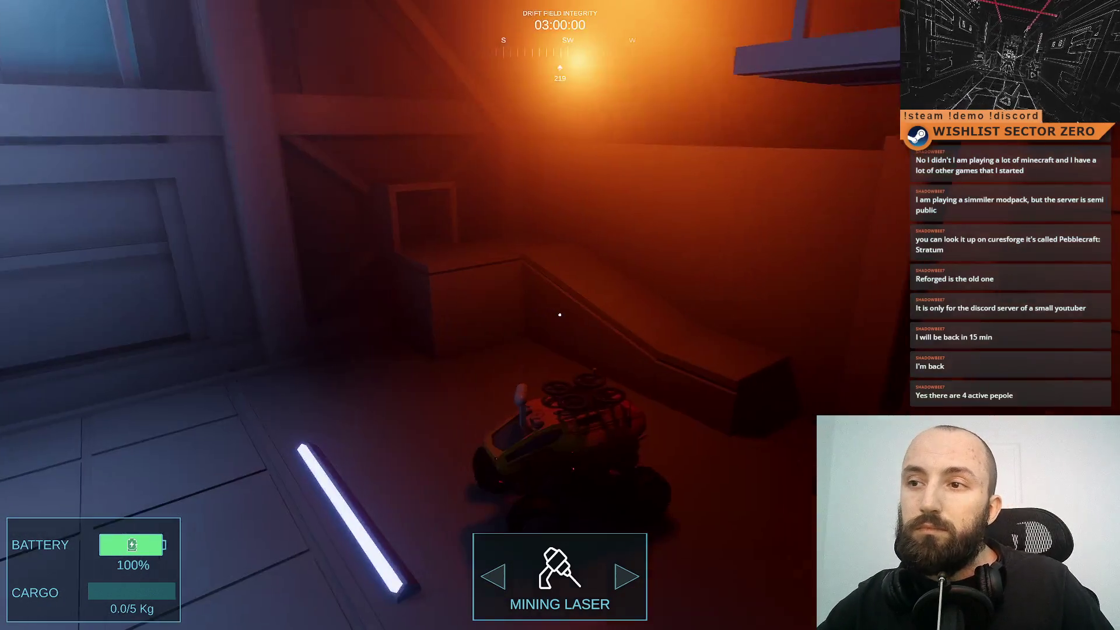
{"action": "key", "text": "d"}
{"action": "key", "text": "a"}
{"action": "key", "text": "w"}
{"action": "key", "text": "d"}
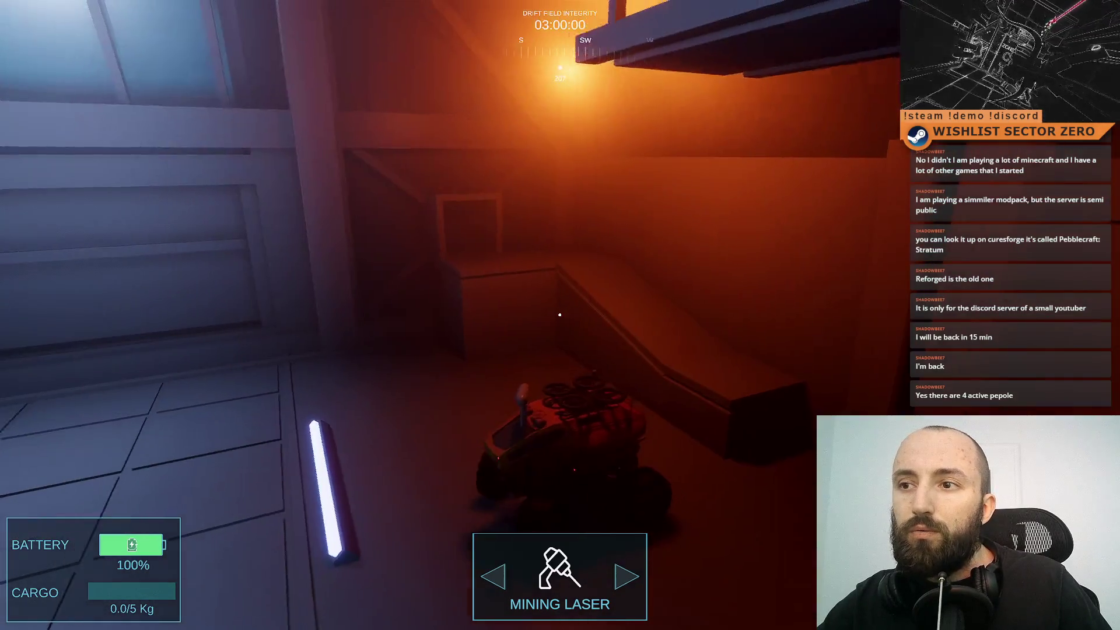
- Creep toward the window wall, turn past the stairs to the glowing portal, then drive forward
{"action": "key", "text": "a"}
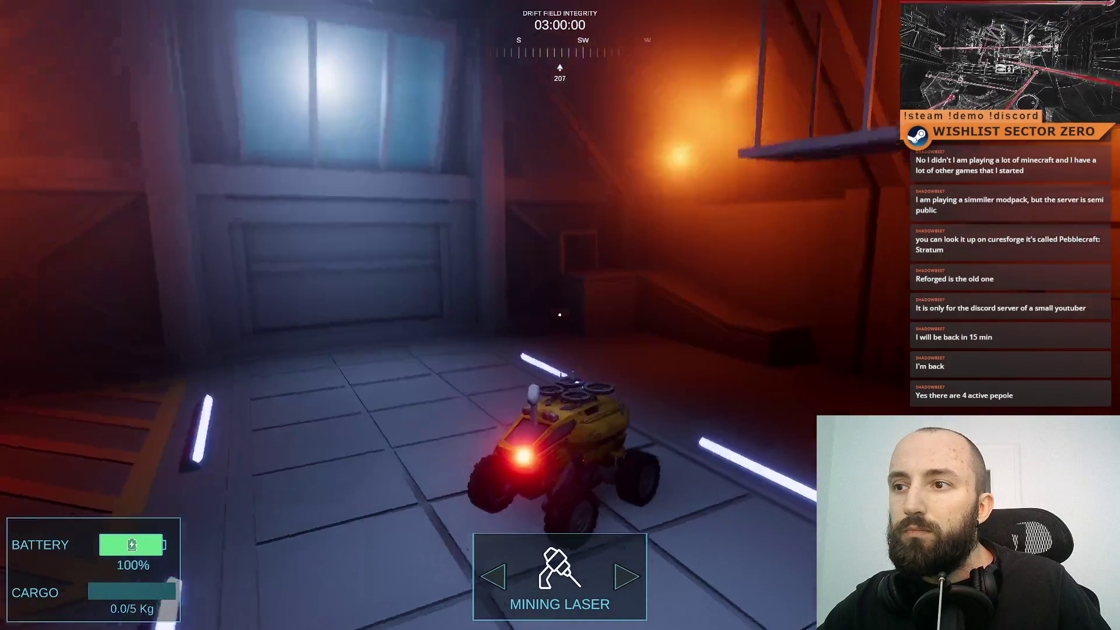
{"action": "key", "text": "w"}
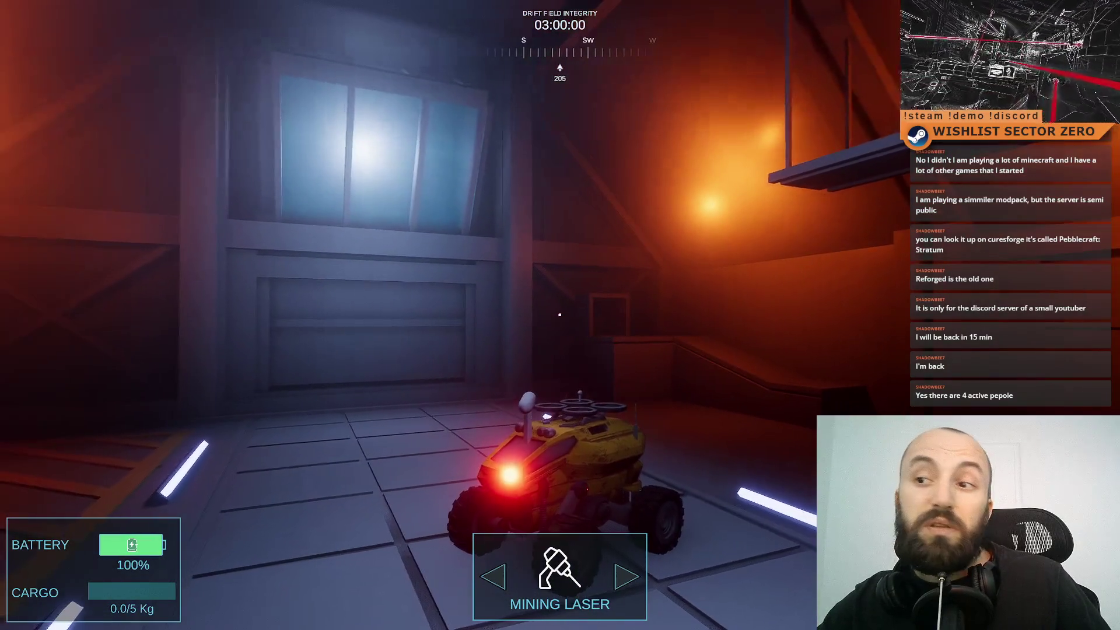
{"action": "key", "text": "d"}
{"action": "key", "text": "a"}
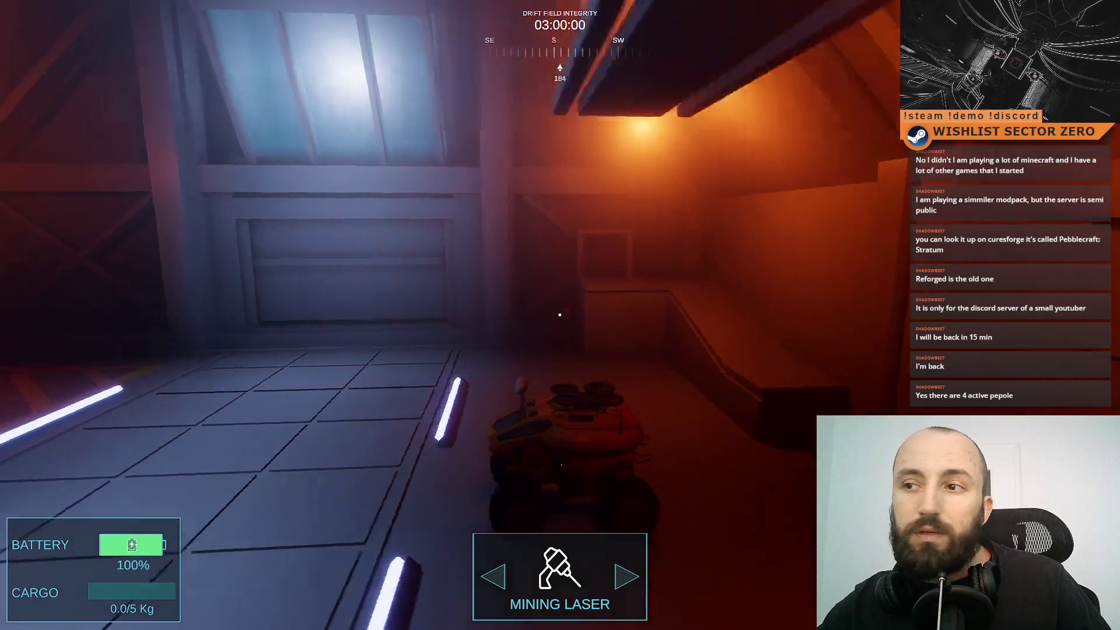
{"action": "key", "text": "d"}
{"action": "key", "text": "a"}
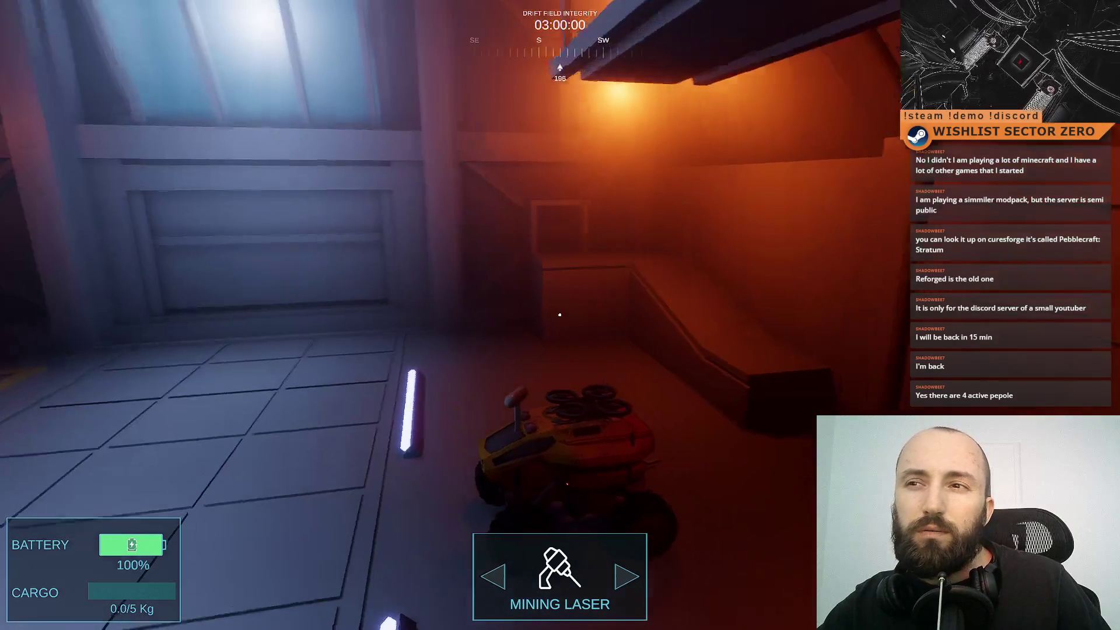
{"action": "key", "text": "d"}
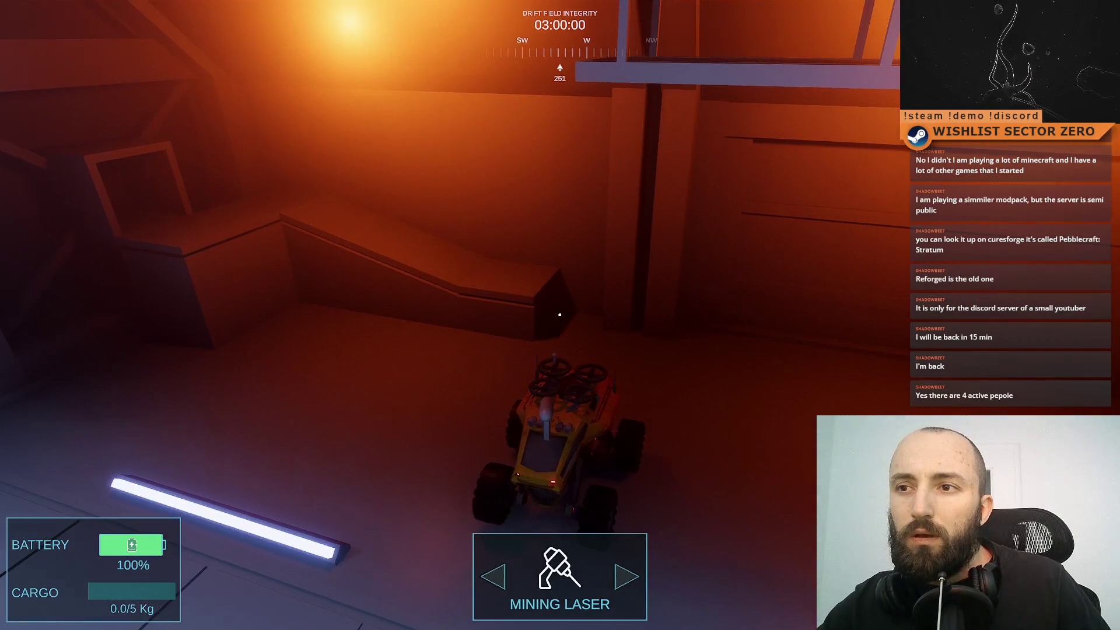
{"action": "key", "text": "d"}
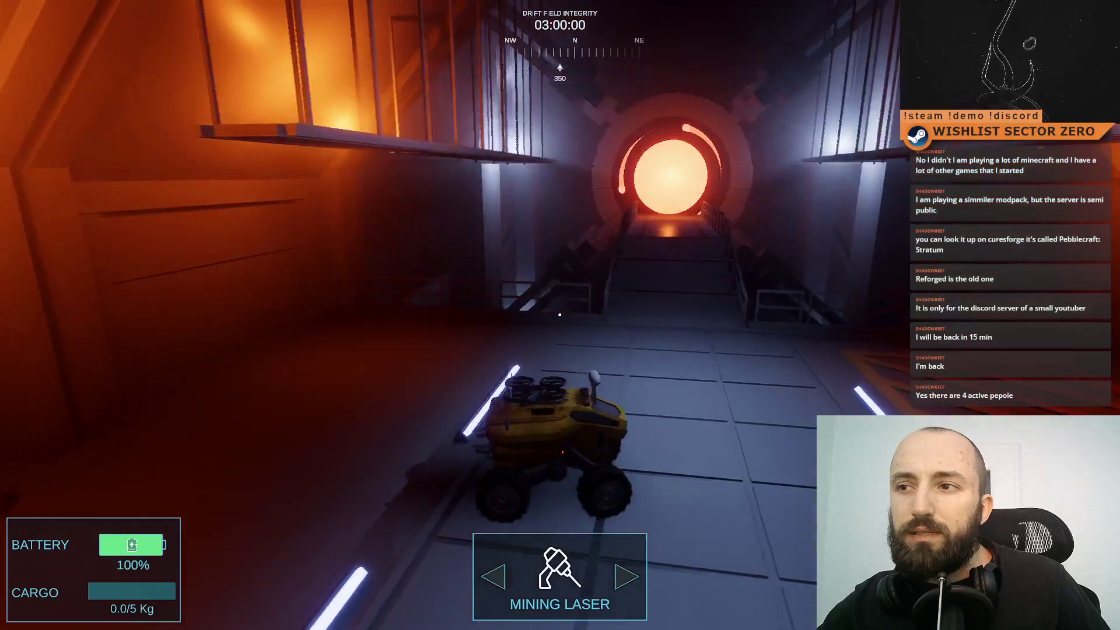
{"action": "key", "text": "a"}
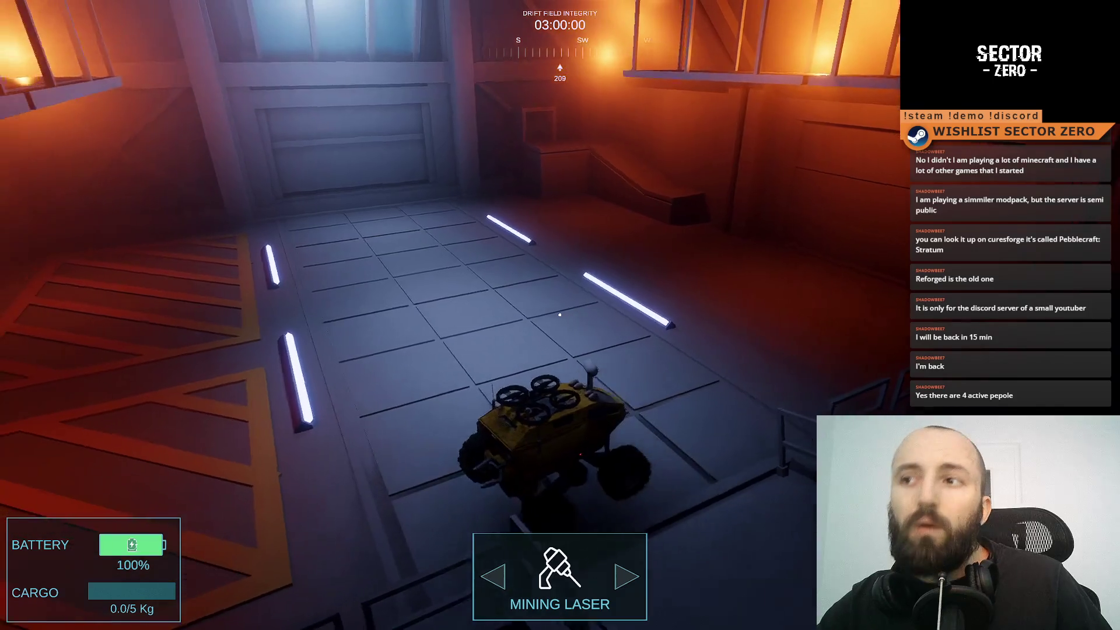
{"action": "key", "text": "w"}
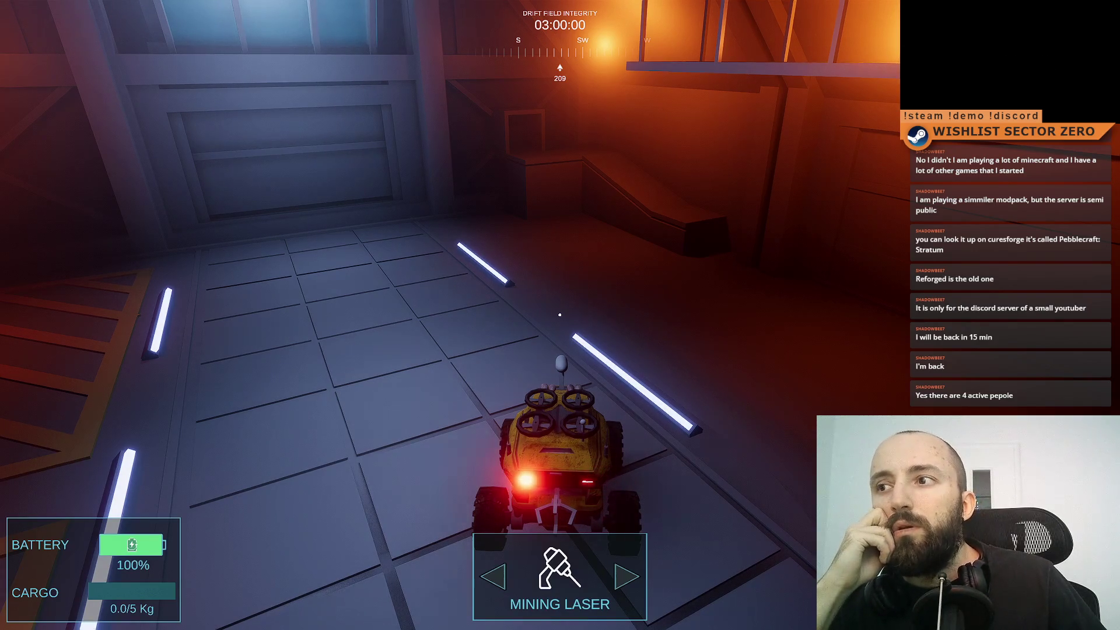
- Drive the rover toward the lit doorway, then turn right toward the far wall
{"action": "key", "text": "w"}
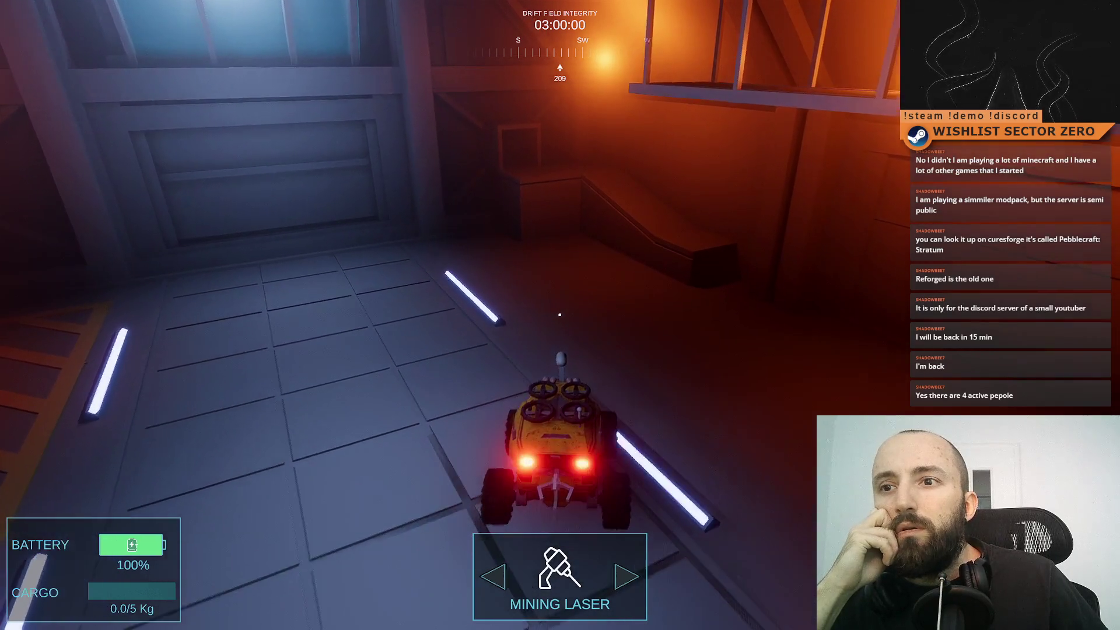
{"action": "key", "text": "w"}
{"action": "key", "text": "a"}
{"action": "key", "text": "w"}
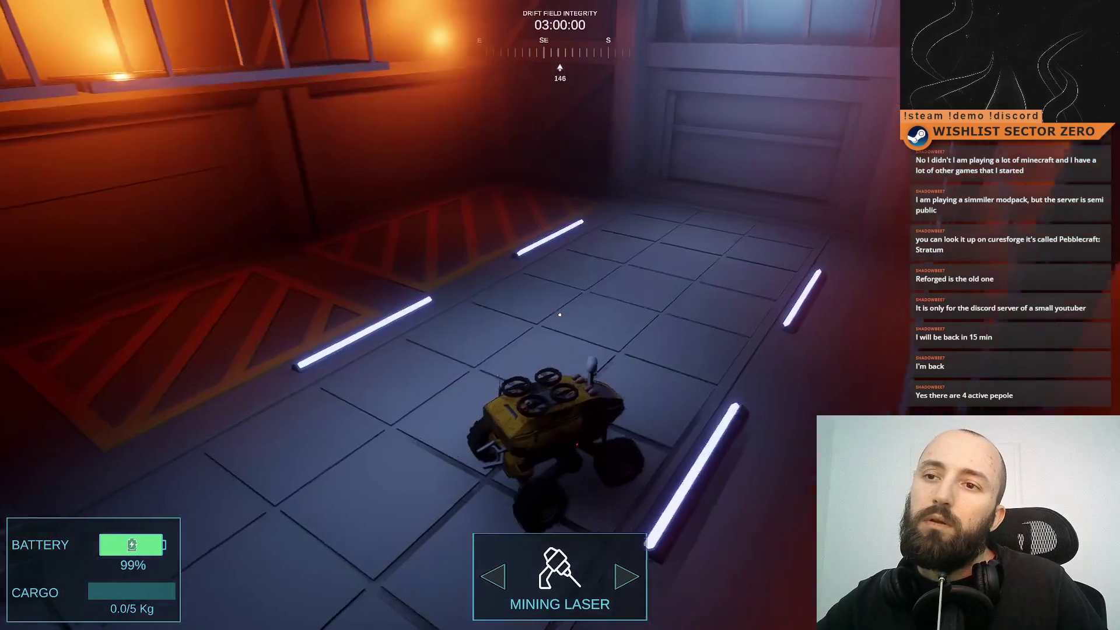
{"action": "key", "text": "w"}
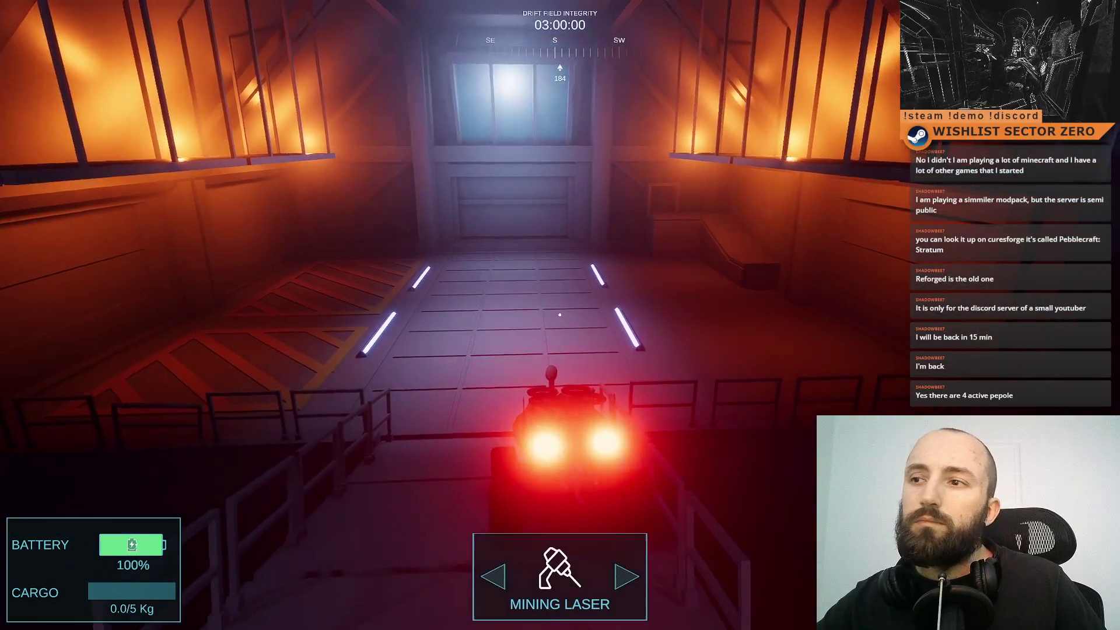
{"action": "key", "text": "w"}
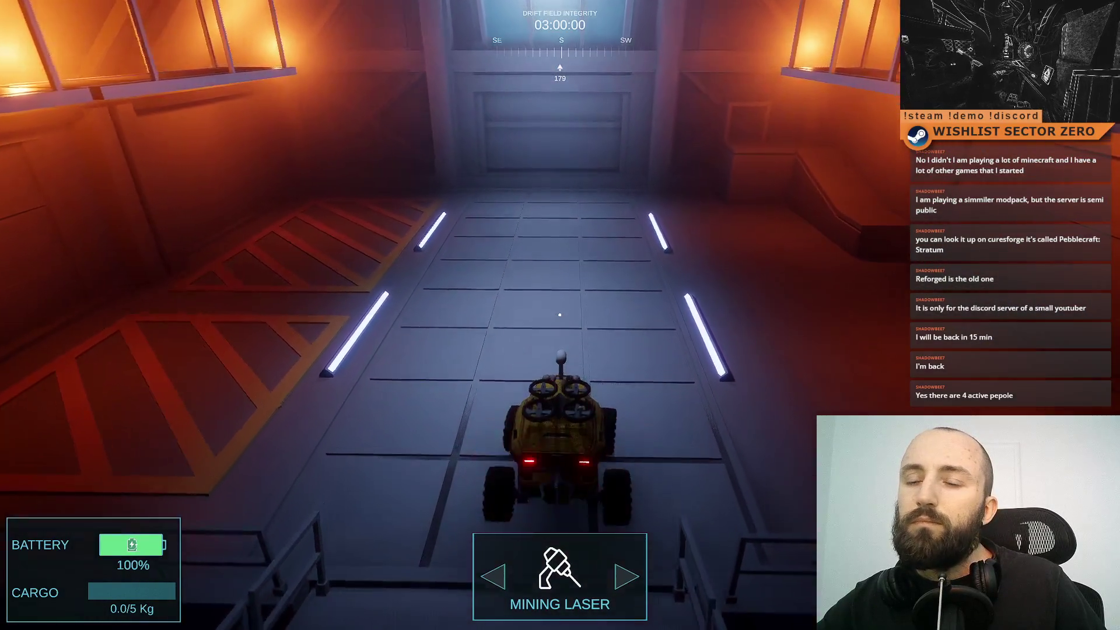
{"action": "key", "text": "d"}
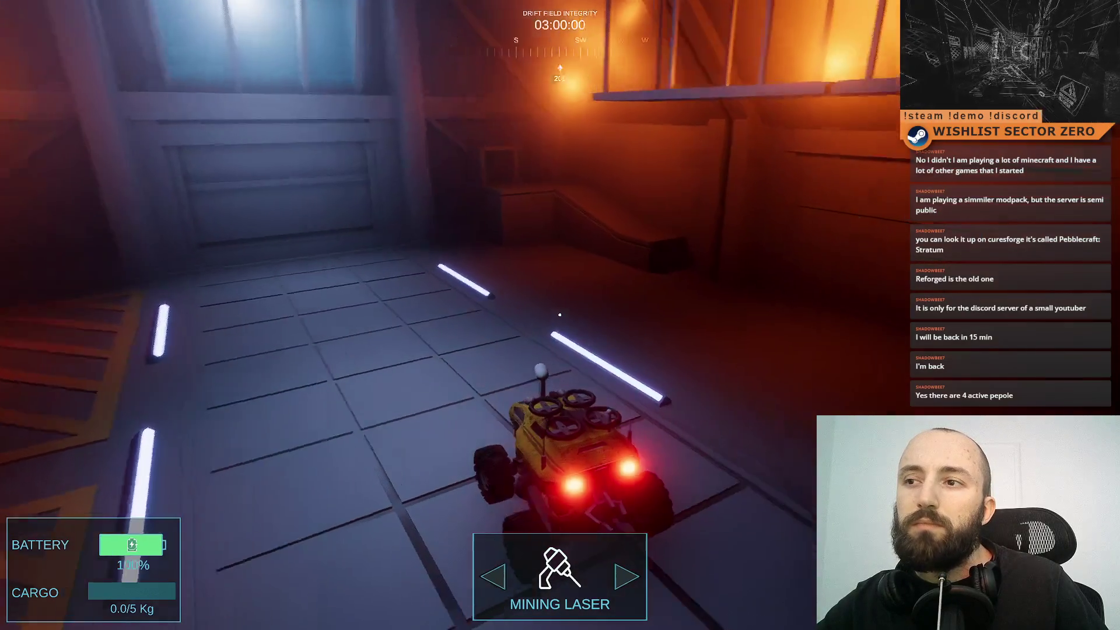
{"action": "key", "text": "d"}
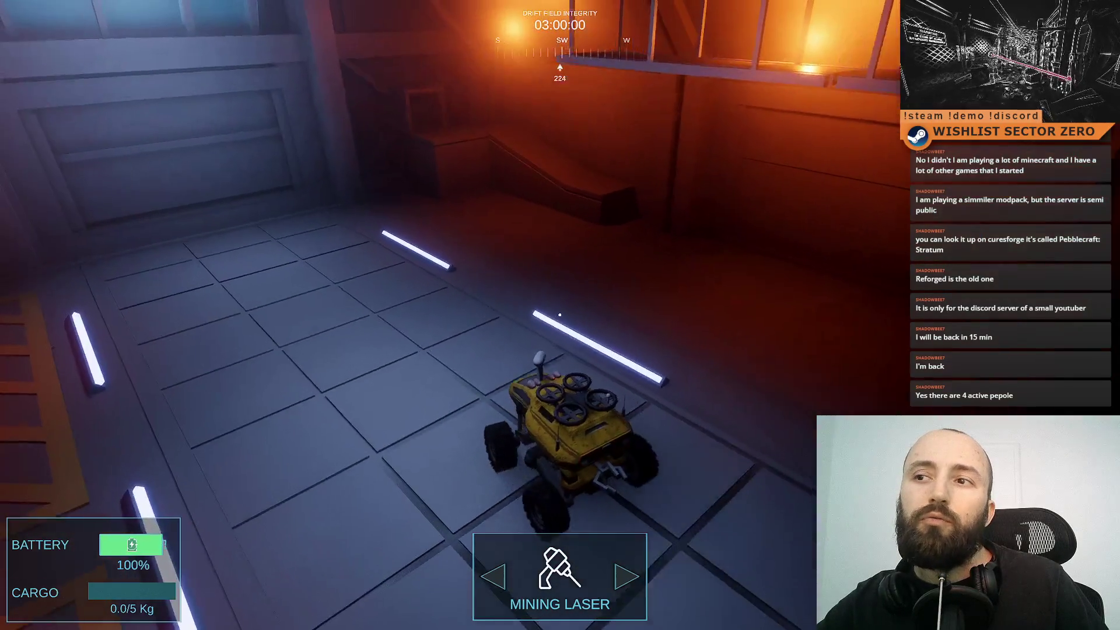
{"action": "key", "text": "w"}
- Turn between the orange wall and the doorway, reverse, and swing round to face the orange wall
{"action": "key", "text": "d"}
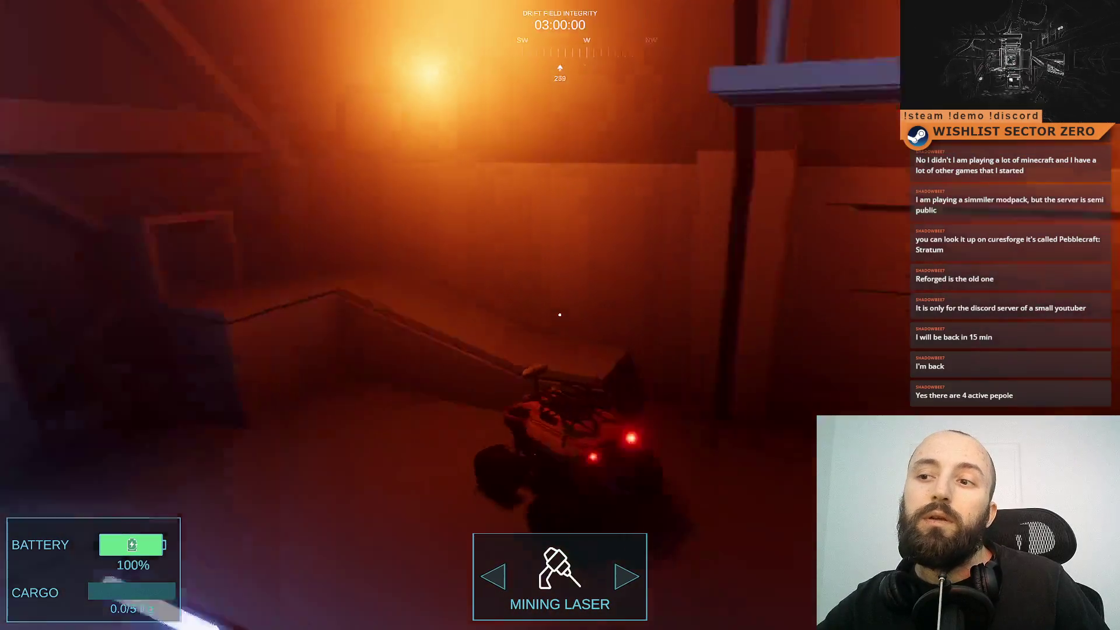
{"action": "key", "text": "a"}
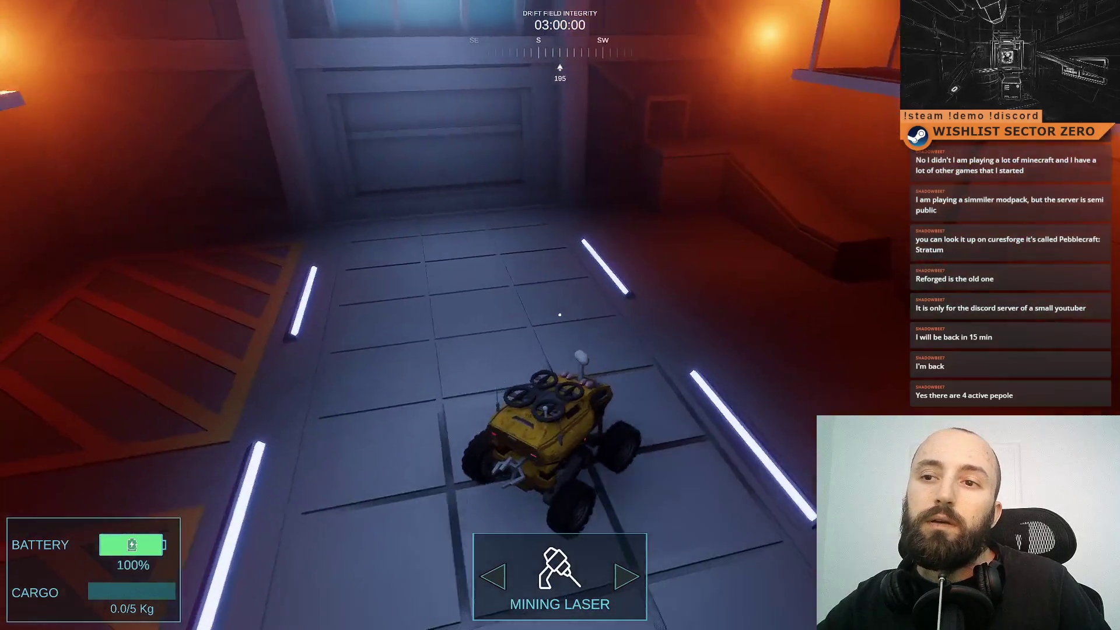
{"action": "key", "text": "d"}
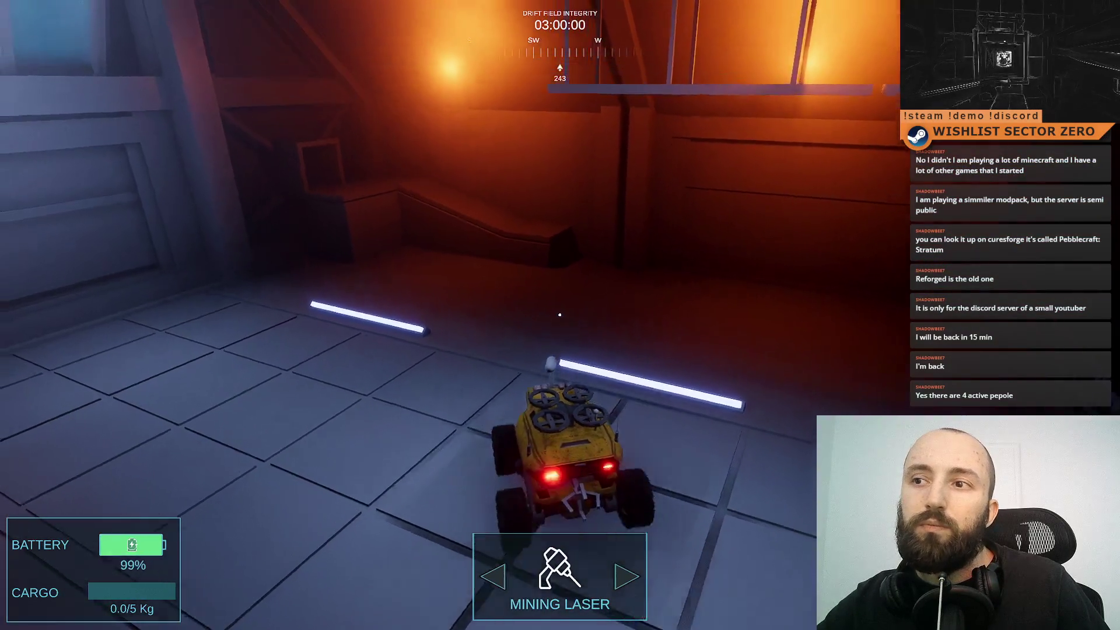
{"action": "key", "text": "a"}
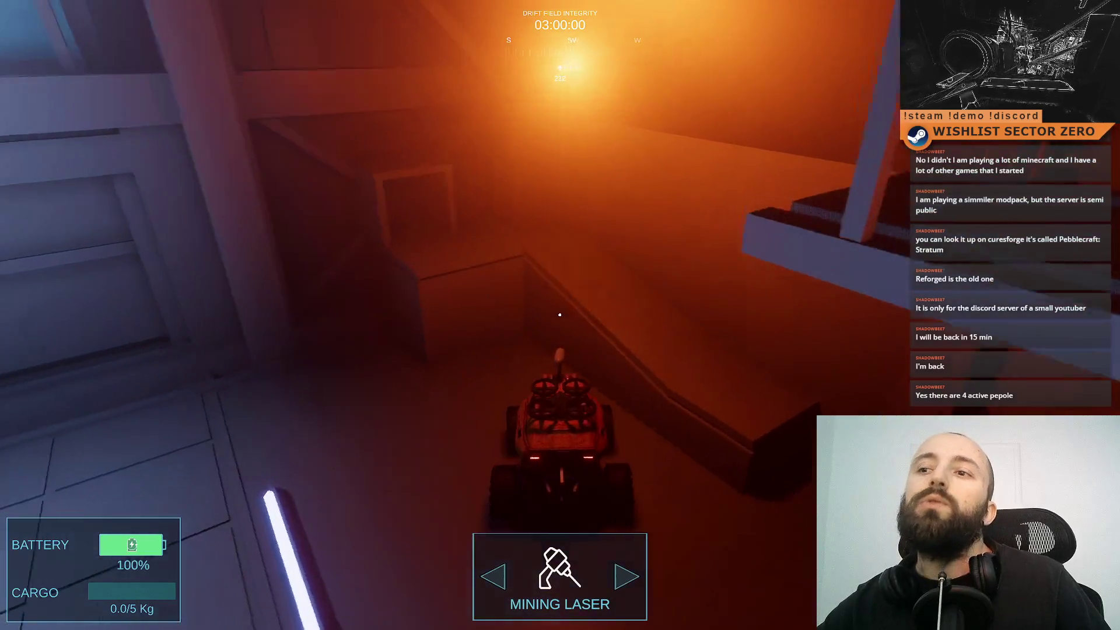
{"action": "key", "text": "a"}
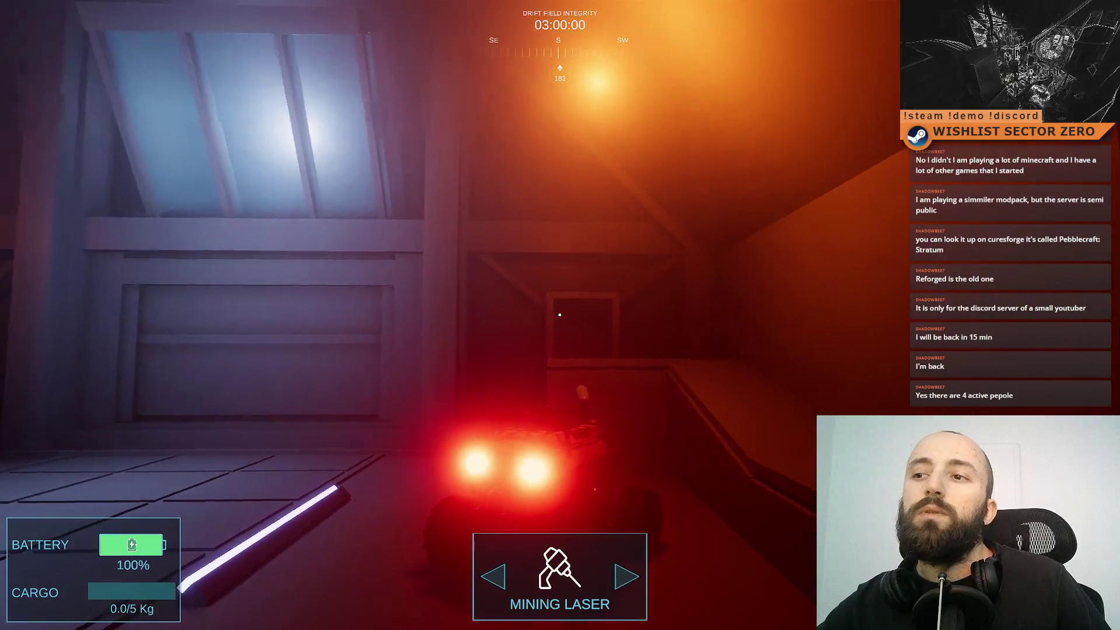
{"action": "key", "text": "d"}
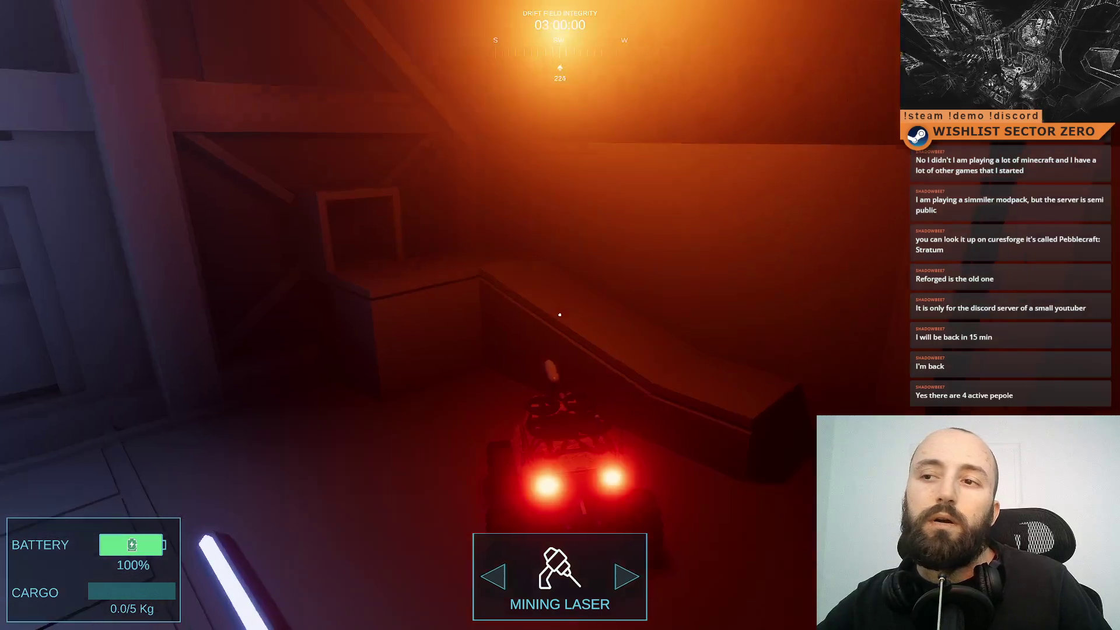
{"action": "key", "text": "a"}
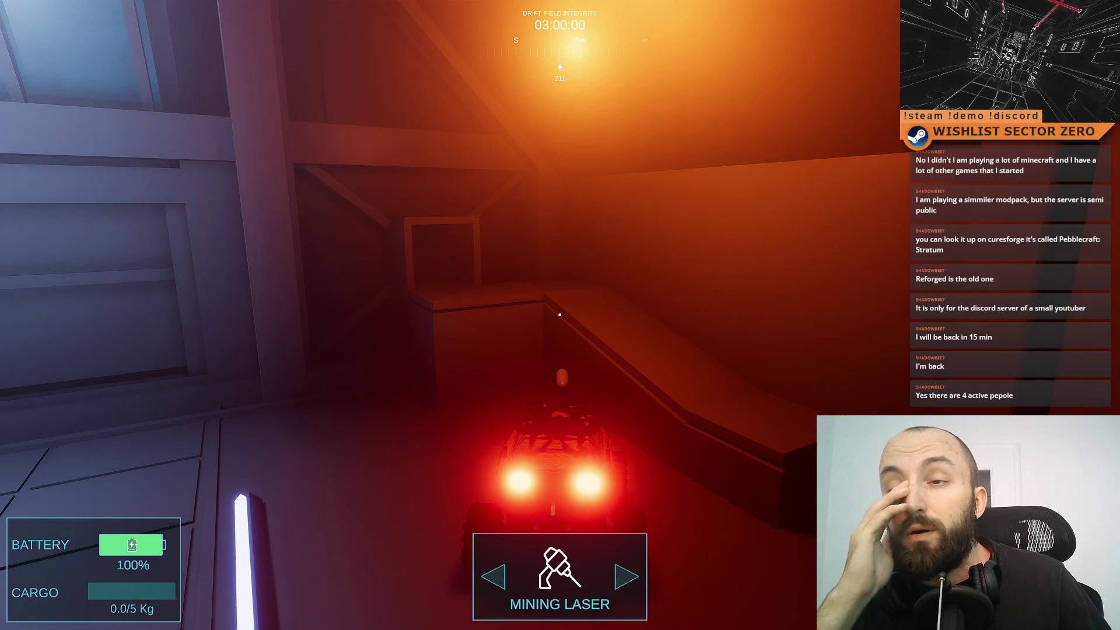
{"action": "key", "text": "s"}
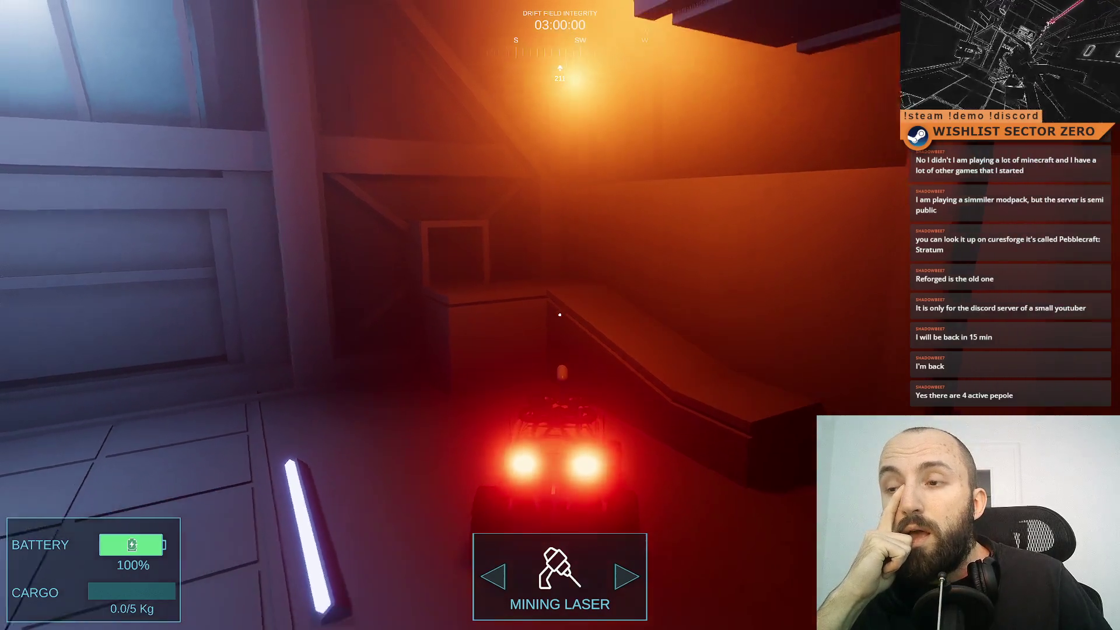
{"action": "key", "text": "s"}
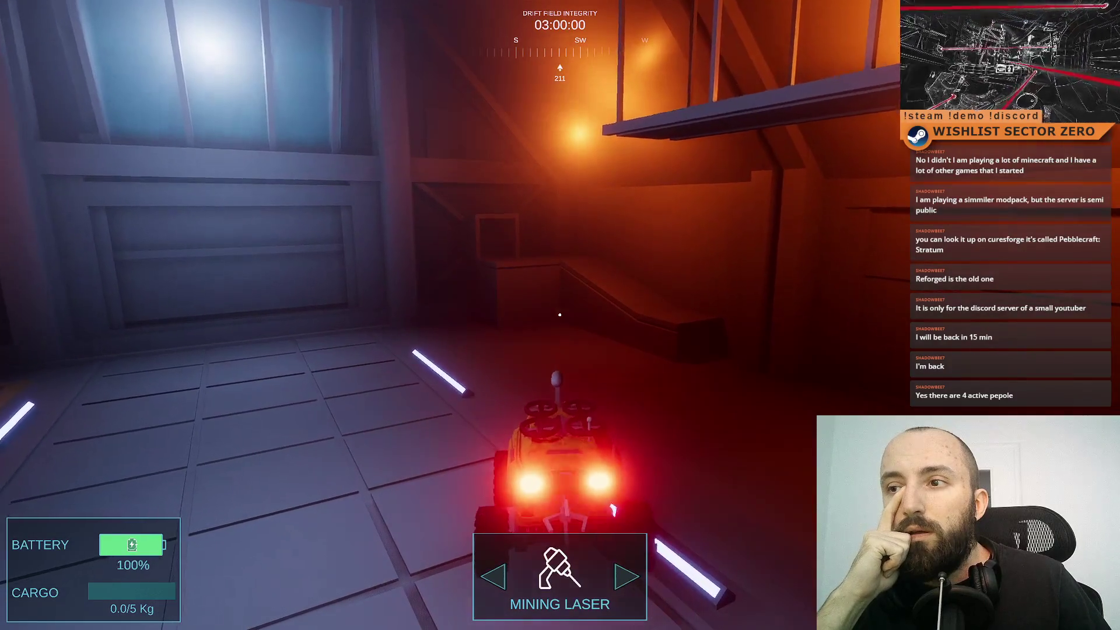
{"action": "key", "text": "d"}
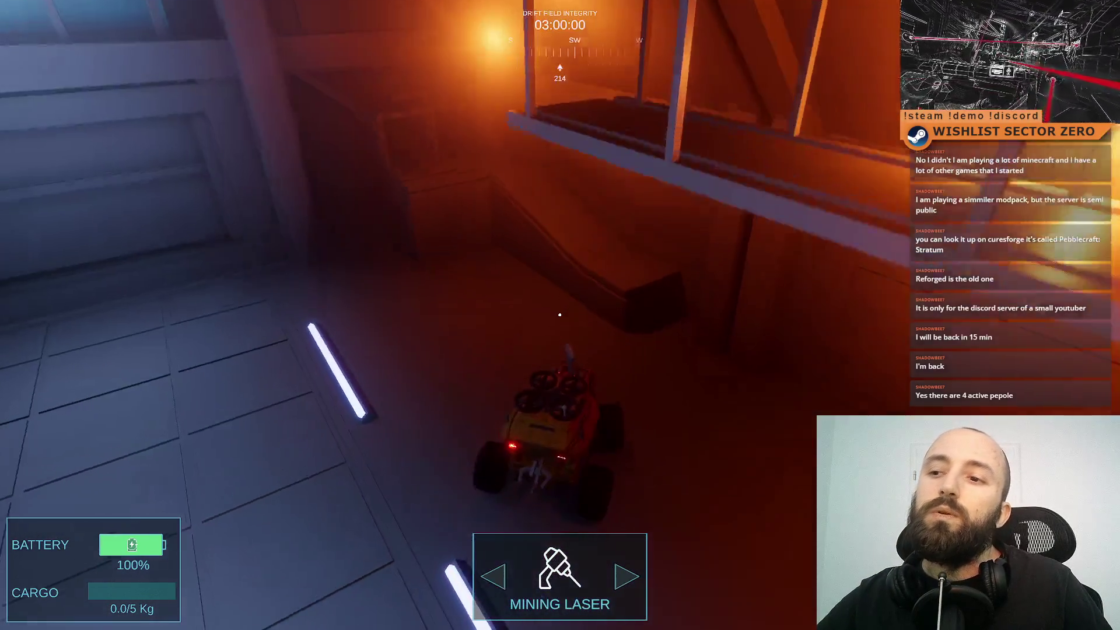
- Edge into the alcove, turning left and right, and drive up against the slab ledge
{"action": "key", "text": "w"}
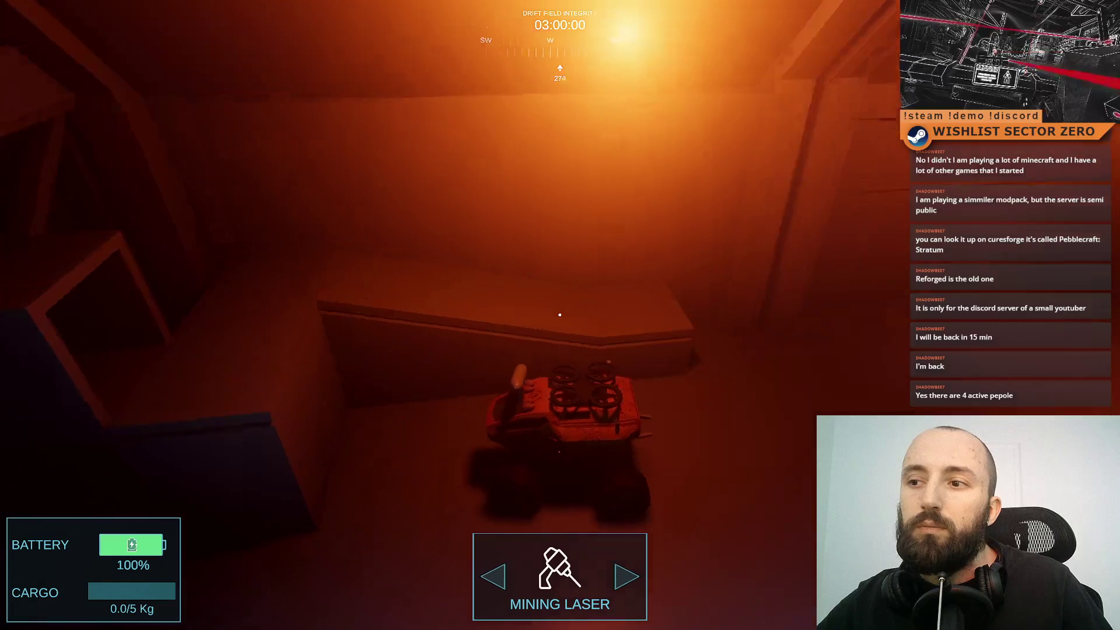
{"action": "key", "text": "a"}
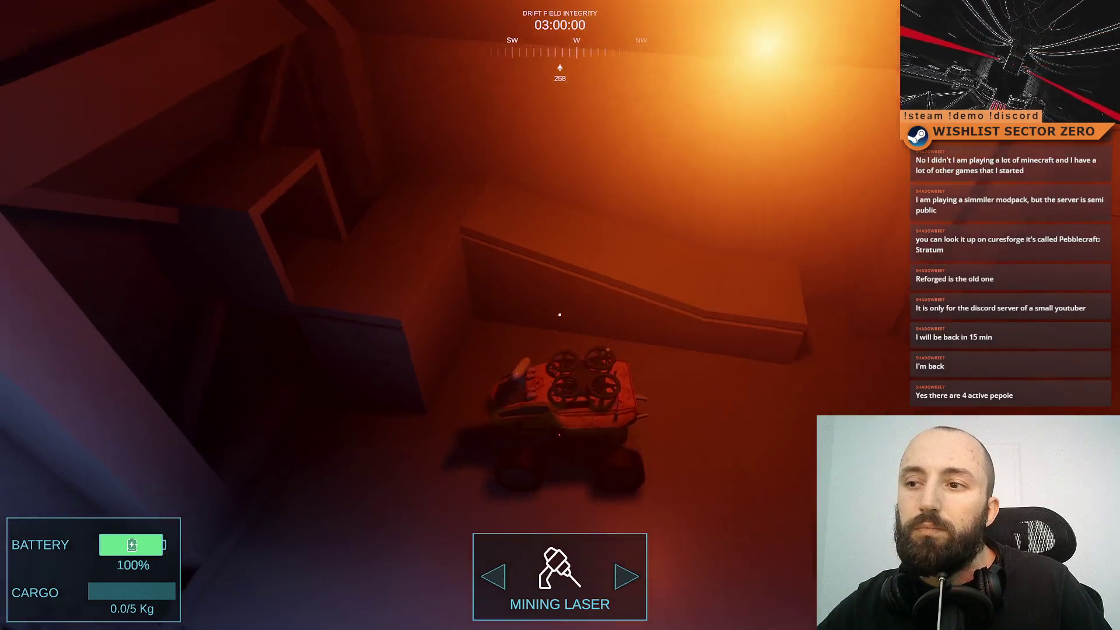
{"action": "key", "text": "d"}
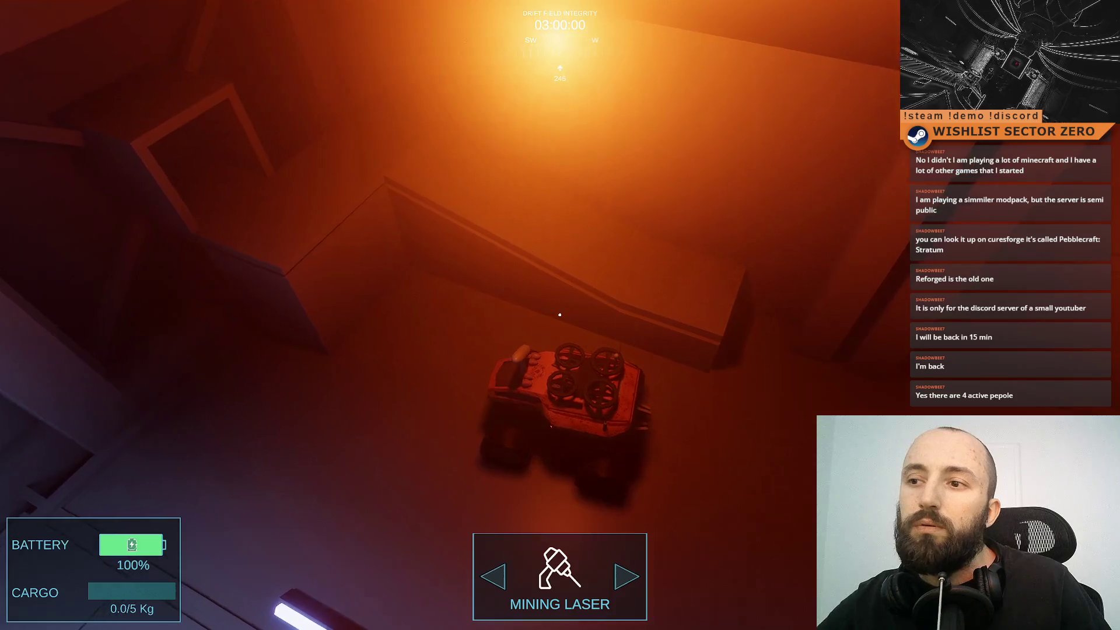
{"action": "key", "text": "a"}
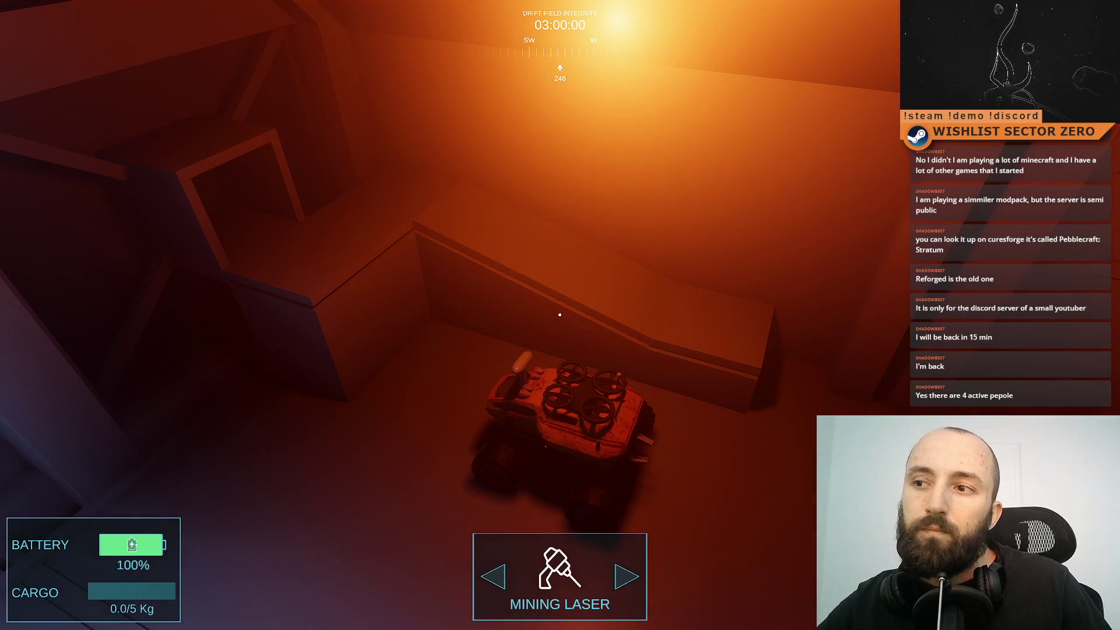
{"action": "key", "text": "a"}
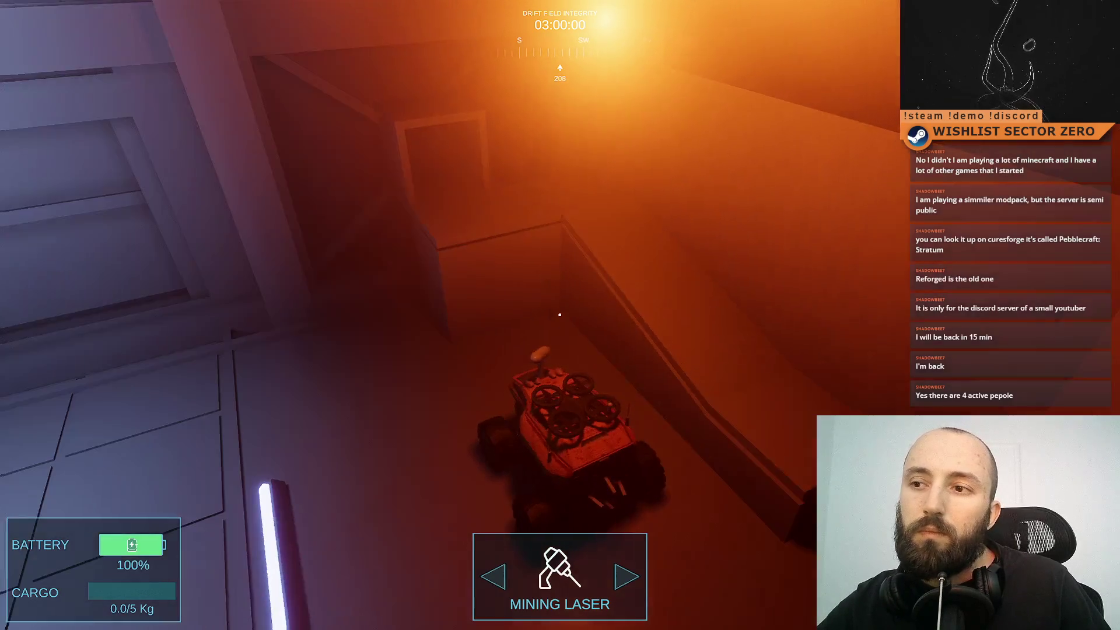
{"action": "key", "text": "d"}
{"action": "key", "text": "w"}
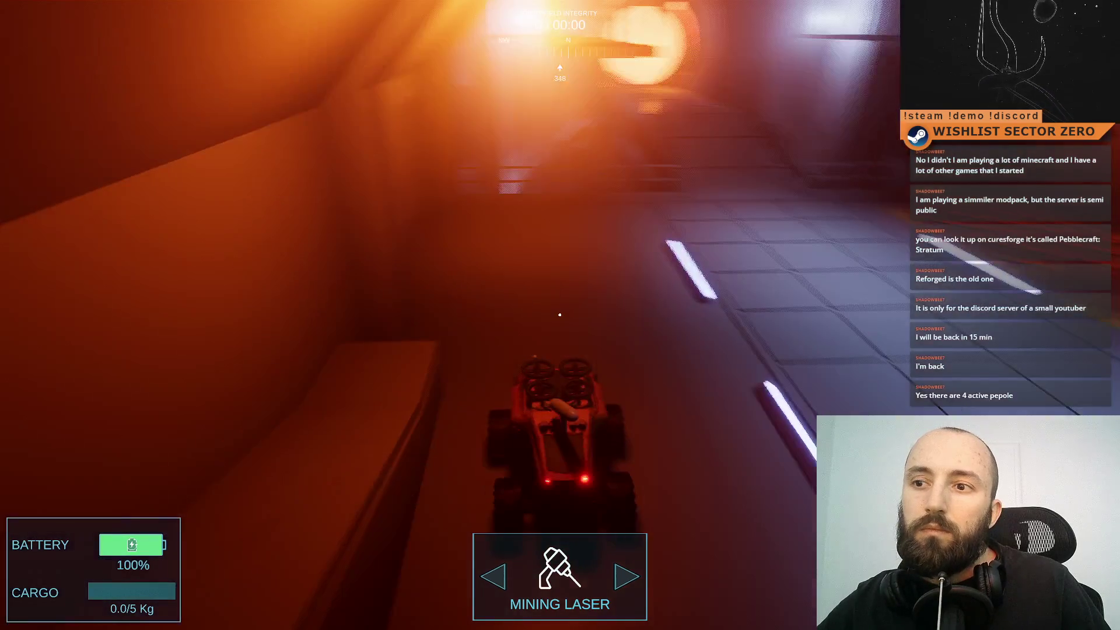
{"action": "key", "text": "w"}
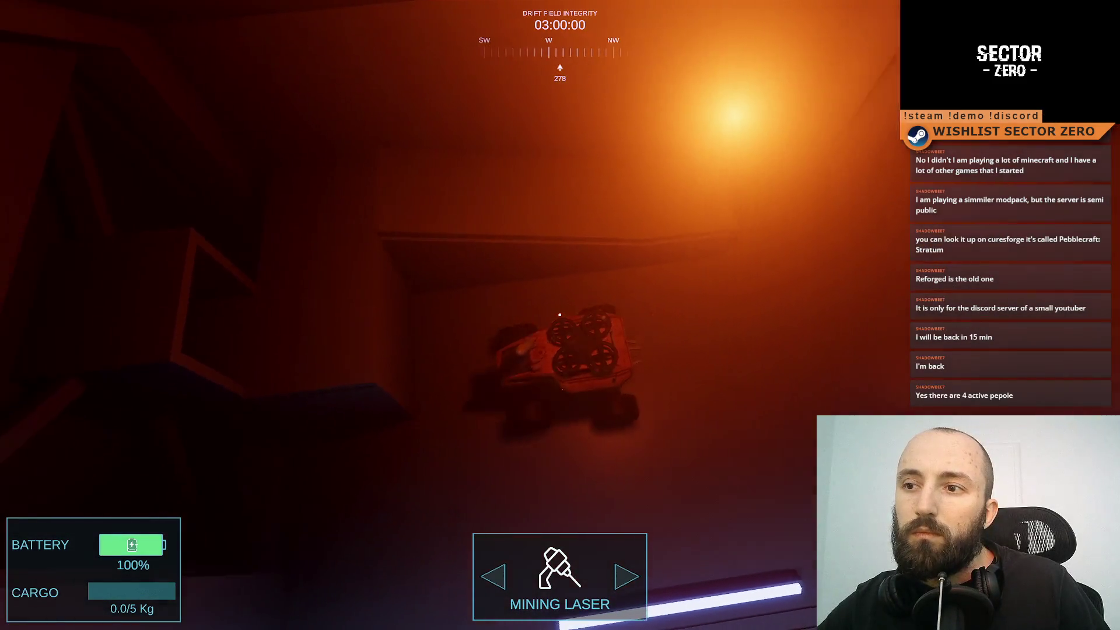
{"action": "key", "text": "a"}
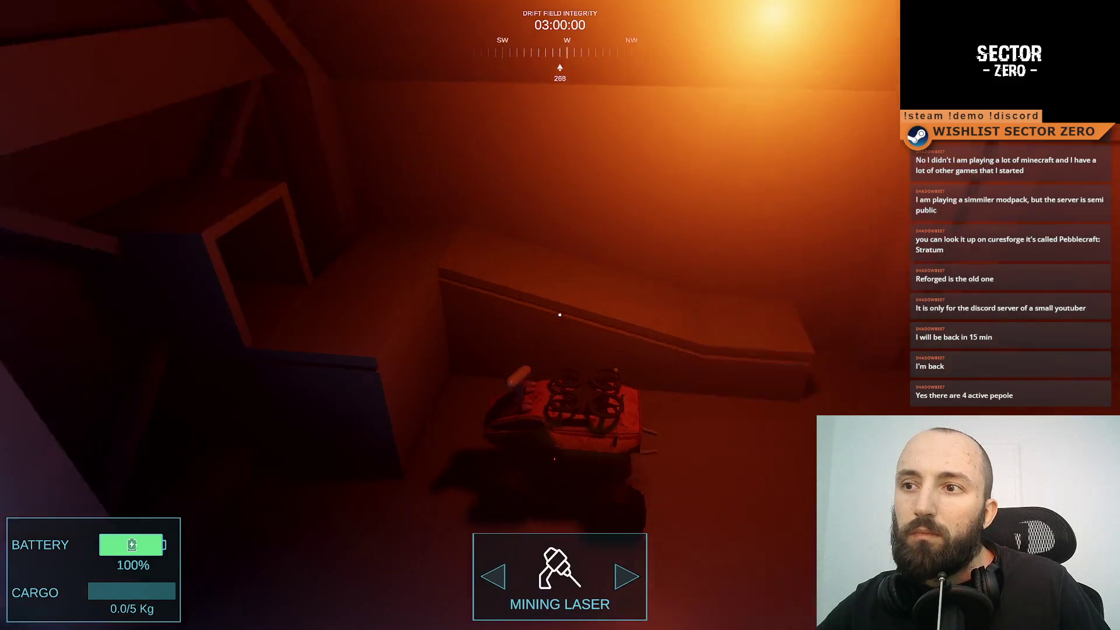
{"action": "key", "text": "d"}
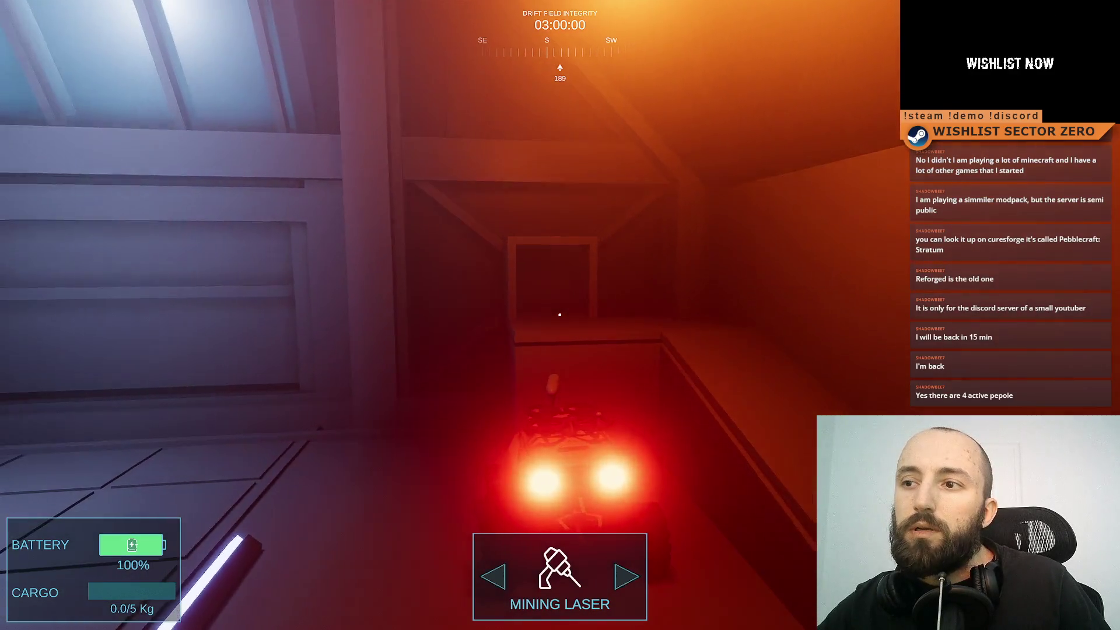
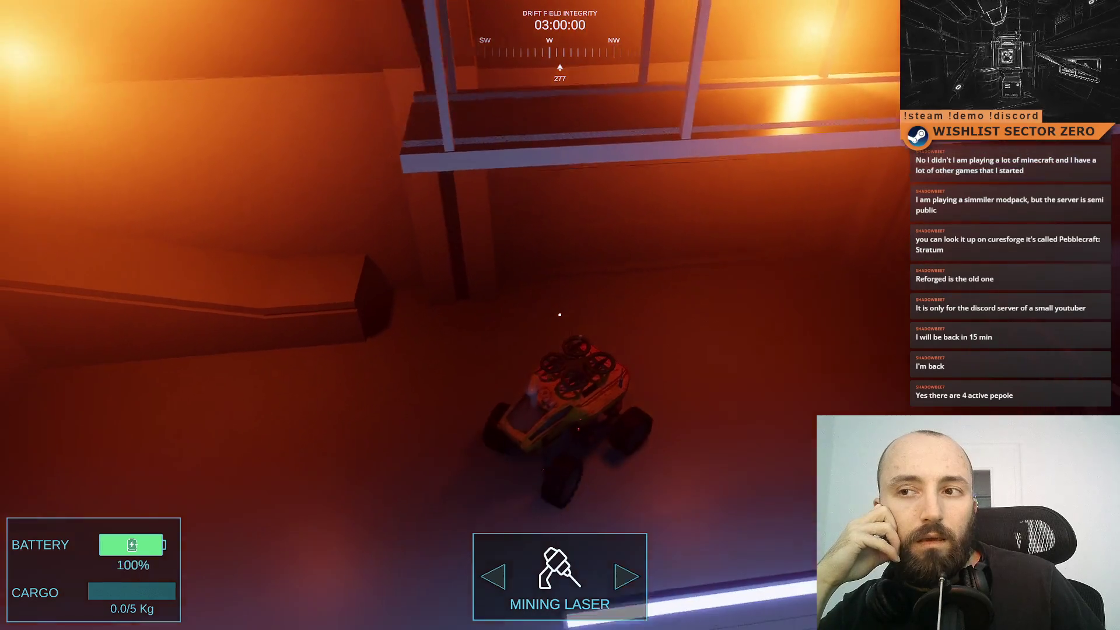
- Leave the fullscreen game view and stop the running game
{"action": "key", "text": "F11"}
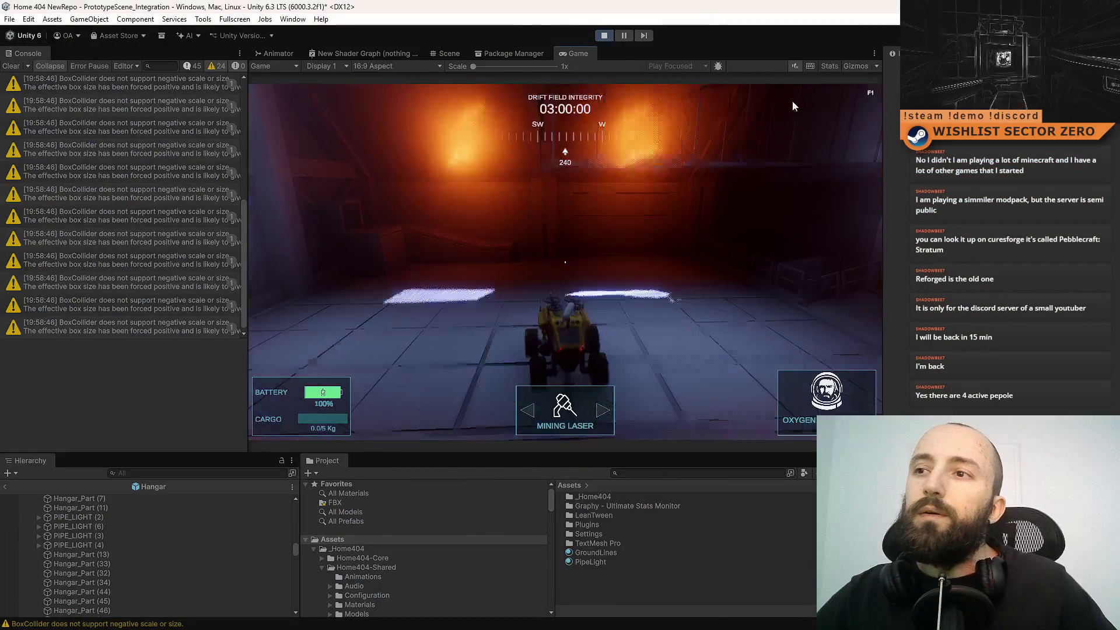
{"action": "left_click", "coordinate": [604, 36]}
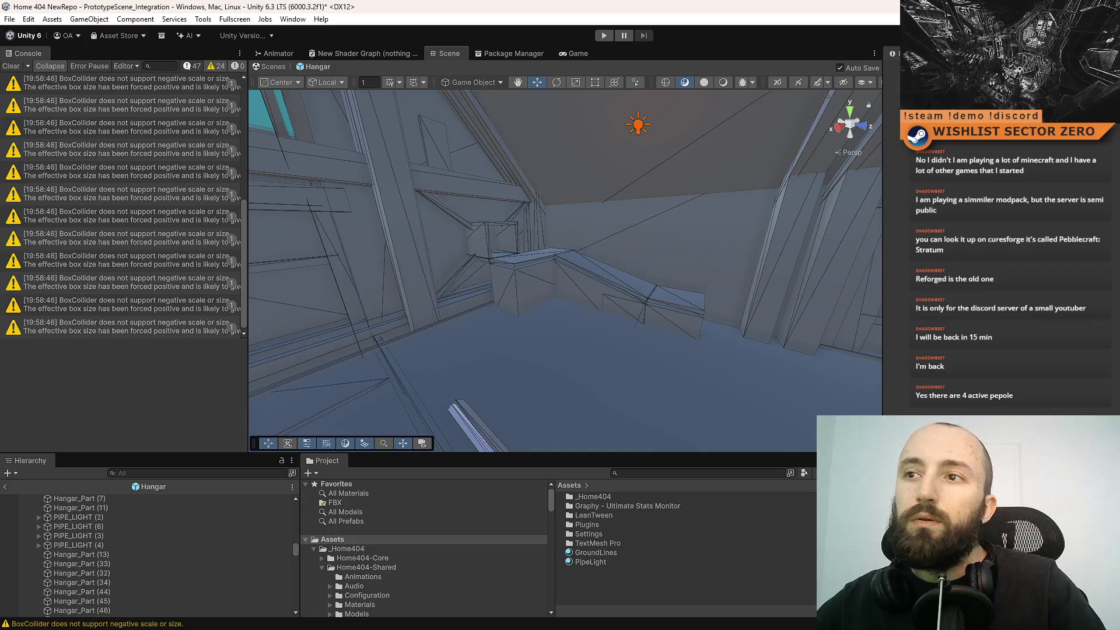
{"action": "key", "text": "F10"}
{"action": "key", "text": "F10"}
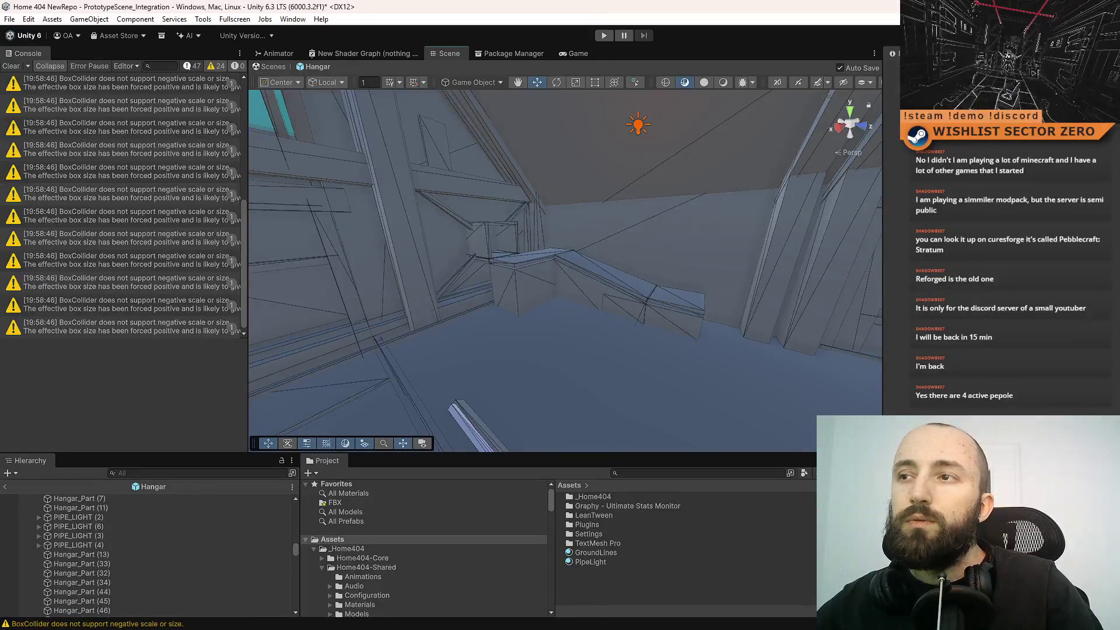
{"action": "key", "text": "F10"}
{"action": "key", "text": "F10"}
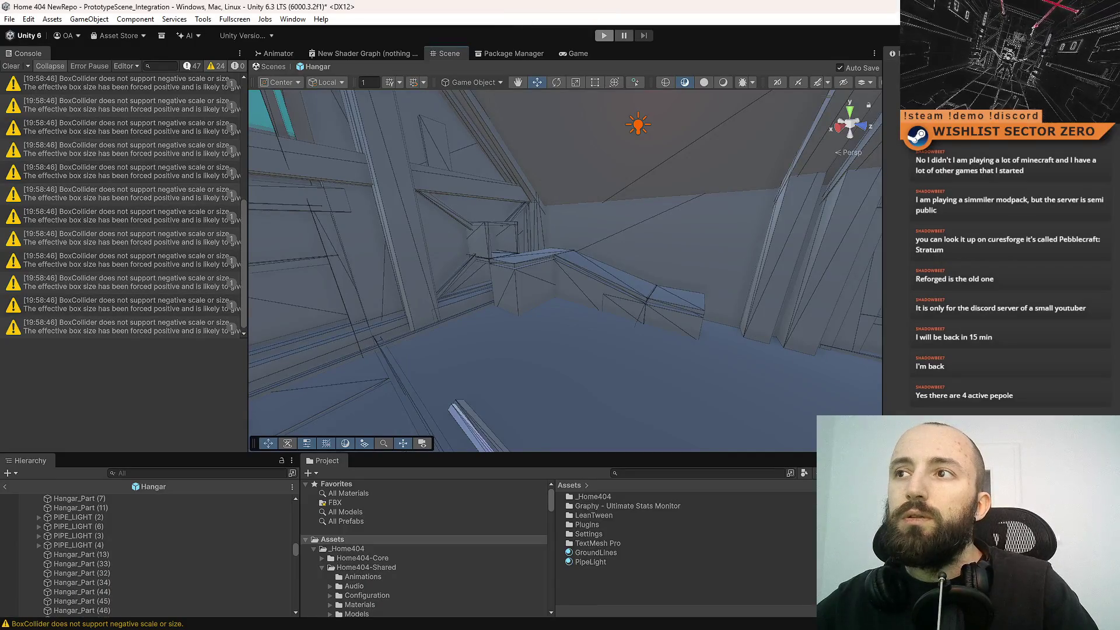
- Run another Play-mode test of the hangar, then stop it and return to the floor view
{"action": "key", "text": "ctrl+p"}
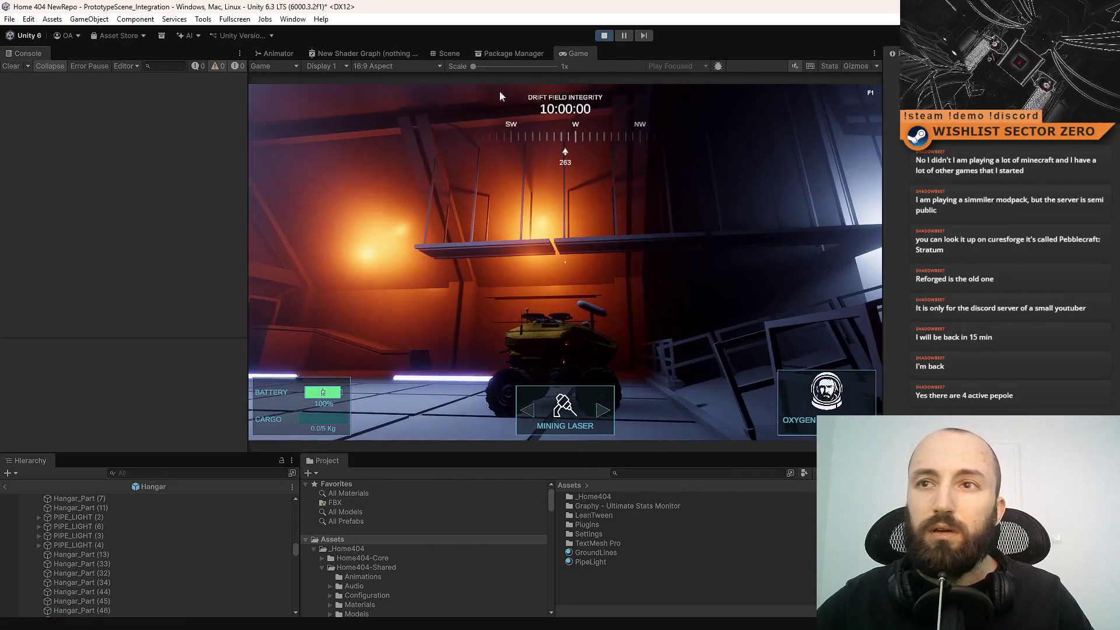
{"action": "left_click", "coordinate": [605, 37]}
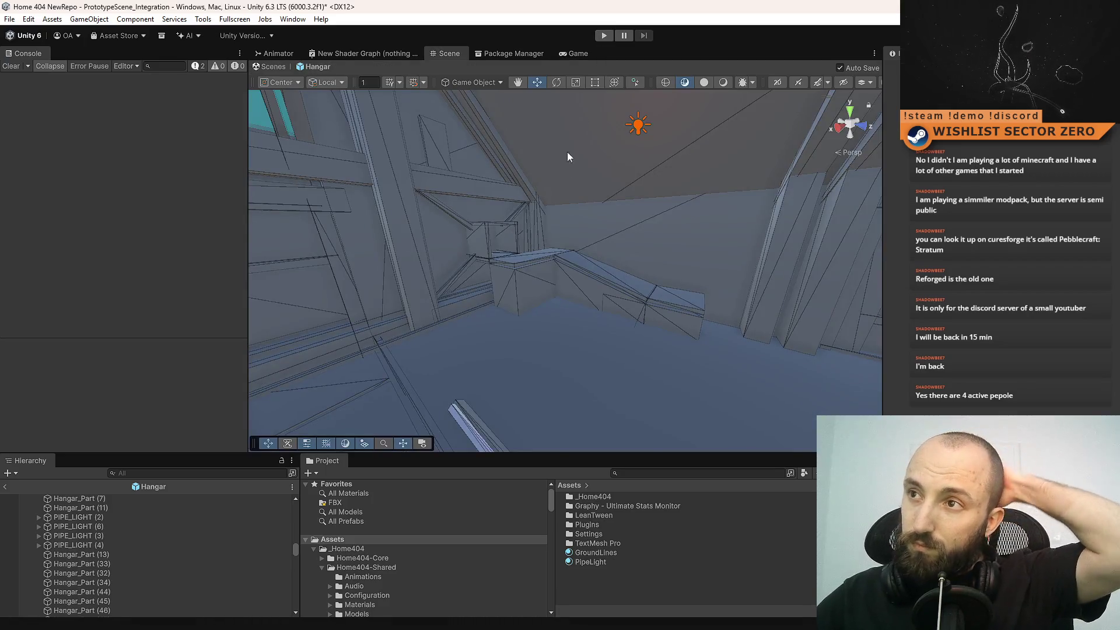
{"action": "mouse_move", "coordinate": [568, 155]}
{"action": "left_mouse_down"}
{"action": "mouse_move", "coordinate": [554, 155]}
{"action": "mouse_move", "coordinate": [530, 245]}
{"action": "mouse_move", "coordinate": [500, 233]}
{"action": "mouse_move", "coordinate": [425, 327]}
{"action": "mouse_move", "coordinate": [420, 307]}
{"action": "mouse_move", "coordinate": [497, 257]}
{"action": "mouse_move", "coordinate": [778, 310]}
{"action": "mouse_move", "coordinate": [691, 280]}
{"action": "mouse_move", "coordinate": [677, 286]}
{"action": "left_mouse_up"}
- Select the four Ground Line beams that form the yellow floor square
{"action": "left_click", "coordinate": [497, 256]}
{"action": "left_click", "coordinate": [624, 205], "text": "shift"}
{"action": "left_click", "coordinate": [543, 184], "text": "shift"}
{"action": "left_click", "coordinate": [450, 210], "text": "shift"}
{"action": "left_click", "coordinate": [402, 264]}
{"action": "left_click", "coordinate": [418, 264]}
{"action": "left_click", "coordinate": [379, 286], "text": "shift"}
{"action": "left_click", "coordinate": [391, 258]}
{"action": "left_click", "coordinate": [381, 289], "text": "shift"}
{"action": "left_click", "coordinate": [554, 348], "text": "shift"}
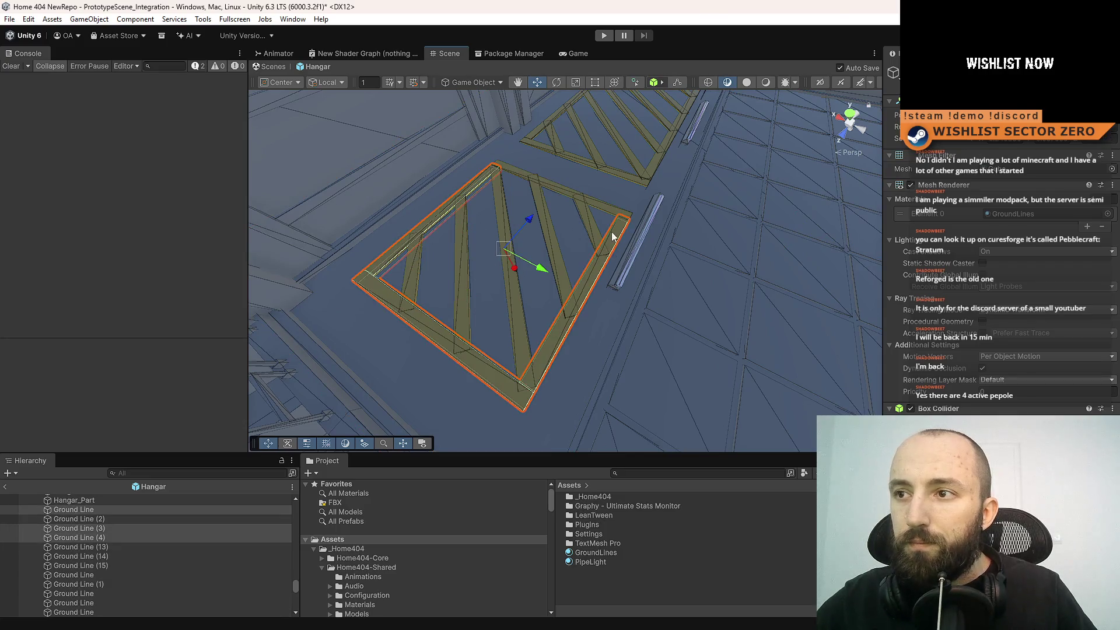
{"action": "left_click", "coordinate": [584, 198], "text": "shift"}
{"action": "mouse_move", "coordinate": [583, 198]}
{"action": "left_mouse_down"}
{"action": "mouse_move", "coordinate": [585, 245]}
{"action": "mouse_move", "coordinate": [502, 245]}
{"action": "left_mouse_up"}
- Duplicate the square, move the copy to another spot on the floor, and save
{"action": "key", "text": "ctrl+d"}
{"action": "mouse_move", "coordinate": [352, 311]}
{"action": "left_mouse_down"}
{"action": "mouse_move", "coordinate": [531, 293]}
{"action": "mouse_move", "coordinate": [653, 175]}
{"action": "mouse_move", "coordinate": [613, 274]}
{"action": "mouse_move", "coordinate": [655, 295]}
{"action": "left_mouse_up"}
{"action": "key", "text": "ctrl+s"}
{"action": "key", "text": "f"}
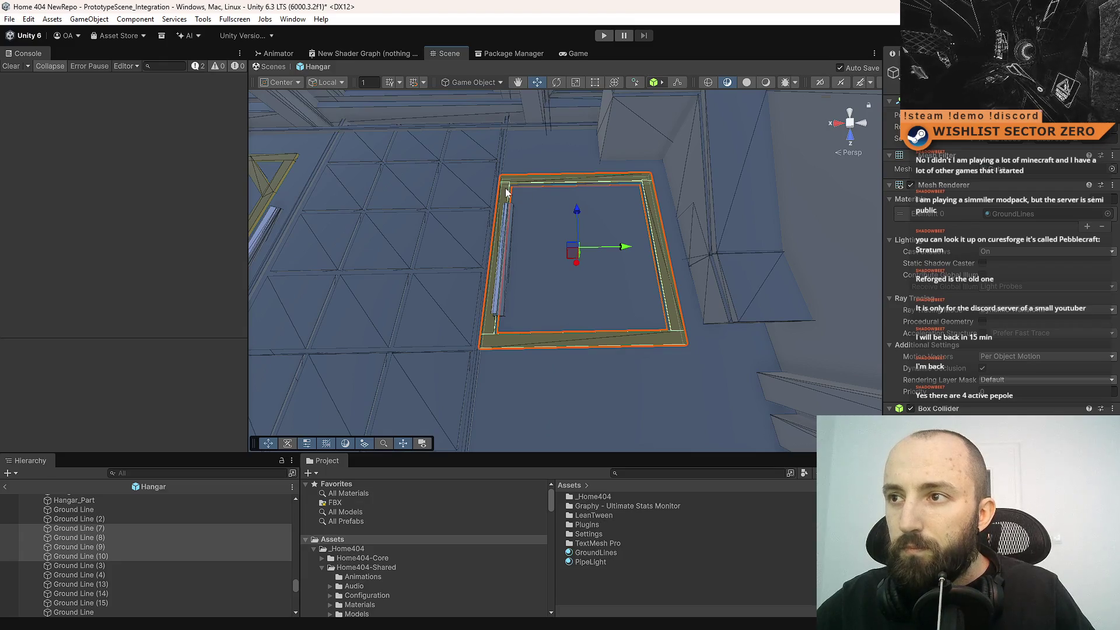
- Slide the copy's right beam Ground Line (7) inward to narrow the square, then save
{"action": "left_click_drag", "start_coordinate": [568, 241], "coordinate": [606, 243]}
{"action": "left_click", "coordinate": [605, 243]}
{"action": "mouse_move", "coordinate": [657, 288]}
{"action": "left_mouse_down"}
{"action": "mouse_move", "coordinate": [633, 290]}
{"action": "mouse_move", "coordinate": [646, 293]}
{"action": "left_mouse_up"}
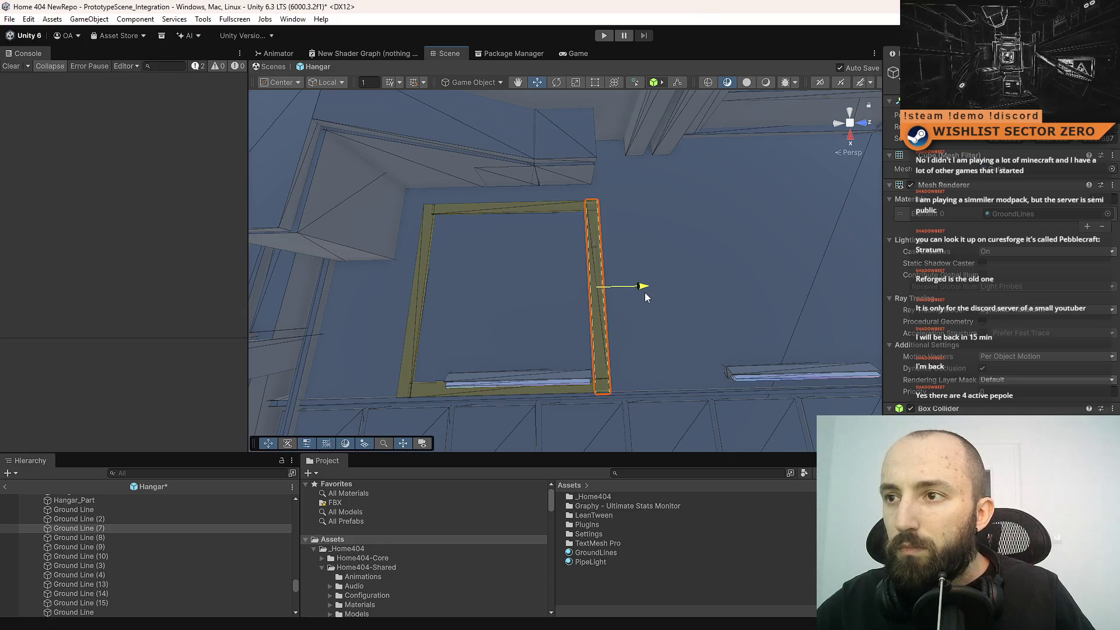
{"action": "key", "text": "ctrl+s"}
- Shorten Ground Line (7) and the top beam Ground Line (8) together
{"action": "mouse_move", "coordinate": [644, 334]}
{"action": "left_mouse_down"}
{"action": "mouse_move", "coordinate": [385, 326]}
{"action": "mouse_move", "coordinate": [562, 258]}
{"action": "mouse_move", "coordinate": [523, 257]}
{"action": "left_mouse_up"}
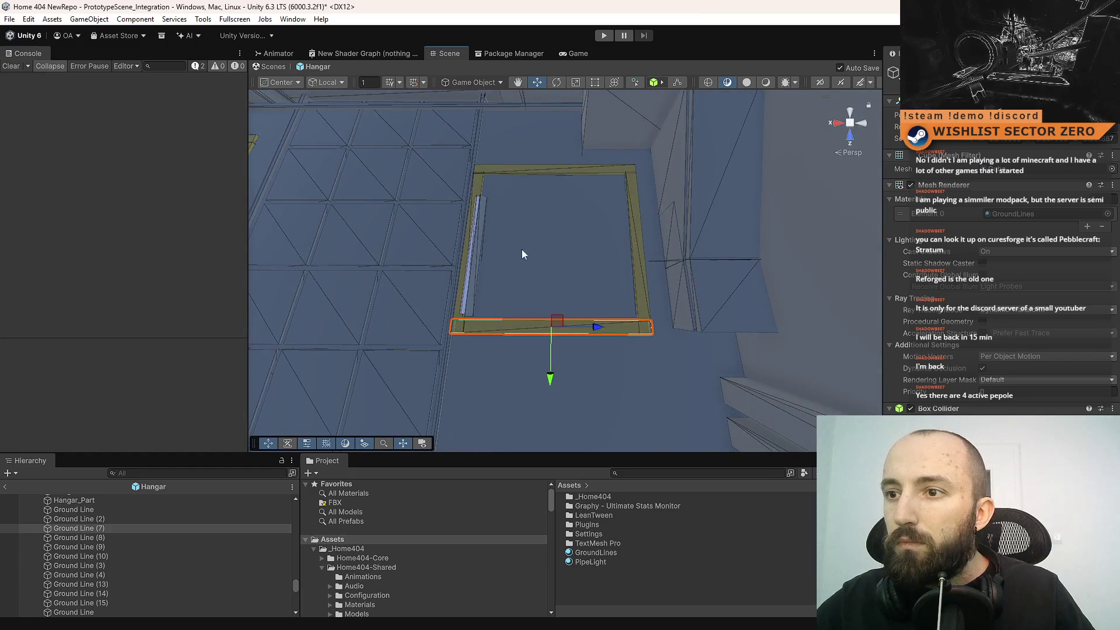
{"action": "left_click", "coordinate": [581, 174], "text": "shift"}
{"action": "mouse_move", "coordinate": [602, 244]}
{"action": "left_mouse_down"}
{"action": "mouse_move", "coordinate": [590, 242]}
{"action": "mouse_move", "coordinate": [622, 242]}
{"action": "left_mouse_up"}
{"action": "key", "text": "w"}
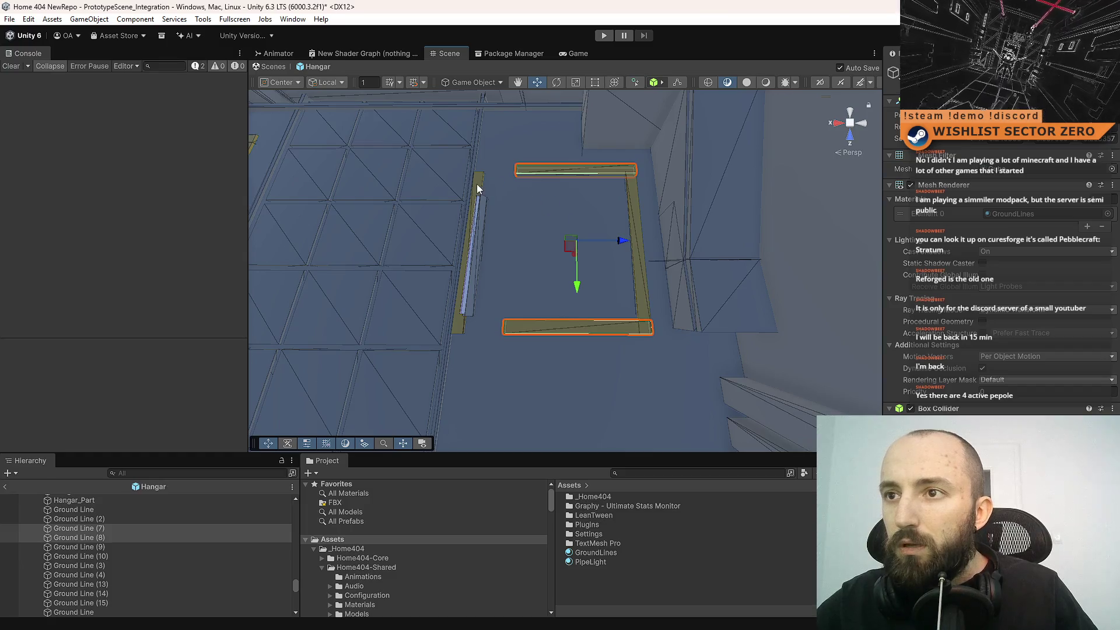
- Move the left beam Ground Line (10) inward and save the scene
{"action": "left_click", "coordinate": [478, 188]}
{"action": "left_click_drag", "start_coordinate": [527, 247], "coordinate": [565, 251]}
{"action": "key", "text": "ctrl+s"}
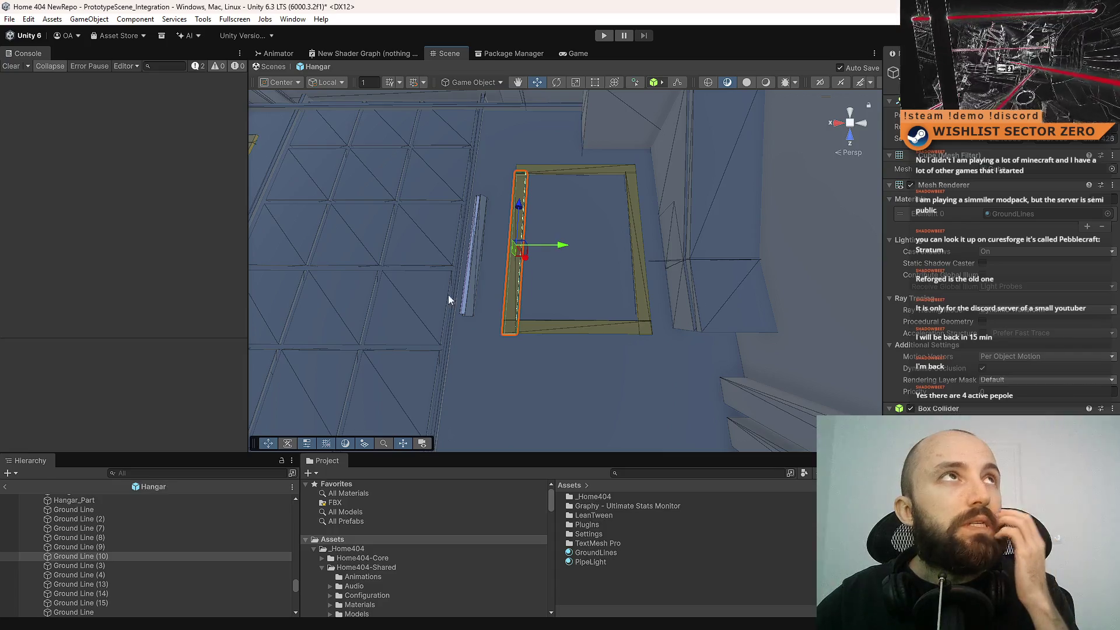
{"action": "mouse_move", "coordinate": [439, 300]}
{"action": "left_mouse_down"}
{"action": "mouse_move", "coordinate": [631, 347]}
{"action": "mouse_move", "coordinate": [439, 296]}
{"action": "left_mouse_up"}
{"action": "left_click_drag", "start_coordinate": [562, 274], "coordinate": [555, 275]}
- Stretch the top beam Ground Line (8) wider so it meets the sides
{"action": "left_click", "coordinate": [546, 199]}
{"action": "left_click_drag", "start_coordinate": [554, 201], "coordinate": [584, 282]}
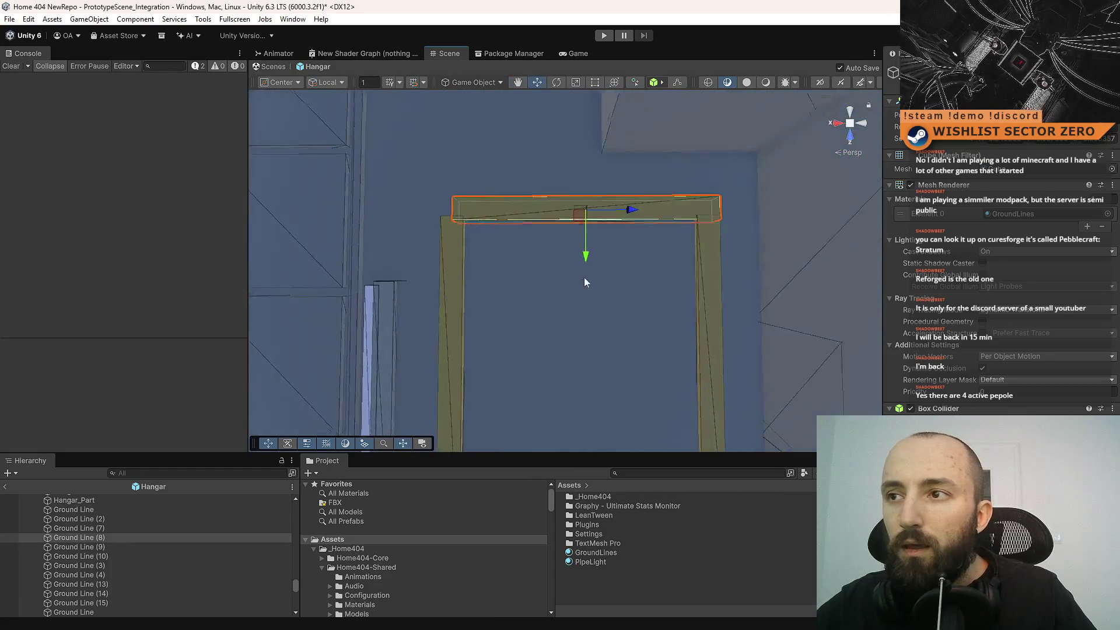
{"action": "left_click_drag", "start_coordinate": [625, 217], "coordinate": [622, 214]}
- Orbit around the smaller frame, inspecting bars Ground Line (10) and (7)
{"action": "left_click", "coordinate": [454, 248]}
{"action": "mouse_move", "coordinate": [454, 247]}
{"action": "left_mouse_down"}
{"action": "mouse_move", "coordinate": [233, 199]}
{"action": "mouse_move", "coordinate": [499, 214]}
{"action": "left_mouse_up"}
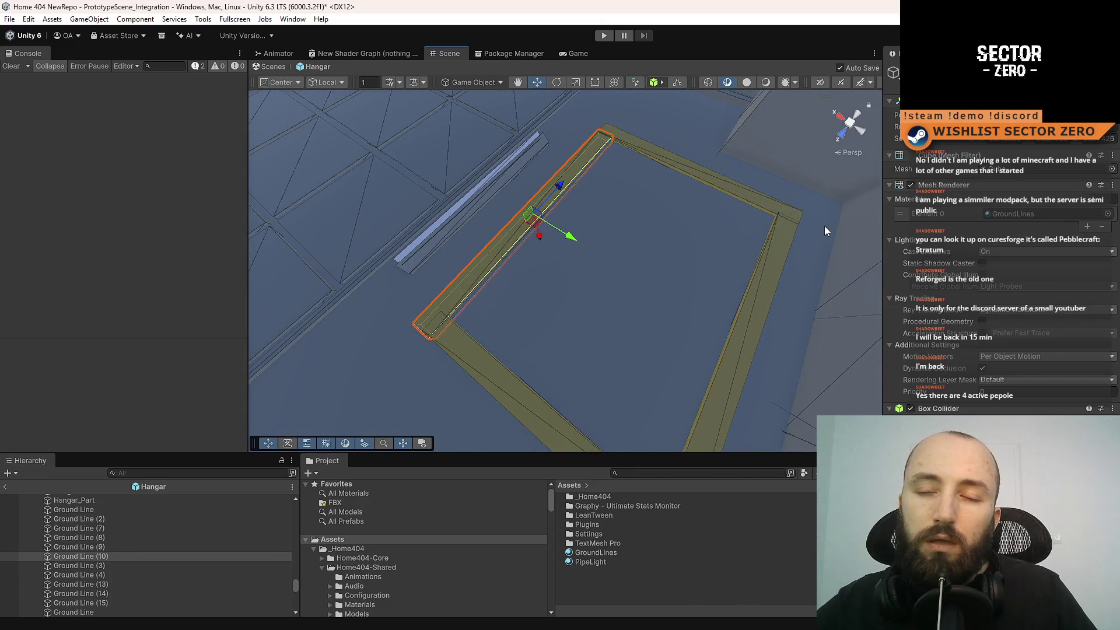
{"action": "mouse_move", "coordinate": [675, 204]}
{"action": "left_mouse_down"}
{"action": "mouse_move", "coordinate": [552, 165]}
{"action": "mouse_move", "coordinate": [569, 214]}
{"action": "mouse_move", "coordinate": [781, 186]}
{"action": "mouse_move", "coordinate": [834, 199]}
{"action": "left_mouse_up"}
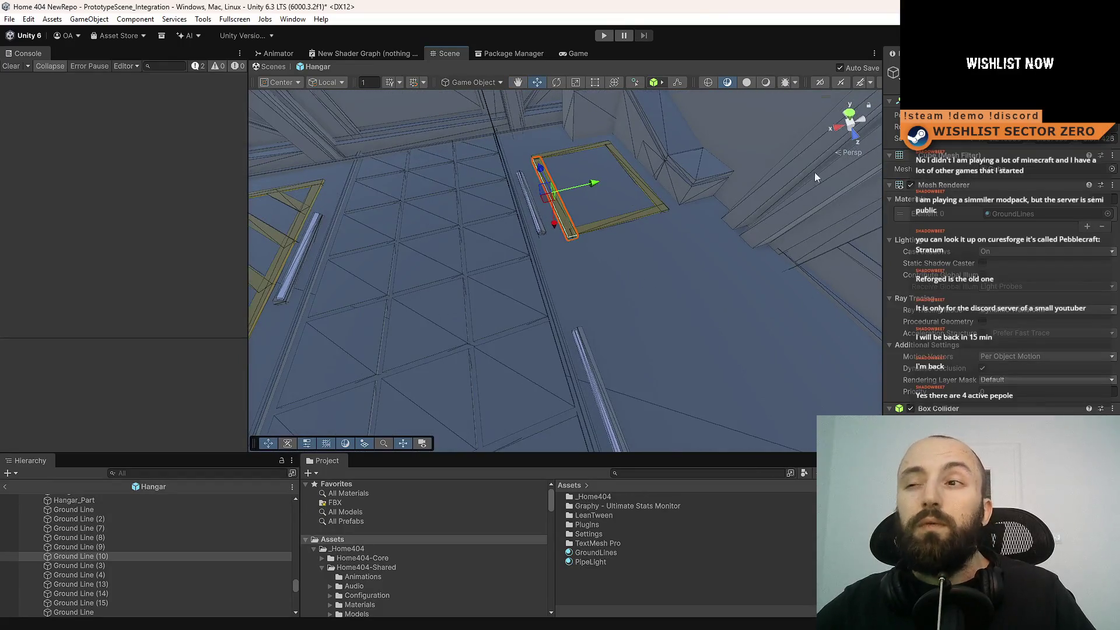
{"action": "left_click_drag", "start_coordinate": [570, 219], "coordinate": [649, 172]}
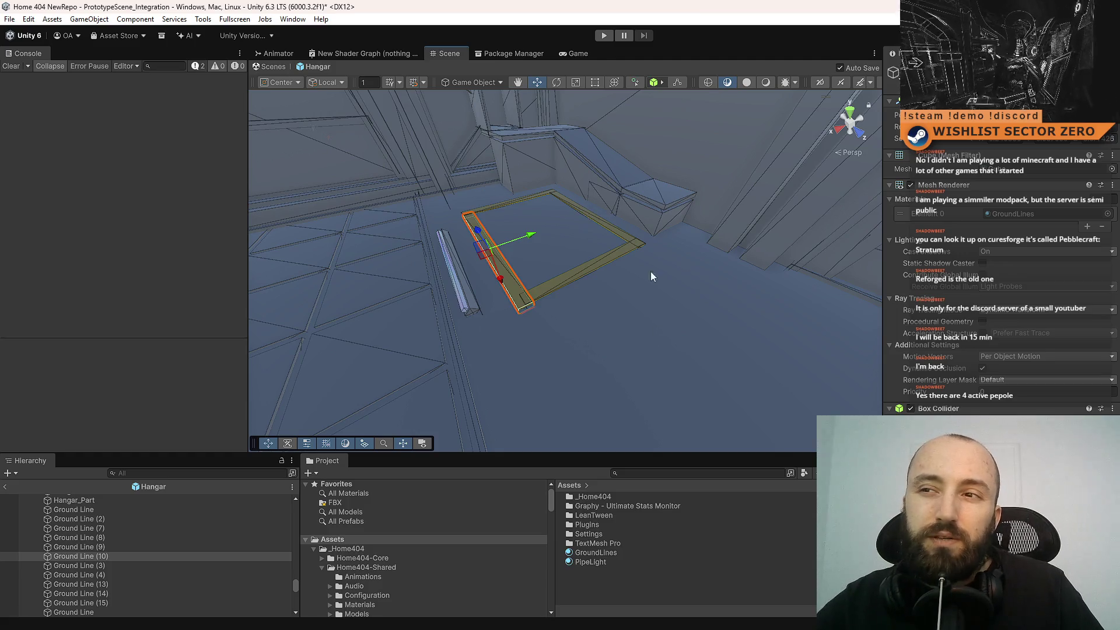
{"action": "scroll", "coordinate": [652, 276], "scroll_direction": "up", "scroll_amount": 5}
{"action": "left_click", "coordinate": [570, 307]}
{"action": "mouse_move", "coordinate": [555, 233]}
{"action": "left_mouse_down"}
{"action": "mouse_move", "coordinate": [627, 233]}
{"action": "mouse_move", "coordinate": [740, 263]}
{"action": "mouse_move", "coordinate": [607, 264]}
{"action": "mouse_move", "coordinate": [641, 266]}
{"action": "left_mouse_up"}
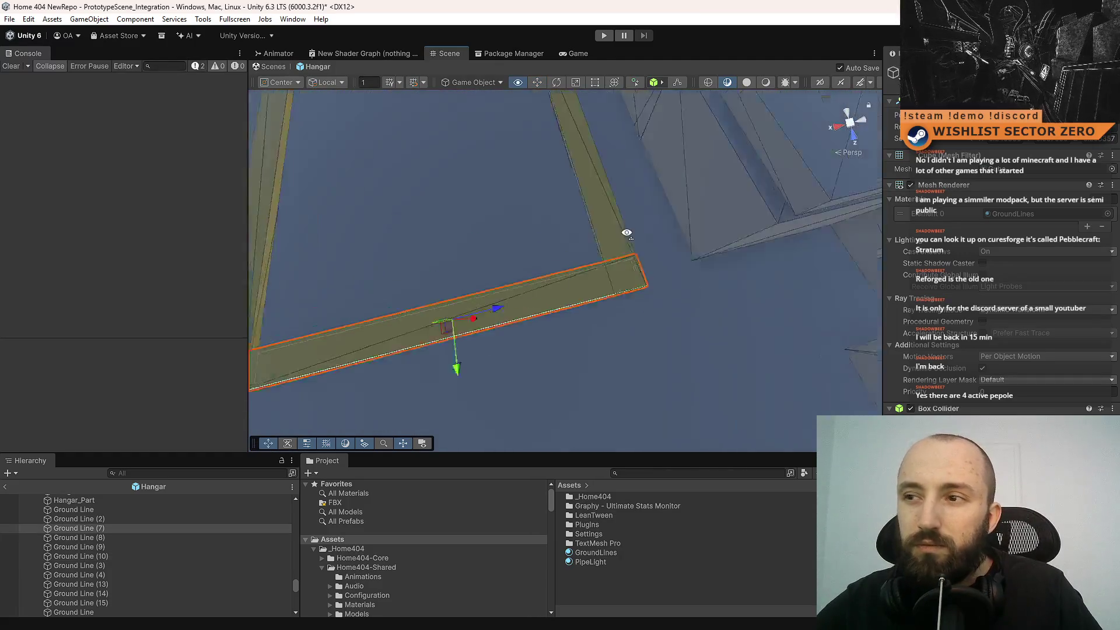
- Check bars Ground Line (9) and (8) up close, then select the top bar
{"action": "left_click", "coordinate": [622, 279]}
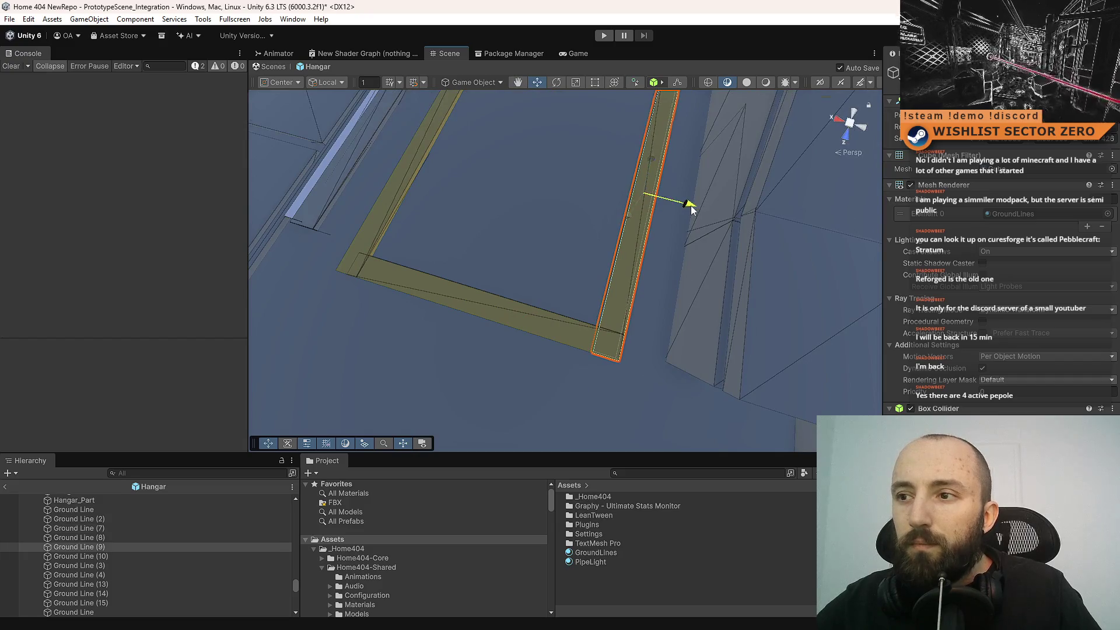
{"action": "mouse_move", "coordinate": [607, 187]}
{"action": "left_mouse_down"}
{"action": "mouse_move", "coordinate": [688, 217]}
{"action": "mouse_move", "coordinate": [690, 169]}
{"action": "mouse_move", "coordinate": [675, 201]}
{"action": "mouse_move", "coordinate": [674, 136]}
{"action": "left_mouse_up"}
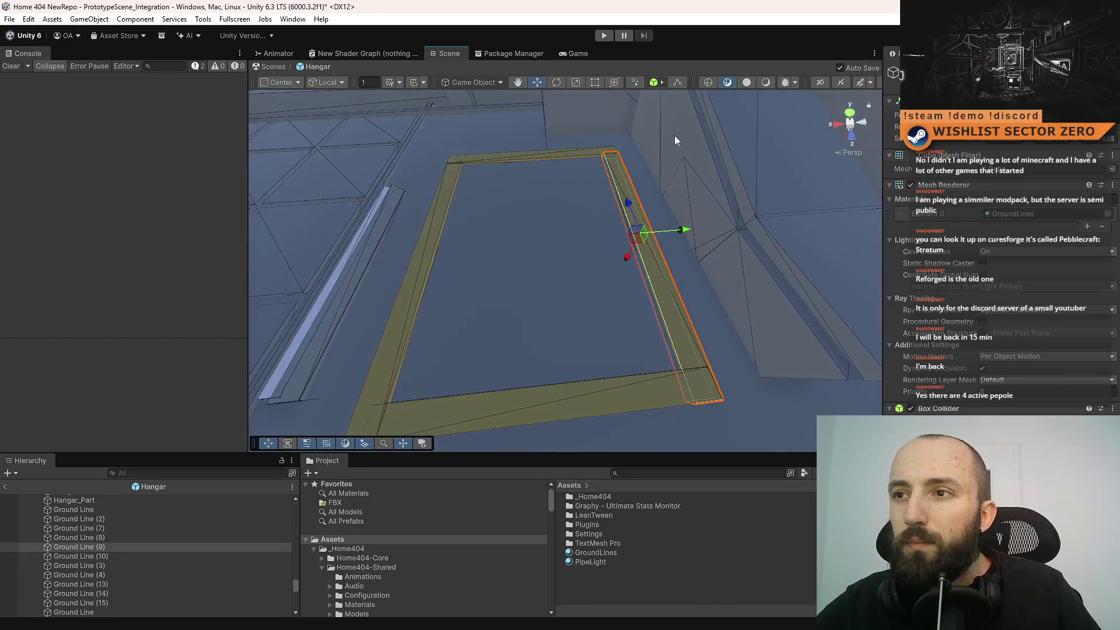
{"action": "left_click", "coordinate": [586, 159]}
{"action": "left_click_drag", "start_coordinate": [593, 247], "coordinate": [558, 241]}
{"action": "mouse_move", "coordinate": [649, 228]}
{"action": "left_mouse_down"}
{"action": "mouse_move", "coordinate": [300, 313]}
{"action": "mouse_move", "coordinate": [302, 328]}
{"action": "mouse_move", "coordinate": [361, 295]}
{"action": "left_mouse_up"}
{"action": "left_click", "coordinate": [558, 166]}
{"action": "key", "text": "Delete"}
{"action": "left_click", "coordinate": [464, 221]}
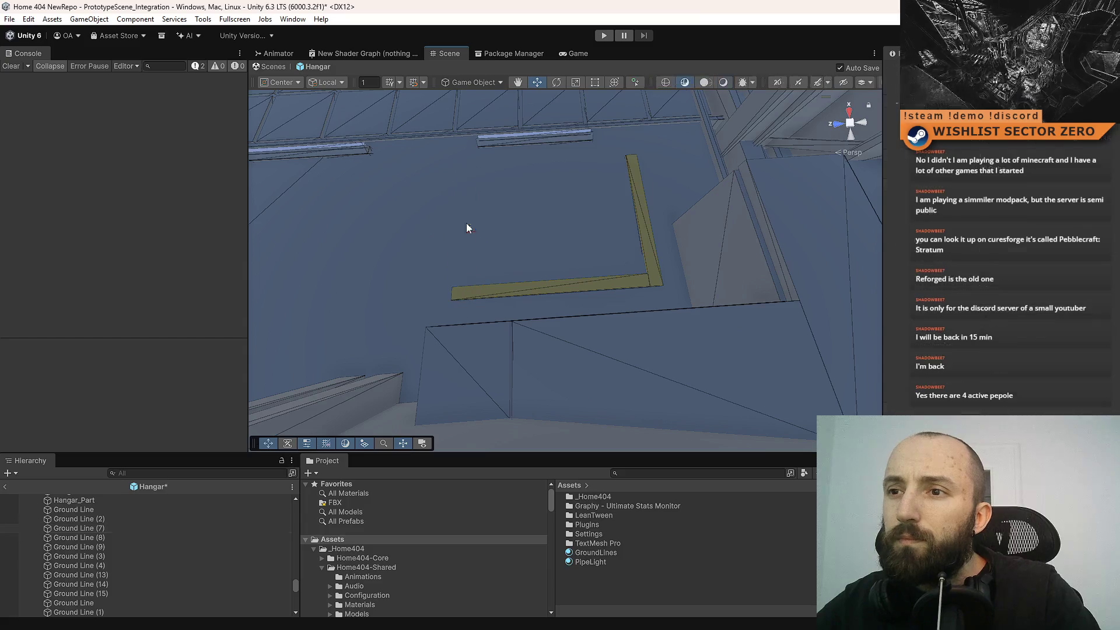
{"action": "key", "text": "Delete"}
{"action": "left_click", "coordinate": [534, 290]}
{"action": "left_click", "coordinate": [649, 241]}
{"action": "left_click_drag", "start_coordinate": [615, 284], "coordinate": [671, 292]}
{"action": "key", "text": "ctrl+d"}
{"action": "left_click_drag", "start_coordinate": [663, 232], "coordinate": [455, 258]}
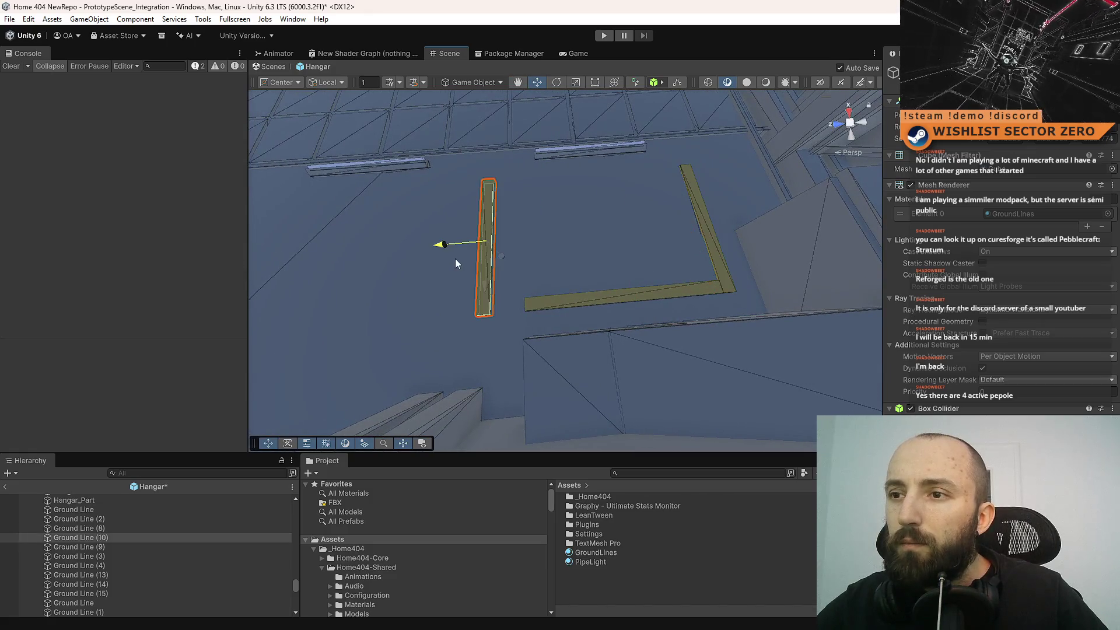
{"action": "mouse_move", "coordinate": [492, 314]}
{"action": "left_mouse_down"}
{"action": "mouse_move", "coordinate": [438, 362]}
{"action": "mouse_move", "coordinate": [515, 240]}
{"action": "mouse_move", "coordinate": [452, 231]}
{"action": "mouse_move", "coordinate": [527, 247]}
{"action": "mouse_move", "coordinate": [583, 280]}
{"action": "mouse_move", "coordinate": [475, 325]}
{"action": "mouse_move", "coordinate": [540, 242]}
{"action": "mouse_move", "coordinate": [555, 243]}
{"action": "mouse_move", "coordinate": [450, 226]}
{"action": "mouse_move", "coordinate": [555, 235]}
{"action": "mouse_move", "coordinate": [467, 201]}
{"action": "left_mouse_up"}
{"action": "key", "text": "ctrl+d"}
{"action": "key", "text": "ctrl+s"}
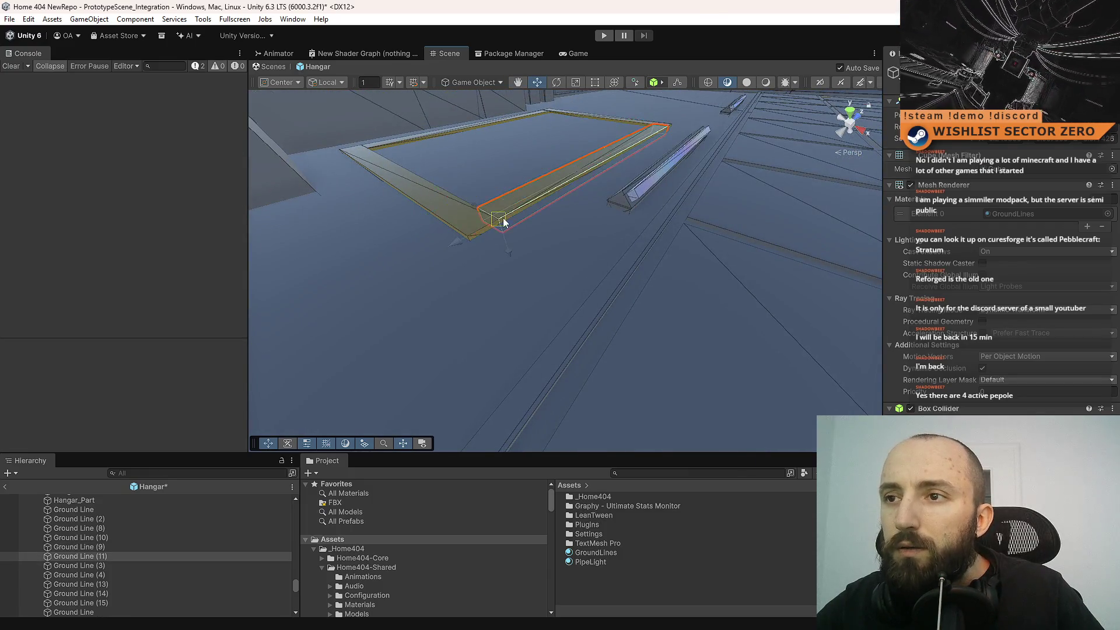
{"action": "mouse_move", "coordinate": [552, 252]}
{"action": "left_mouse_down"}
{"action": "mouse_move", "coordinate": [583, 303]}
{"action": "mouse_move", "coordinate": [483, 331]}
{"action": "mouse_move", "coordinate": [500, 241]}
{"action": "left_mouse_up"}
{"action": "left_click", "coordinate": [500, 241]}
{"action": "left_click", "coordinate": [636, 202], "text": "shift"}
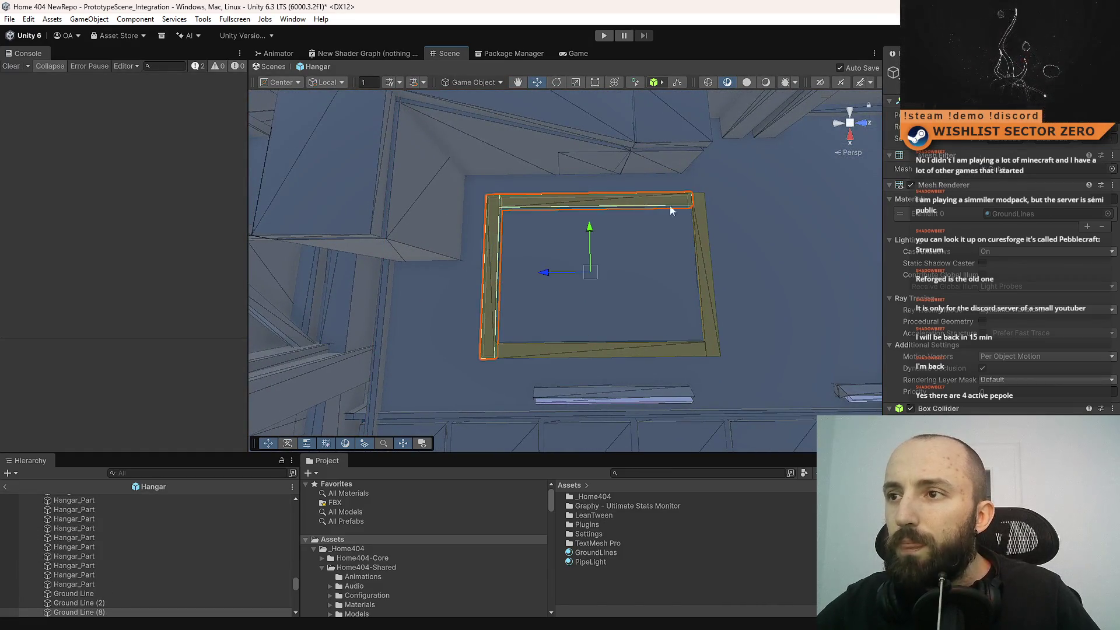
{"action": "left_click", "coordinate": [699, 217], "text": "shift"}
{"action": "left_click", "coordinate": [631, 352], "text": "shift"}
{"action": "left_click_drag", "start_coordinate": [596, 278], "coordinate": [597, 284]}
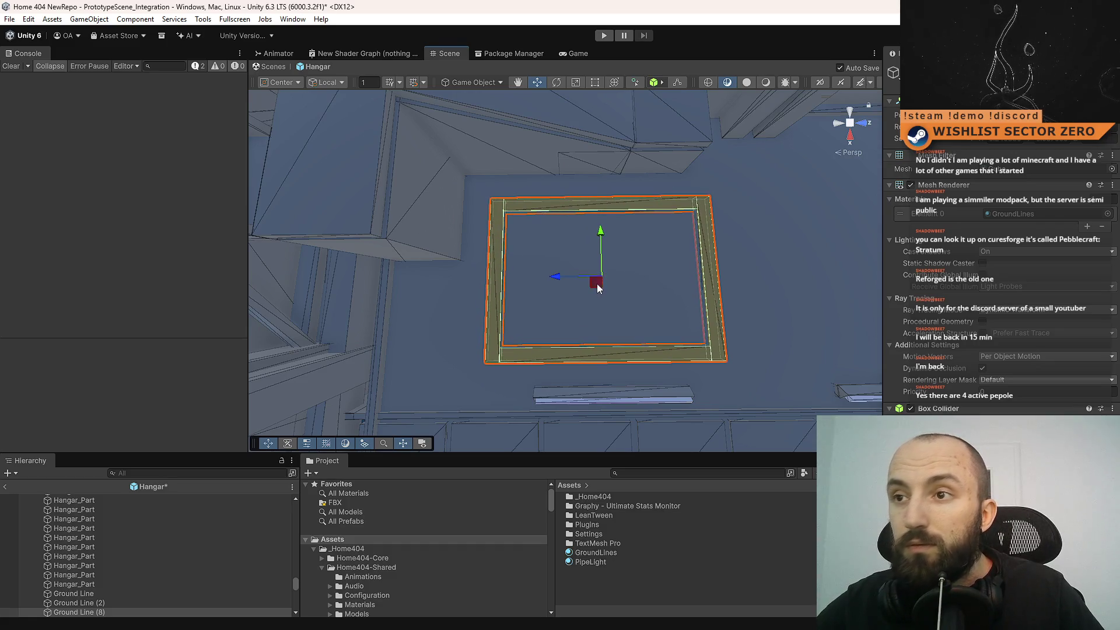
{"action": "left_click", "coordinate": [578, 211]}
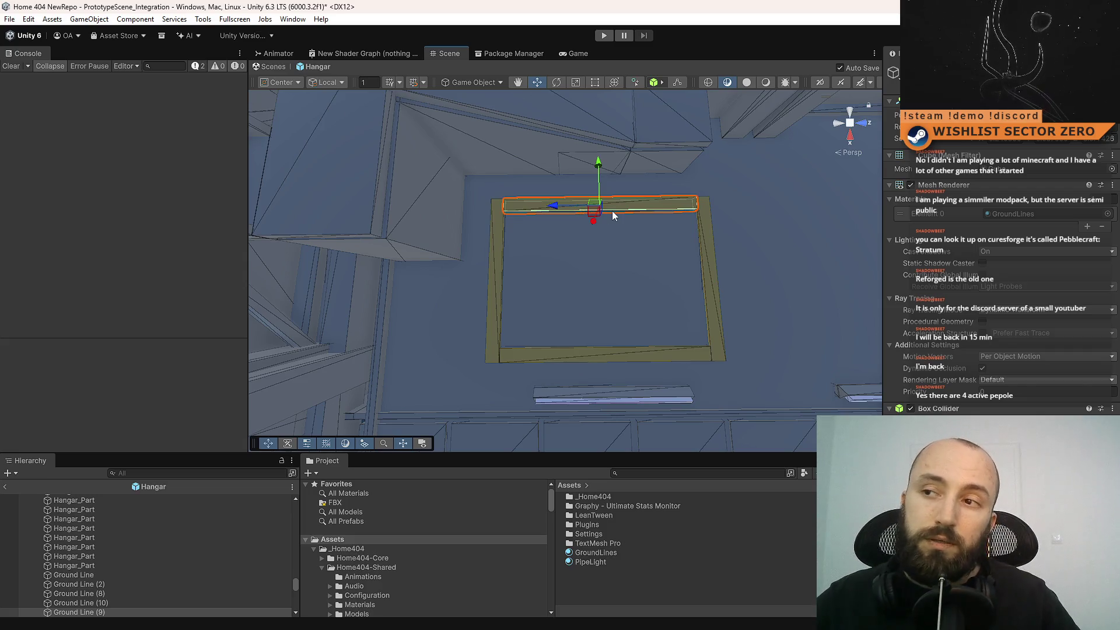
{"action": "mouse_move", "coordinate": [623, 208]}
{"action": "left_mouse_down"}
{"action": "mouse_move", "coordinate": [264, 157]}
{"action": "mouse_move", "coordinate": [379, 187]}
{"action": "mouse_move", "coordinate": [548, 256]}
{"action": "mouse_move", "coordinate": [811, 158]}
{"action": "mouse_move", "coordinate": [585, 221]}
{"action": "left_mouse_up"}
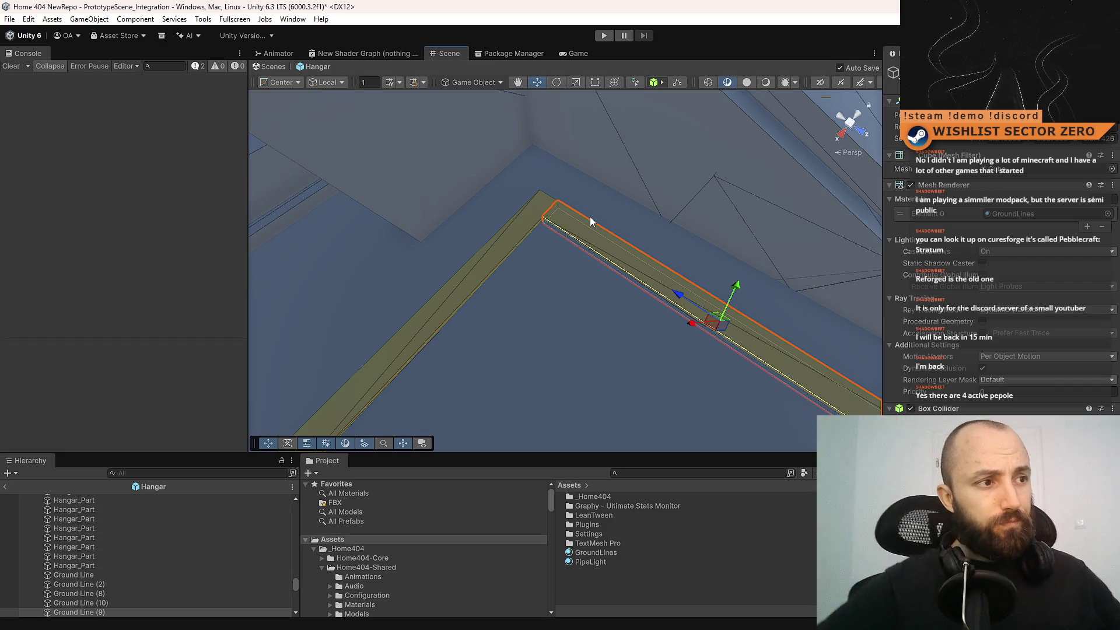
- Shrink the top bar to a short piece and place a 90°-rotated copy on the frame corner
{"action": "mouse_move", "coordinate": [572, 211]}
{"action": "left_mouse_down"}
{"action": "mouse_move", "coordinate": [437, 243]}
{"action": "mouse_move", "coordinate": [450, 257]}
{"action": "mouse_move", "coordinate": [454, 244]}
{"action": "left_mouse_up"}
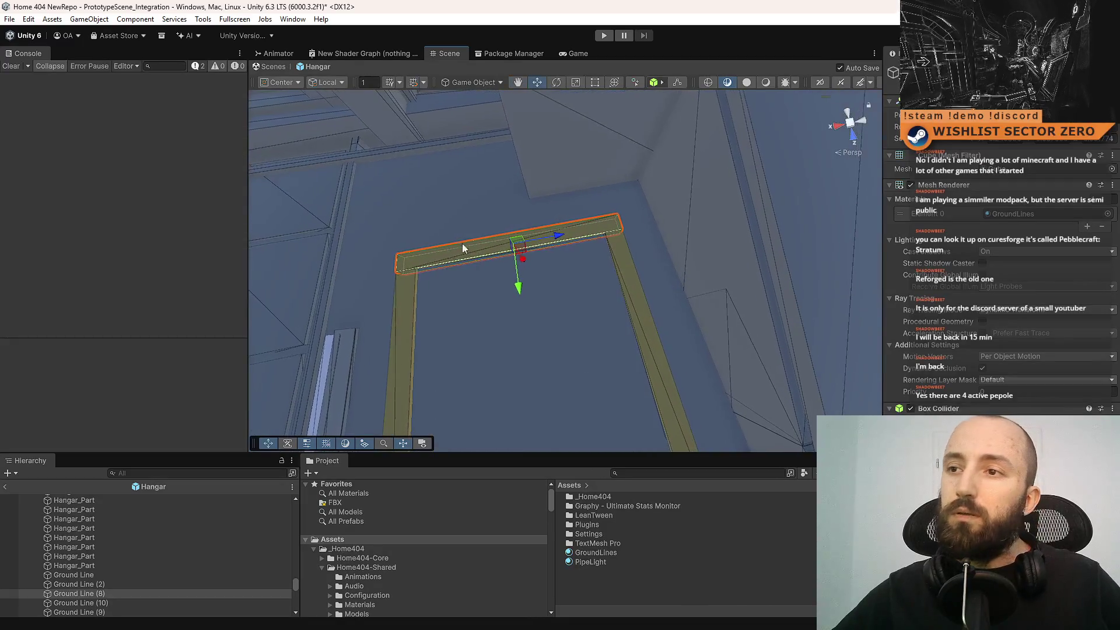
{"action": "key", "text": "r"}
{"action": "mouse_move", "coordinate": [558, 235]}
{"action": "left_mouse_down"}
{"action": "mouse_move", "coordinate": [522, 249]}
{"action": "mouse_move", "coordinate": [554, 249]}
{"action": "mouse_move", "coordinate": [524, 249]}
{"action": "mouse_move", "coordinate": [568, 240]}
{"action": "mouse_move", "coordinate": [569, 218]}
{"action": "mouse_move", "coordinate": [635, 206]}
{"action": "left_mouse_up"}
{"action": "left_click_drag", "start_coordinate": [540, 248], "coordinate": [490, 252]}
{"action": "key", "text": "ctrl+d"}
{"action": "key", "text": "e"}
{"action": "mouse_move", "coordinate": [625, 270]}
{"action": "left_mouse_down"}
{"action": "mouse_move", "coordinate": [757, 265]}
{"action": "mouse_move", "coordinate": [690, 218]}
{"action": "mouse_move", "coordinate": [614, 224]}
{"action": "mouse_move", "coordinate": [571, 210]}
{"action": "mouse_move", "coordinate": [576, 219]}
{"action": "left_mouse_up"}
{"action": "key", "text": "w"}
{"action": "mouse_move", "coordinate": [637, 252]}
{"action": "left_mouse_down"}
{"action": "mouse_move", "coordinate": [613, 246]}
{"action": "mouse_move", "coordinate": [621, 251]}
{"action": "left_mouse_up"}
- Copy the corner piece onto the frame's left corner
{"action": "left_click", "coordinate": [620, 250]}
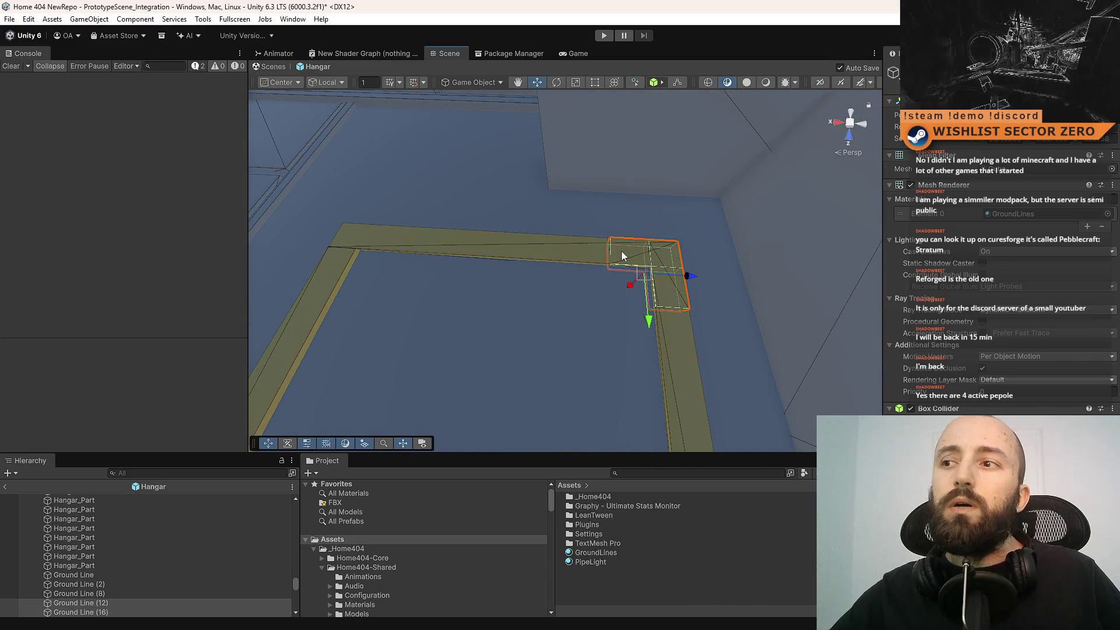
{"action": "key", "text": "ctrl+d"}
{"action": "mouse_move", "coordinate": [636, 283]}
{"action": "left_mouse_down"}
{"action": "mouse_move", "coordinate": [408, 283]}
{"action": "mouse_move", "coordinate": [457, 300]}
{"action": "mouse_move", "coordinate": [631, 279]}
{"action": "left_mouse_up"}
{"action": "key", "text": "e"}
{"action": "key", "text": "f"}
{"action": "key", "text": "w"}
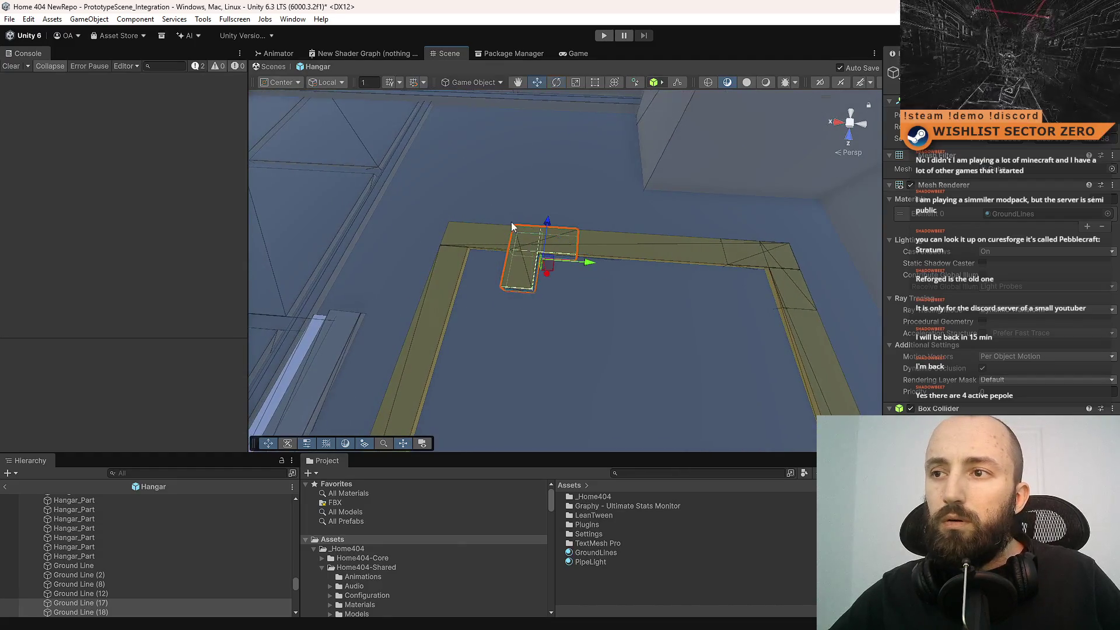
{"action": "mouse_move", "coordinate": [518, 231]}
{"action": "left_mouse_down"}
{"action": "mouse_move", "coordinate": [459, 226]}
{"action": "mouse_move", "coordinate": [831, 243]}
{"action": "mouse_move", "coordinate": [507, 311]}
{"action": "left_mouse_up"}
- Make another rotated copy and slide it to the opposite end of the frame
{"action": "key", "text": "ctrl+d"}
{"action": "key", "text": "e"}
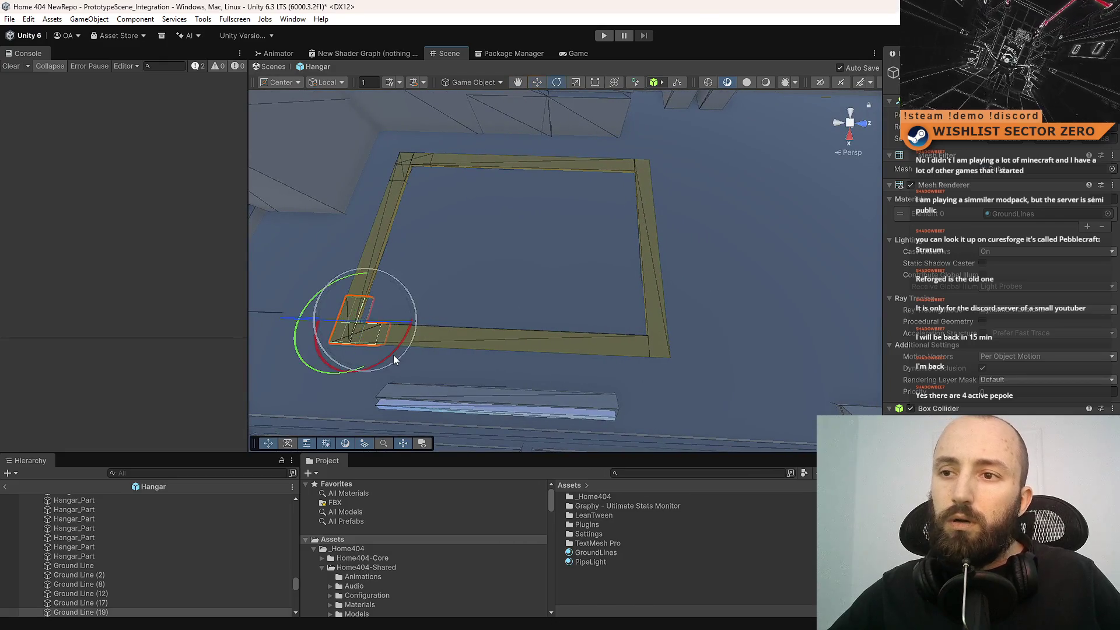
{"action": "mouse_move", "coordinate": [397, 354]}
{"action": "left_mouse_down"}
{"action": "mouse_move", "coordinate": [626, 306]}
{"action": "mouse_move", "coordinate": [607, 310]}
{"action": "left_mouse_up"}
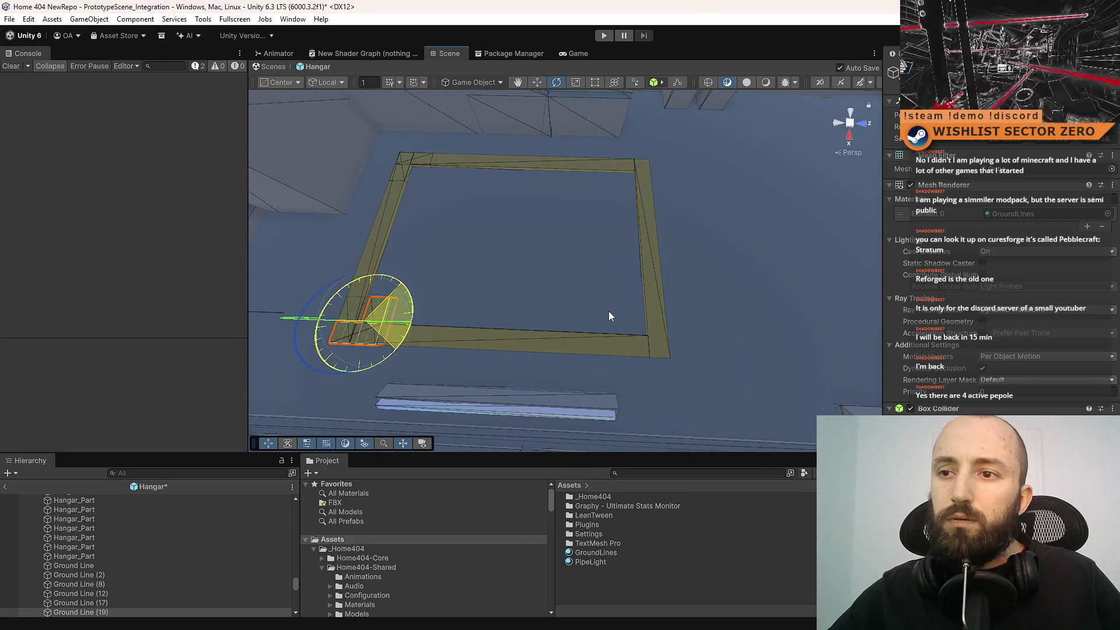
{"action": "key", "text": "w"}
{"action": "left_click_drag", "start_coordinate": [416, 327], "coordinate": [698, 326]}
{"action": "key", "text": "f"}
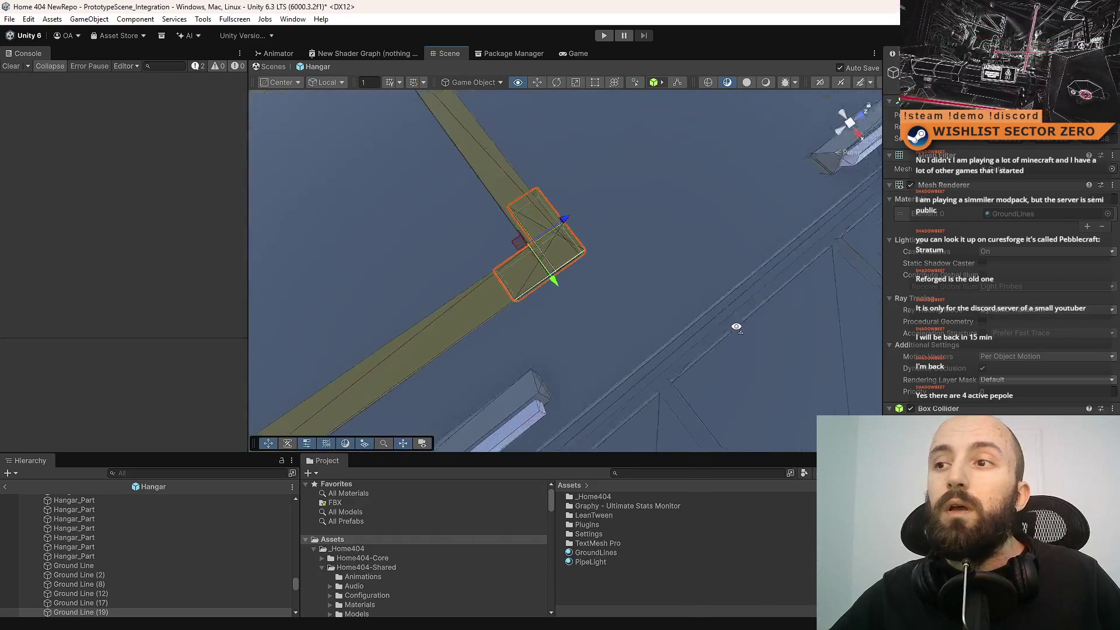
{"action": "left_click_drag", "start_coordinate": [596, 251], "coordinate": [573, 260]}
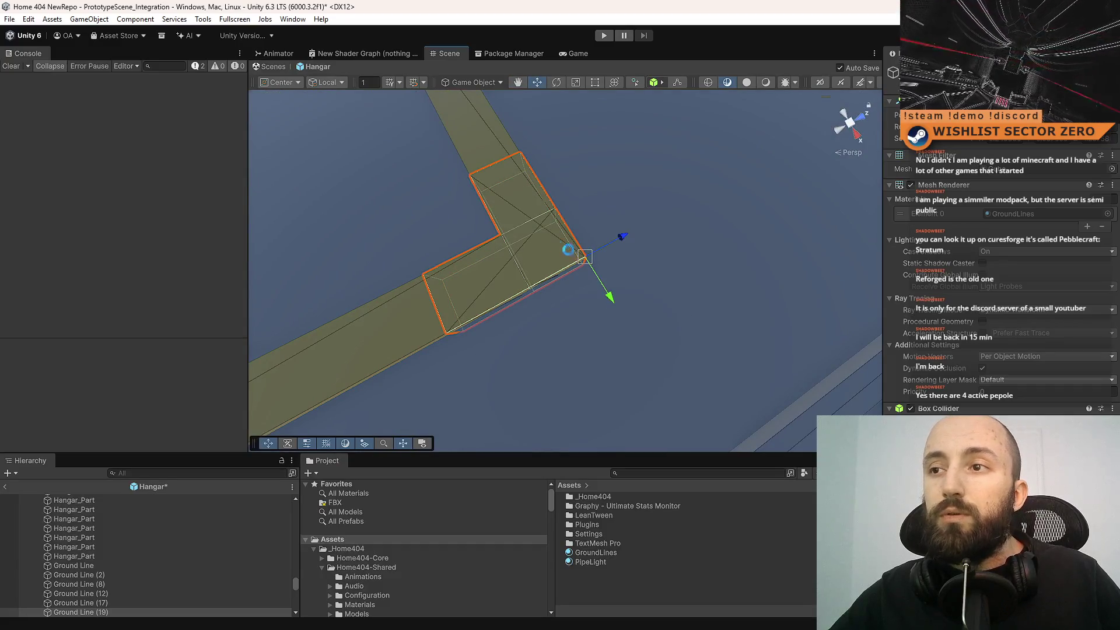
- Rotate the last corner piece into alignment and save the scene
{"action": "scroll", "coordinate": [573, 251], "scroll_direction": "down", "scroll_amount": 3}
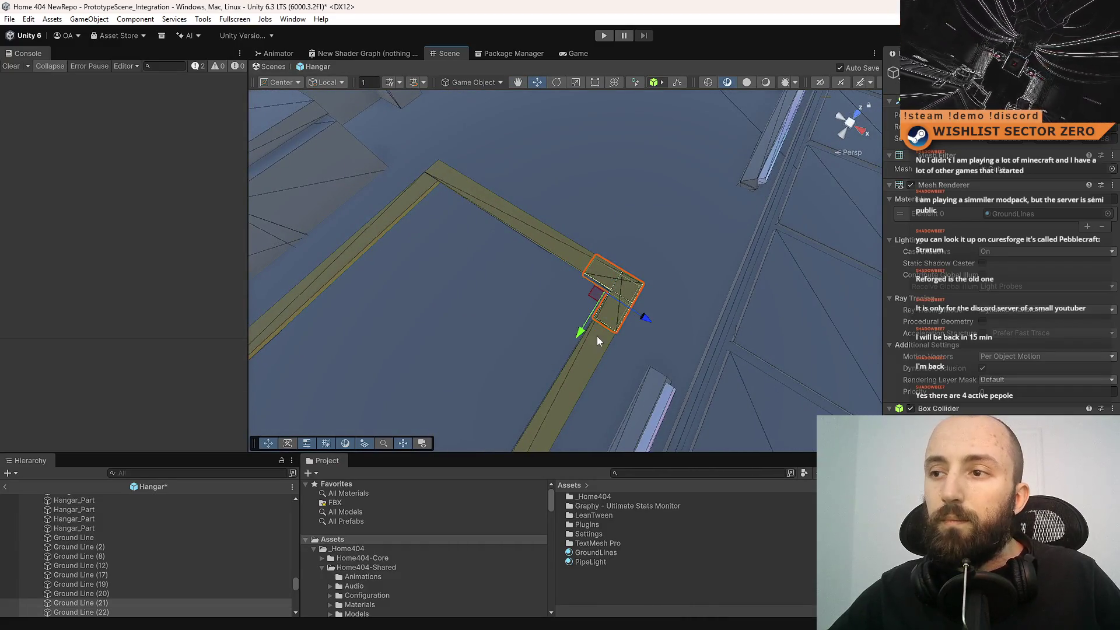
{"action": "key", "text": "e"}
{"action": "mouse_move", "coordinate": [602, 340]}
{"action": "left_mouse_down"}
{"action": "mouse_move", "coordinate": [775, 339]}
{"action": "mouse_move", "coordinate": [757, 341]}
{"action": "left_mouse_up"}
{"action": "key", "text": "w"}
{"action": "key", "text": "ctrl+s"}
{"action": "left_click_drag", "start_coordinate": [700, 280], "coordinate": [399, 226]}
{"action": "left_click_drag", "start_coordinate": [535, 259], "coordinate": [502, 231]}
{"action": "left_click", "coordinate": [496, 232]}
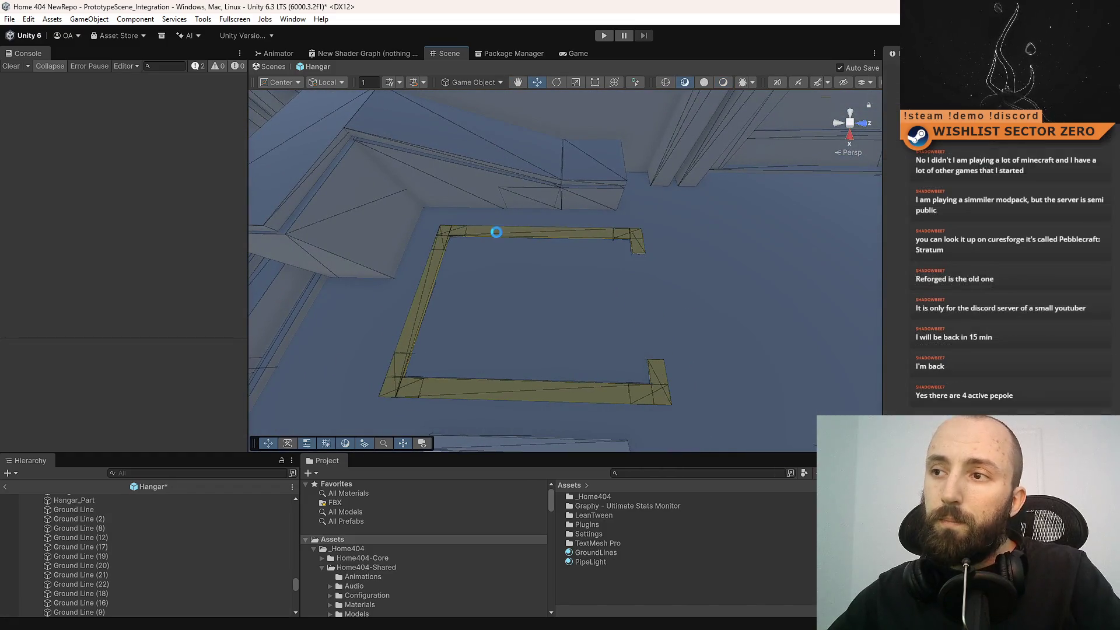
- Delete the frame's long top, left and bottom Ground Line bars
{"action": "key", "text": "Delete"}
{"action": "left_click", "coordinate": [433, 275]}
{"action": "key", "text": "Delete"}
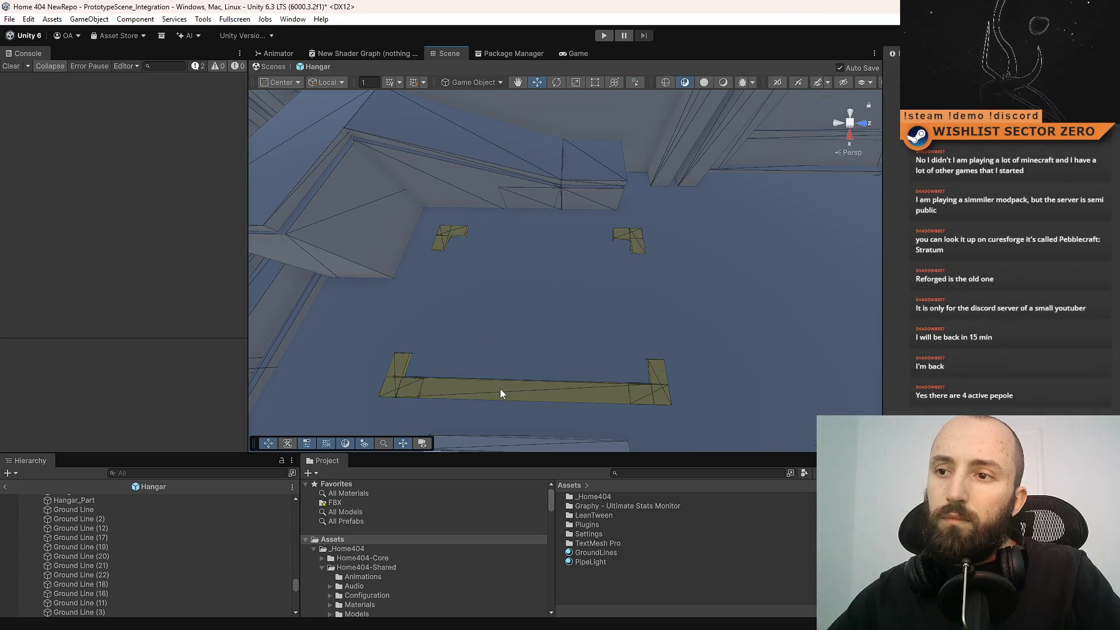
{"action": "left_click", "coordinate": [499, 389]}
{"action": "key", "text": "Delete"}
{"action": "left_click_drag", "start_coordinate": [648, 348], "coordinate": [731, 335]}
{"action": "mouse_move", "coordinate": [517, 236]}
{"action": "left_mouse_down"}
{"action": "mouse_move", "coordinate": [580, 297]}
{"action": "mouse_move", "coordinate": [570, 300]}
{"action": "mouse_move", "coordinate": [681, 337]}
{"action": "mouse_move", "coordinate": [468, 233]}
{"action": "mouse_move", "coordinate": [530, 282]}
{"action": "mouse_move", "coordinate": [604, 206]}
{"action": "left_mouse_up"}
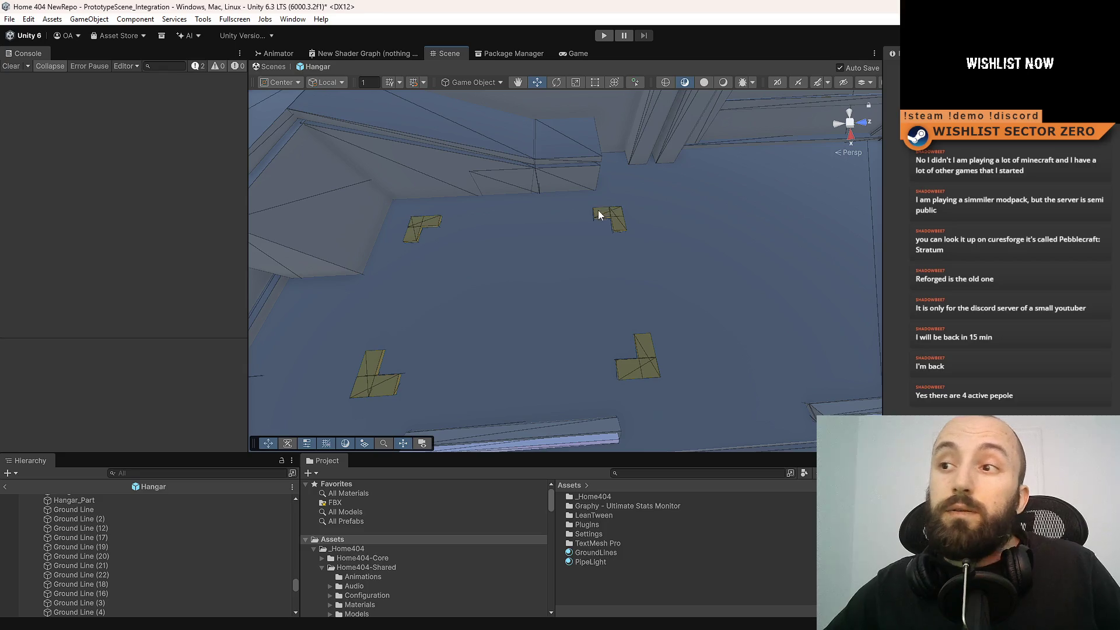
- Shift two of the L-shaped corner markers to the left
{"action": "left_click", "coordinate": [600, 211]}
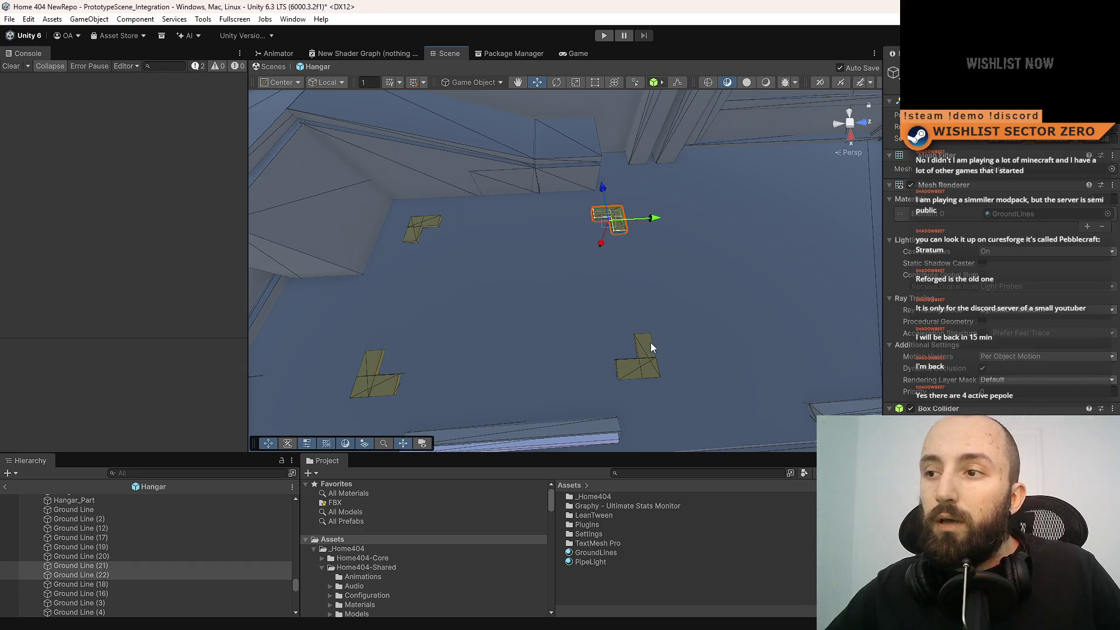
{"action": "left_click", "coordinate": [623, 375], "text": "shift"}
{"action": "left_click_drag", "start_coordinate": [660, 278], "coordinate": [630, 289]}
{"action": "left_click", "coordinate": [693, 267]}
{"action": "mouse_move", "coordinate": [693, 267]}
{"action": "left_mouse_down"}
{"action": "mouse_move", "coordinate": [601, 313]}
{"action": "mouse_move", "coordinate": [680, 317]}
{"action": "mouse_move", "coordinate": [344, 317]}
{"action": "mouse_move", "coordinate": [287, 243]}
{"action": "mouse_move", "coordinate": [379, 148]}
{"action": "mouse_move", "coordinate": [452, 119]}
{"action": "mouse_move", "coordinate": [688, 235]}
{"action": "mouse_move", "coordinate": [772, 418]}
{"action": "mouse_move", "coordinate": [572, 205]}
{"action": "mouse_move", "coordinate": [362, 155]}
{"action": "mouse_move", "coordinate": [427, 111]}
{"action": "mouse_move", "coordinate": [431, 150]}
{"action": "left_mouse_up"}
- Stretch the wall cube longer and vertex-snap it against the neighbouring corner
{"action": "left_click", "coordinate": [586, 245]}
{"action": "mouse_move", "coordinate": [586, 245]}
{"action": "left_mouse_down"}
{"action": "mouse_move", "coordinate": [567, 262]}
{"action": "mouse_move", "coordinate": [673, 211]}
{"action": "mouse_move", "coordinate": [474, 260]}
{"action": "left_mouse_up"}
{"action": "key", "text": "f"}
{"action": "mouse_move", "coordinate": [567, 266]}
{"action": "left_mouse_down"}
{"action": "mouse_move", "coordinate": [646, 352]}
{"action": "mouse_move", "coordinate": [712, 358]}
{"action": "mouse_move", "coordinate": [690, 233]}
{"action": "mouse_move", "coordinate": [612, 110]}
{"action": "mouse_move", "coordinate": [681, 348]}
{"action": "mouse_move", "coordinate": [649, 281]}
{"action": "left_mouse_up"}
{"action": "key", "text": "r"}
{"action": "left_click_drag", "start_coordinate": [478, 254], "coordinate": [394, 255]}
{"action": "key", "text": "w"}
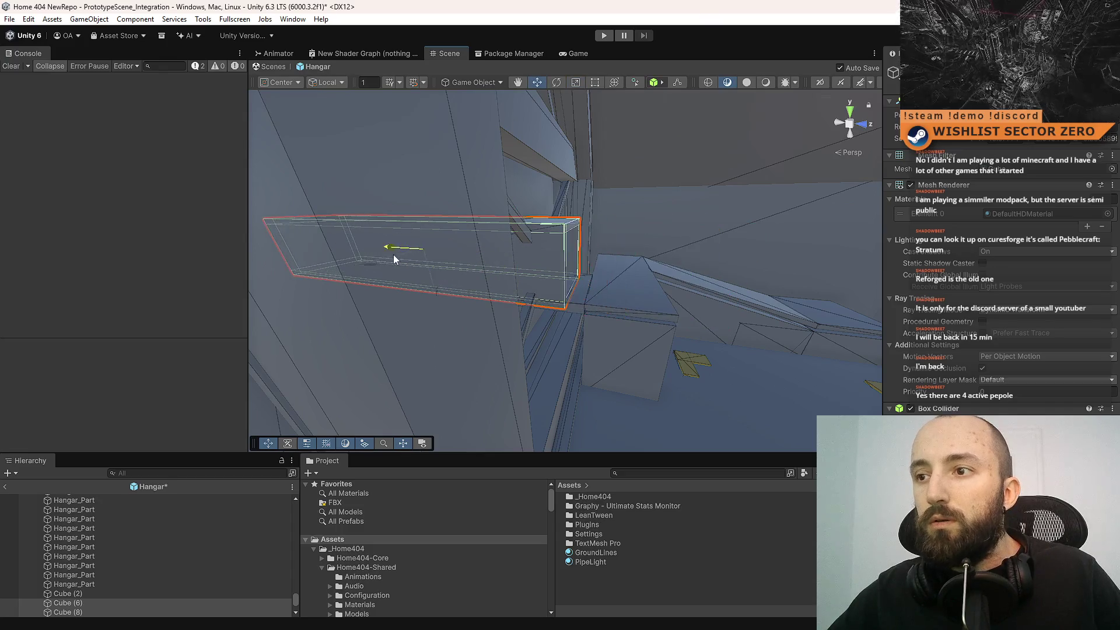
{"action": "mouse_move", "coordinate": [696, 298]}
{"action": "left_mouse_down"}
{"action": "mouse_move", "coordinate": [625, 315]}
{"action": "mouse_move", "coordinate": [530, 296]}
{"action": "mouse_move", "coordinate": [566, 295]}
{"action": "mouse_move", "coordinate": [563, 316]}
{"action": "mouse_move", "coordinate": [603, 312]}
{"action": "mouse_move", "coordinate": [563, 200]}
{"action": "mouse_move", "coordinate": [601, 251]}
{"action": "mouse_move", "coordinate": [622, 253]}
{"action": "mouse_move", "coordinate": [617, 288]}
{"action": "mouse_move", "coordinate": [575, 278]}
{"action": "left_mouse_up"}
{"action": "key", "text": "v"}
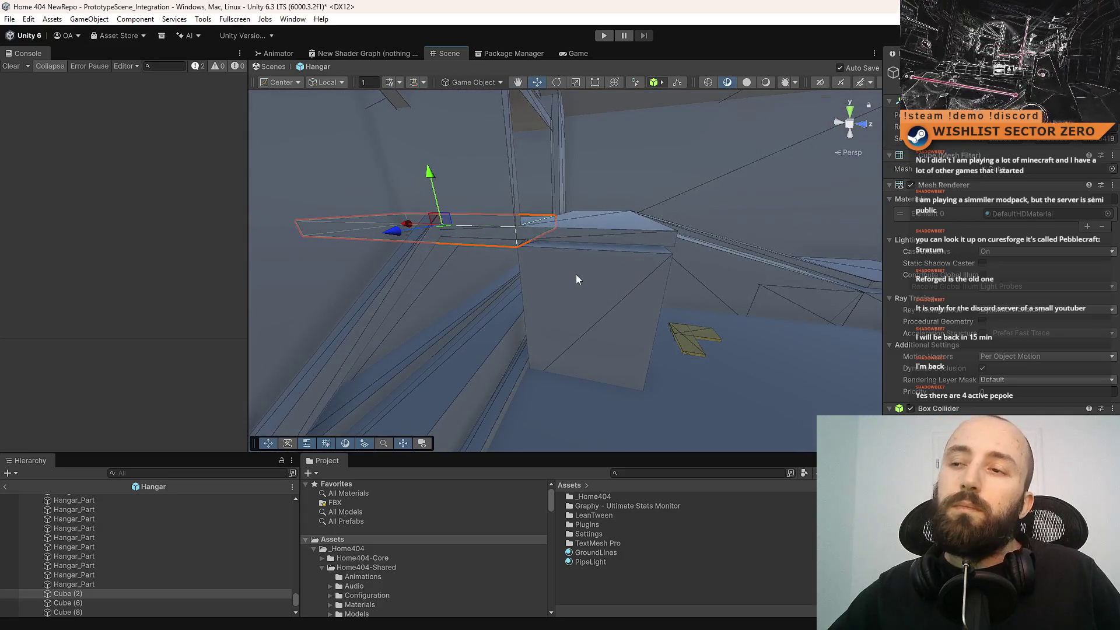
- Duplicate the flat box Cube (8), stretch the copy into a tall box, and save
{"action": "left_click", "coordinate": [568, 273]}
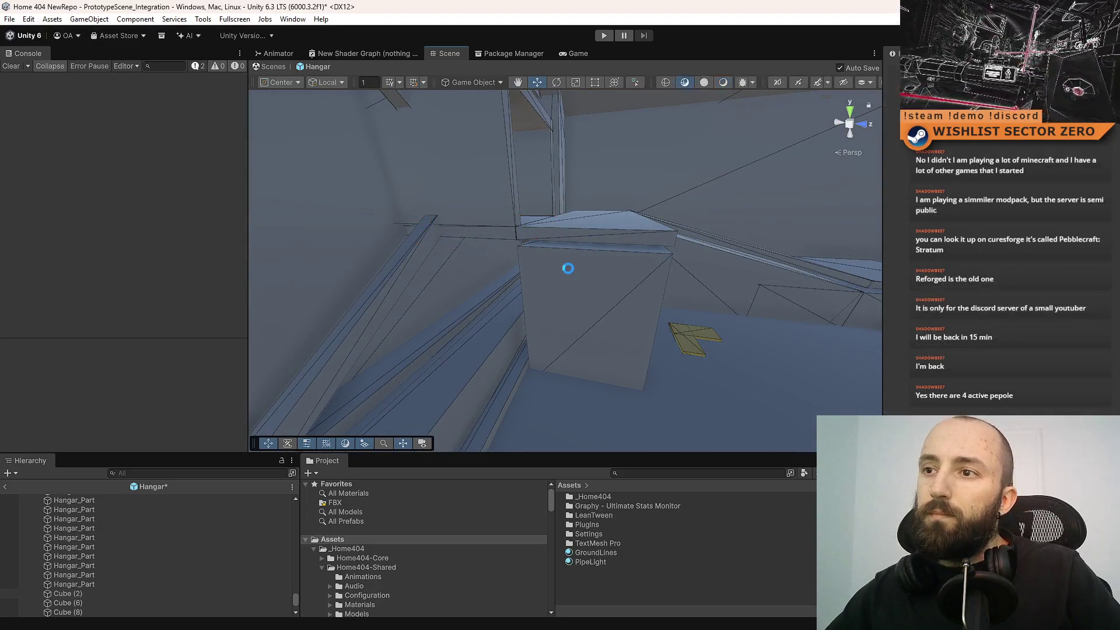
{"action": "mouse_move", "coordinate": [568, 273]}
{"action": "left_mouse_down"}
{"action": "mouse_move", "coordinate": [629, 290]}
{"action": "mouse_move", "coordinate": [449, 275]}
{"action": "mouse_move", "coordinate": [520, 237]}
{"action": "mouse_move", "coordinate": [545, 245]}
{"action": "left_mouse_up"}
{"action": "left_click", "coordinate": [514, 228]}
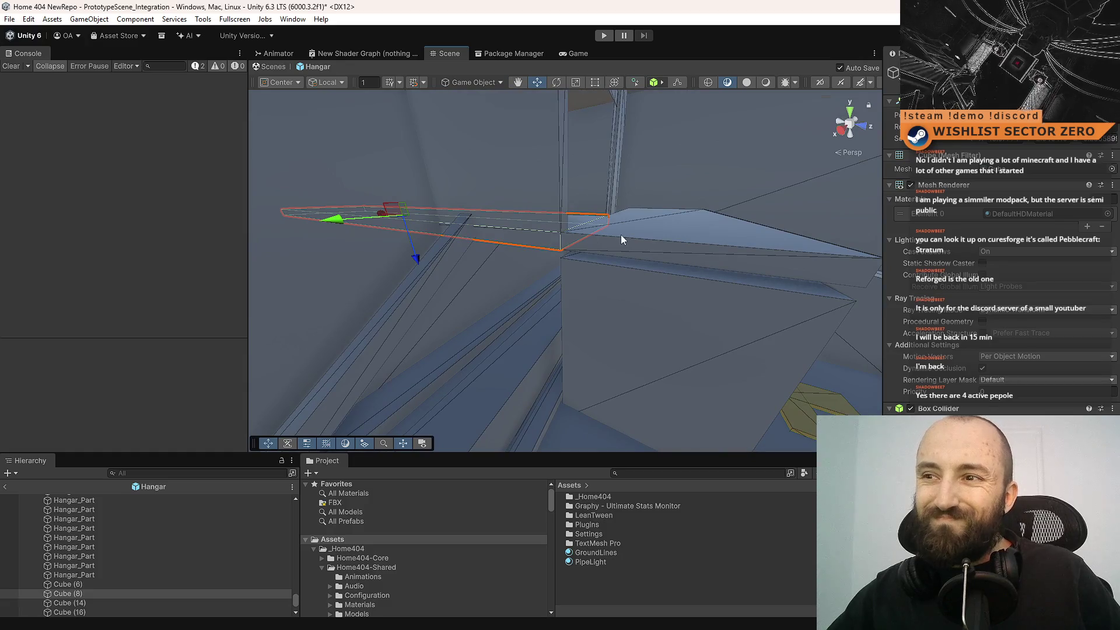
{"action": "key", "text": "ctrl+d"}
{"action": "key", "text": "r"}
{"action": "mouse_move", "coordinate": [415, 258]}
{"action": "left_mouse_down"}
{"action": "mouse_move", "coordinate": [429, 301]}
{"action": "mouse_move", "coordinate": [506, 181]}
{"action": "mouse_move", "coordinate": [560, 216]}
{"action": "left_mouse_up"}
{"action": "key", "text": "w"}
{"action": "key", "text": "ctrl+s"}
{"action": "scroll", "coordinate": [560, 198], "scroll_direction": "up", "scroll_amount": 4}
{"action": "mouse_move", "coordinate": [624, 255]}
{"action": "left_mouse_down"}
{"action": "mouse_move", "coordinate": [523, 282]}
{"action": "mouse_move", "coordinate": [568, 317]}
{"action": "mouse_move", "coordinate": [596, 299]}
{"action": "mouse_move", "coordinate": [741, 283]}
{"action": "mouse_move", "coordinate": [733, 252]}
{"action": "mouse_move", "coordinate": [692, 210]}
{"action": "mouse_move", "coordinate": [513, 207]}
{"action": "left_mouse_up"}
{"action": "scroll", "coordinate": [523, 237], "scroll_direction": "up", "scroll_amount": 3}
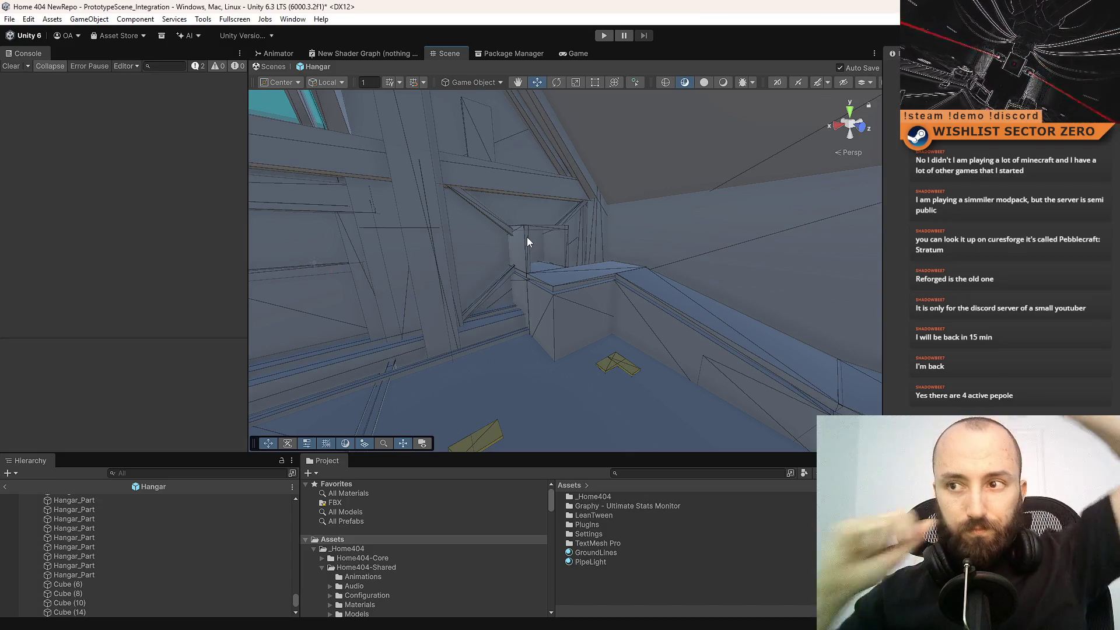
- Resize the box by the doorway slightly, undoing an accidental move
{"action": "mouse_move", "coordinate": [526, 237]}
{"action": "left_mouse_down"}
{"action": "mouse_move", "coordinate": [520, 219]}
{"action": "mouse_move", "coordinate": [475, 230]}
{"action": "left_mouse_up"}
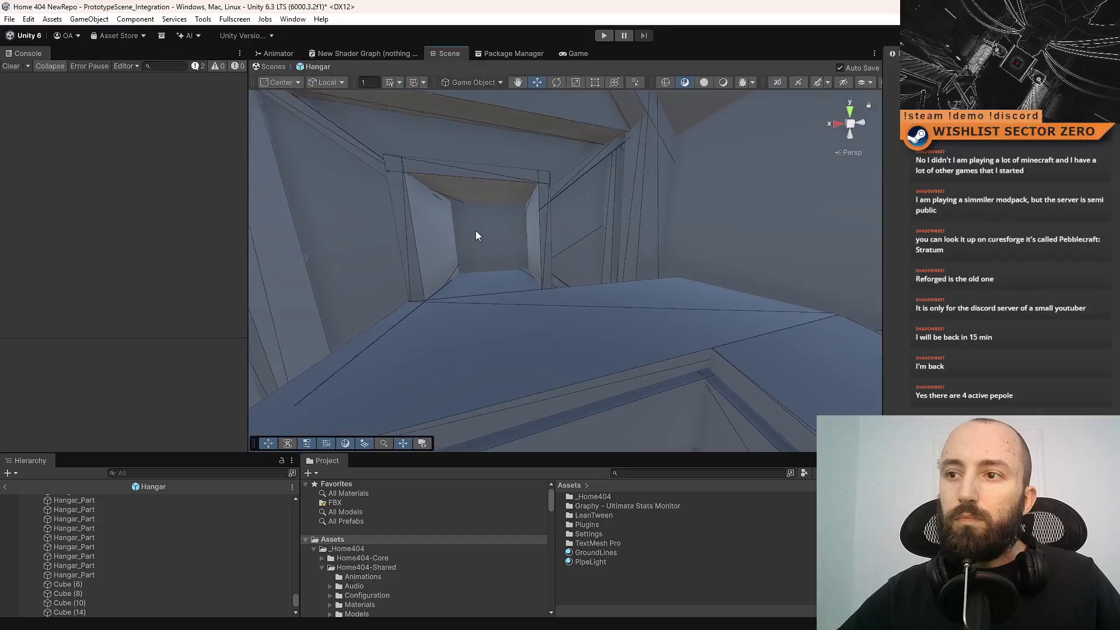
{"action": "left_click", "coordinate": [474, 233]}
{"action": "key", "text": "f"}
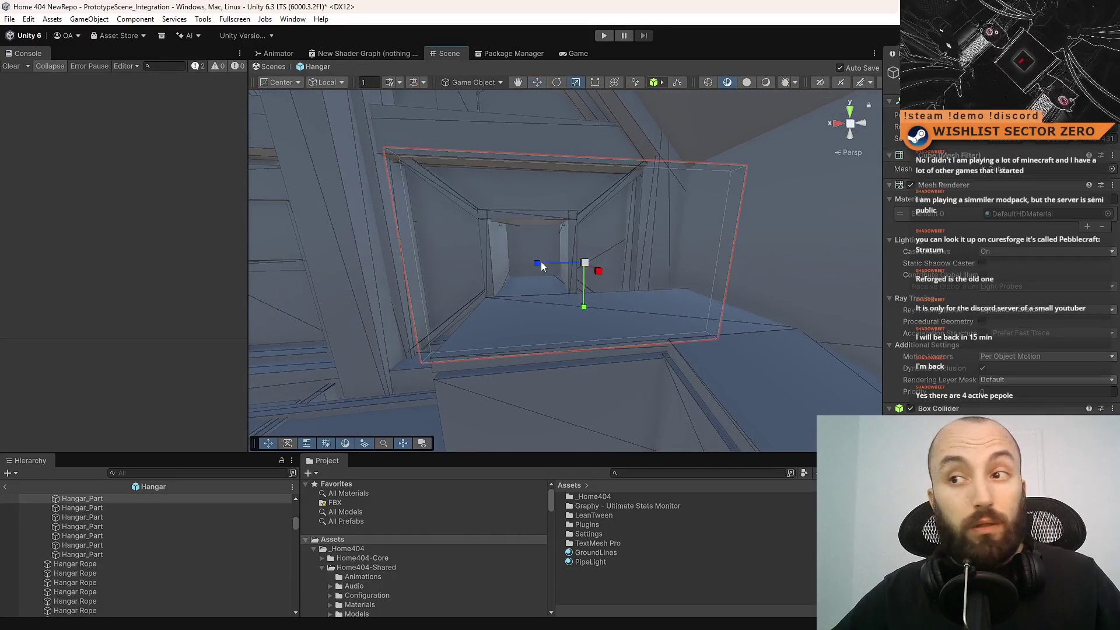
{"action": "key", "text": "r"}
{"action": "mouse_move", "coordinate": [537, 264]}
{"action": "left_mouse_down"}
{"action": "mouse_move", "coordinate": [516, 264]}
{"action": "mouse_move", "coordinate": [575, 263]}
{"action": "mouse_move", "coordinate": [494, 277]}
{"action": "left_mouse_up"}
{"action": "key", "text": "w"}
{"action": "key", "text": "r"}
{"action": "key", "text": "w"}
{"action": "mouse_move", "coordinate": [608, 269]}
{"action": "left_mouse_down"}
{"action": "mouse_move", "coordinate": [480, 256]}
{"action": "mouse_move", "coordinate": [491, 254]}
{"action": "mouse_move", "coordinate": [487, 264]}
{"action": "left_mouse_up"}
{"action": "key", "text": "ctrl+z"}
{"action": "mouse_move", "coordinate": [594, 257]}
{"action": "left_mouse_down"}
{"action": "mouse_move", "coordinate": [576, 275]}
{"action": "mouse_move", "coordinate": [613, 318]}
{"action": "mouse_move", "coordinate": [596, 295]}
{"action": "left_mouse_up"}
- Make two copies of the wall part, Hangar_Part (6) and (7), rotating one roughly horizontal
{"action": "key", "text": "ctrl+d"}
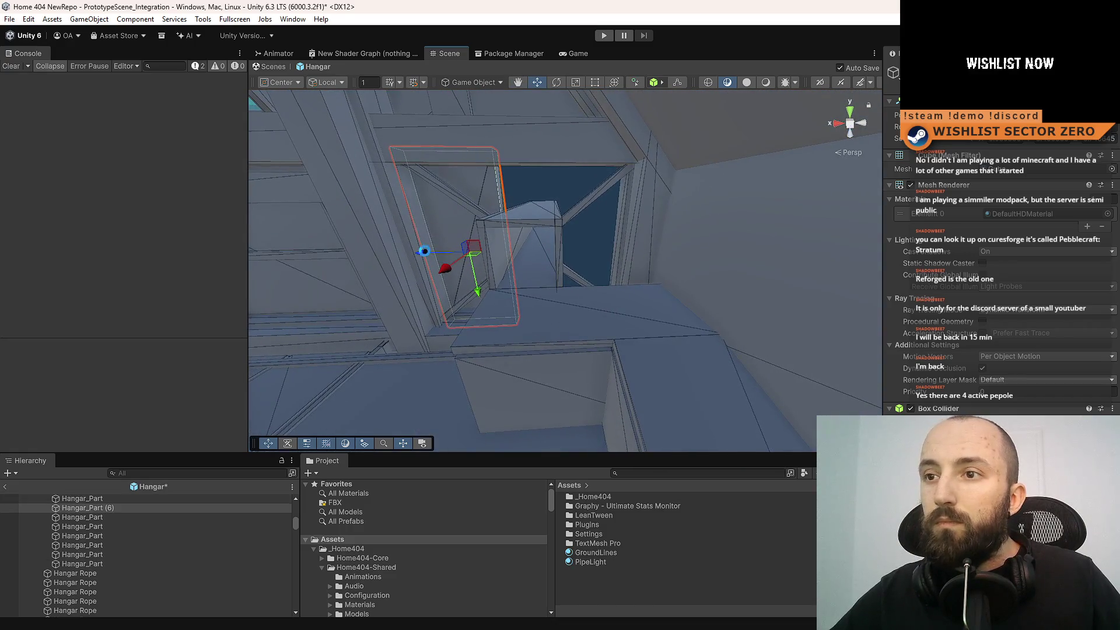
{"action": "mouse_move", "coordinate": [426, 257]}
{"action": "left_mouse_down"}
{"action": "mouse_move", "coordinate": [570, 251]}
{"action": "mouse_move", "coordinate": [547, 262]}
{"action": "mouse_move", "coordinate": [571, 198]}
{"action": "mouse_move", "coordinate": [425, 261]}
{"action": "mouse_move", "coordinate": [600, 229]}
{"action": "mouse_move", "coordinate": [525, 140]}
{"action": "mouse_move", "coordinate": [528, 162]}
{"action": "left_mouse_up"}
{"action": "key", "text": "ctrl+d"}
{"action": "key", "text": "e"}
{"action": "key", "text": "w"}
{"action": "mouse_move", "coordinate": [625, 209]}
{"action": "left_mouse_down"}
{"action": "mouse_move", "coordinate": [566, 180]}
{"action": "mouse_move", "coordinate": [638, 177]}
{"action": "mouse_move", "coordinate": [629, 161]}
{"action": "mouse_move", "coordinate": [560, 218]}
{"action": "mouse_move", "coordinate": [563, 207]}
{"action": "mouse_move", "coordinate": [563, 232]}
{"action": "left_mouse_up"}
{"action": "left_click", "coordinate": [622, 360]}
{"action": "mouse_move", "coordinate": [622, 360]}
{"action": "left_mouse_down"}
{"action": "mouse_move", "coordinate": [640, 230]}
{"action": "mouse_move", "coordinate": [565, 173]}
{"action": "mouse_move", "coordinate": [651, 211]}
{"action": "mouse_move", "coordinate": [576, 354]}
{"action": "mouse_move", "coordinate": [627, 273]}
{"action": "mouse_move", "coordinate": [475, 213]}
{"action": "mouse_move", "coordinate": [468, 247]}
{"action": "mouse_move", "coordinate": [585, 235]}
{"action": "mouse_move", "coordinate": [435, 267]}
{"action": "mouse_move", "coordinate": [410, 324]}
{"action": "mouse_move", "coordinate": [369, 253]}
{"action": "mouse_move", "coordinate": [445, 309]}
{"action": "mouse_move", "coordinate": [499, 170]}
{"action": "left_mouse_up"}
{"action": "mouse_move", "coordinate": [593, 269]}
{"action": "left_mouse_down"}
{"action": "mouse_move", "coordinate": [520, 275]}
{"action": "mouse_move", "coordinate": [410, 218]}
{"action": "mouse_move", "coordinate": [437, 196]}
{"action": "mouse_move", "coordinate": [525, 310]}
{"action": "mouse_move", "coordinate": [803, 375]}
{"action": "mouse_move", "coordinate": [455, 350]}
{"action": "mouse_move", "coordinate": [530, 351]}
{"action": "mouse_move", "coordinate": [448, 260]}
{"action": "mouse_move", "coordinate": [655, 325]}
{"action": "mouse_move", "coordinate": [560, 350]}
{"action": "mouse_move", "coordinate": [525, 233]}
{"action": "mouse_move", "coordinate": [528, 315]}
{"action": "mouse_move", "coordinate": [408, 315]}
{"action": "mouse_move", "coordinate": [600, 350]}
{"action": "mouse_move", "coordinate": [668, 279]}
{"action": "mouse_move", "coordinate": [740, 343]}
{"action": "mouse_move", "coordinate": [596, 327]}
{"action": "mouse_move", "coordinate": [467, 386]}
{"action": "mouse_move", "coordinate": [558, 368]}
{"action": "left_mouse_up"}
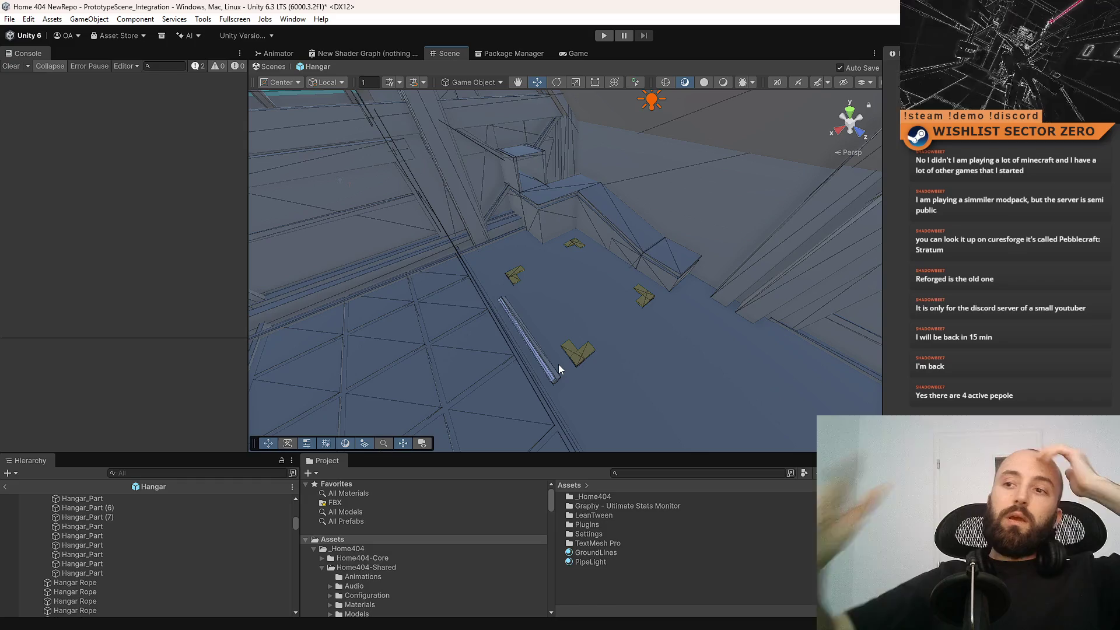
- Orbit the hangar past the stairs, skylight and L-shaped floor markers, then start Play mode
{"action": "left_click_drag", "start_coordinate": [568, 279], "coordinate": [899, 193]}
{"action": "mouse_move", "coordinate": [656, 235]}
{"action": "left_mouse_down"}
{"action": "mouse_move", "coordinate": [587, 289]}
{"action": "mouse_move", "coordinate": [418, 263]}
{"action": "left_mouse_up"}
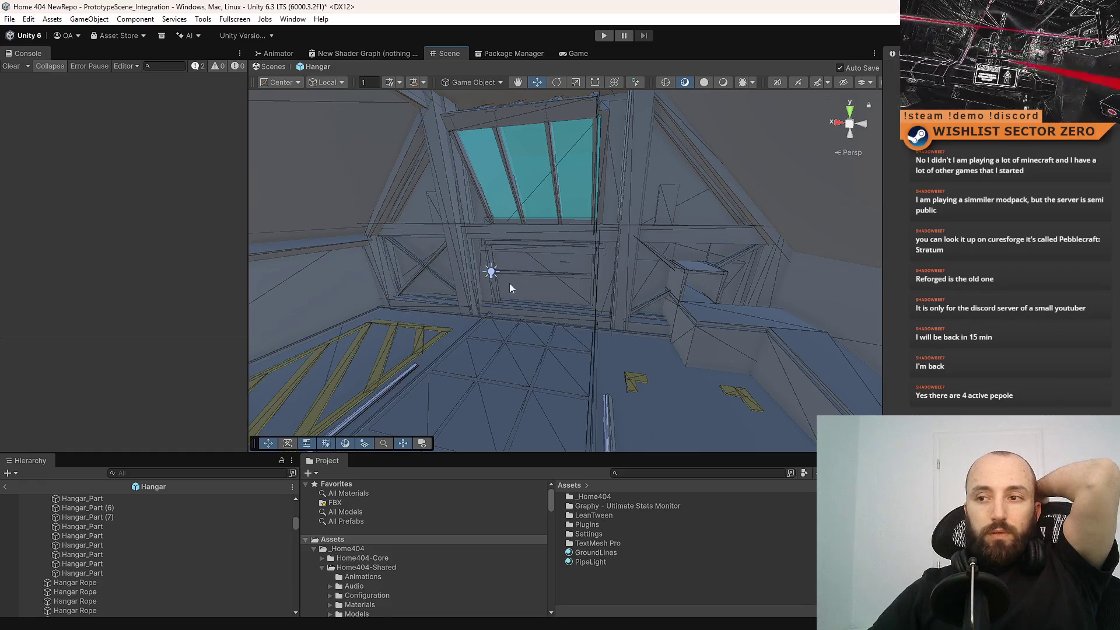
{"action": "mouse_move", "coordinate": [552, 265]}
{"action": "left_mouse_down"}
{"action": "mouse_move", "coordinate": [634, 290]}
{"action": "mouse_move", "coordinate": [593, 239]}
{"action": "mouse_move", "coordinate": [632, 366]}
{"action": "left_mouse_up"}
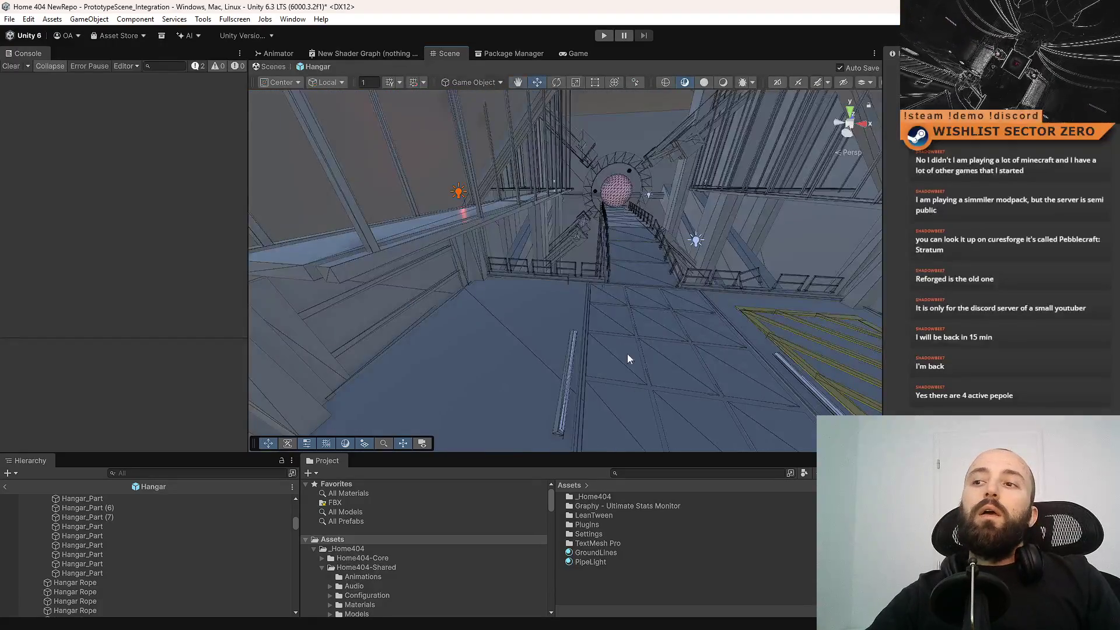
{"action": "mouse_move", "coordinate": [626, 197]}
{"action": "left_mouse_down"}
{"action": "mouse_move", "coordinate": [705, 259]}
{"action": "mouse_move", "coordinate": [466, 206]}
{"action": "left_mouse_up"}
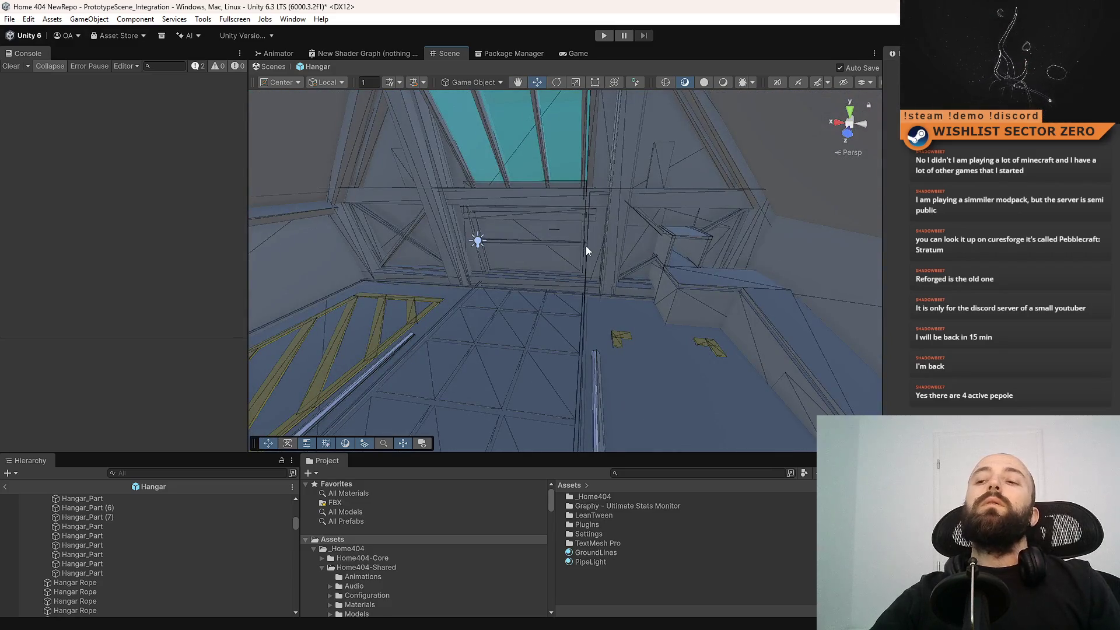
{"action": "mouse_move", "coordinate": [513, 264]}
{"action": "left_mouse_down"}
{"action": "mouse_move", "coordinate": [660, 258]}
{"action": "mouse_move", "coordinate": [568, 277]}
{"action": "mouse_move", "coordinate": [732, 350]}
{"action": "mouse_move", "coordinate": [730, 370]}
{"action": "mouse_move", "coordinate": [660, 333]}
{"action": "left_mouse_up"}
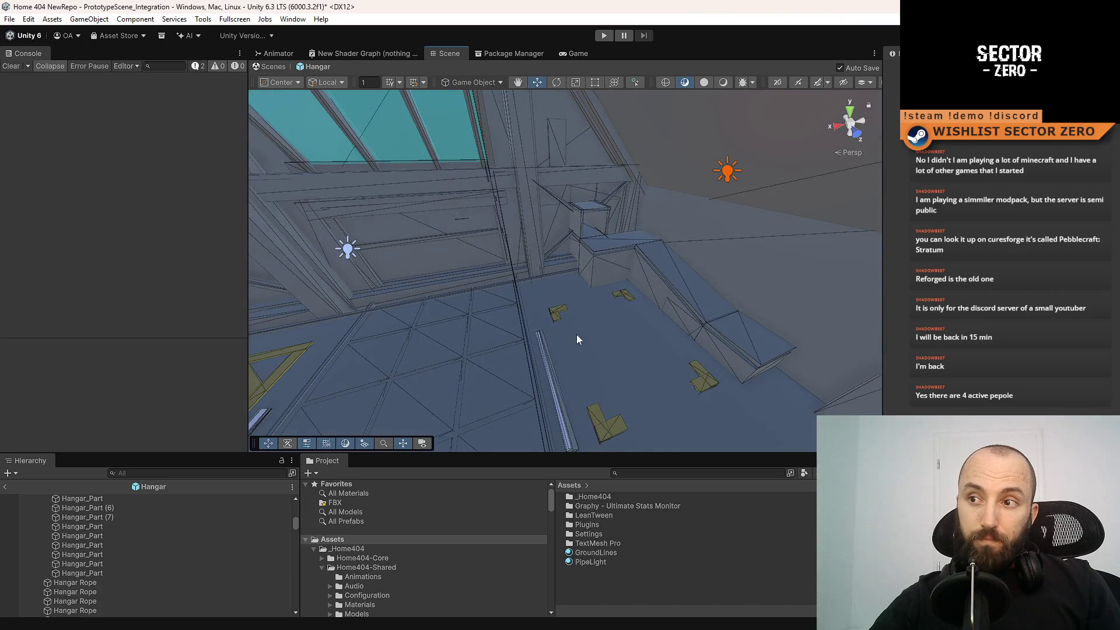
{"action": "left_click_drag", "start_coordinate": [577, 339], "coordinate": [623, 339]}
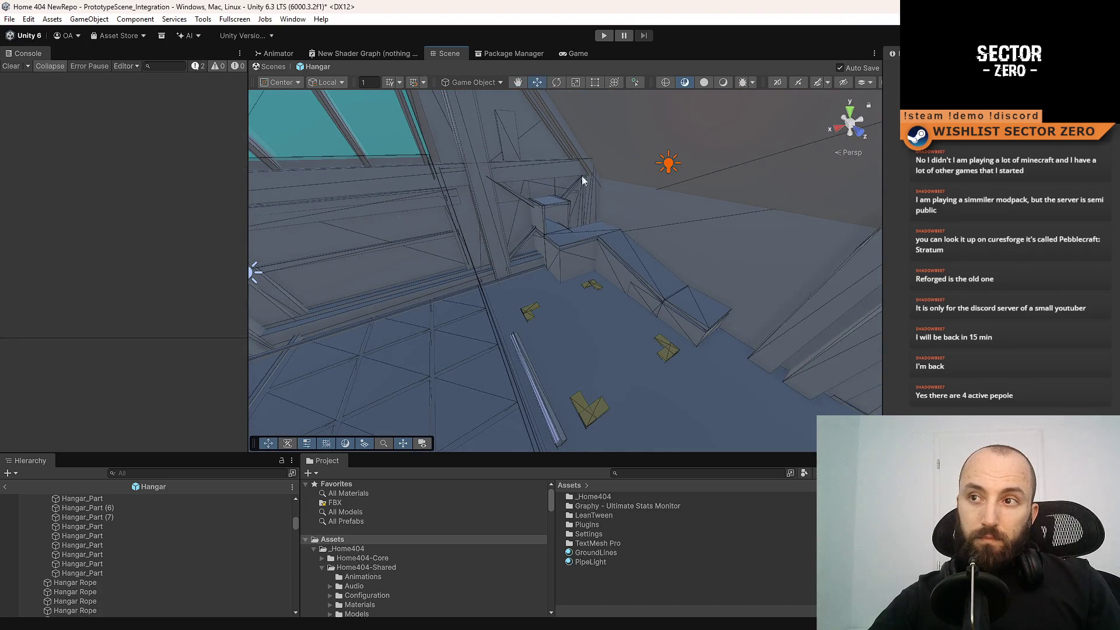
{"action": "left_click", "coordinate": [600, 35]}
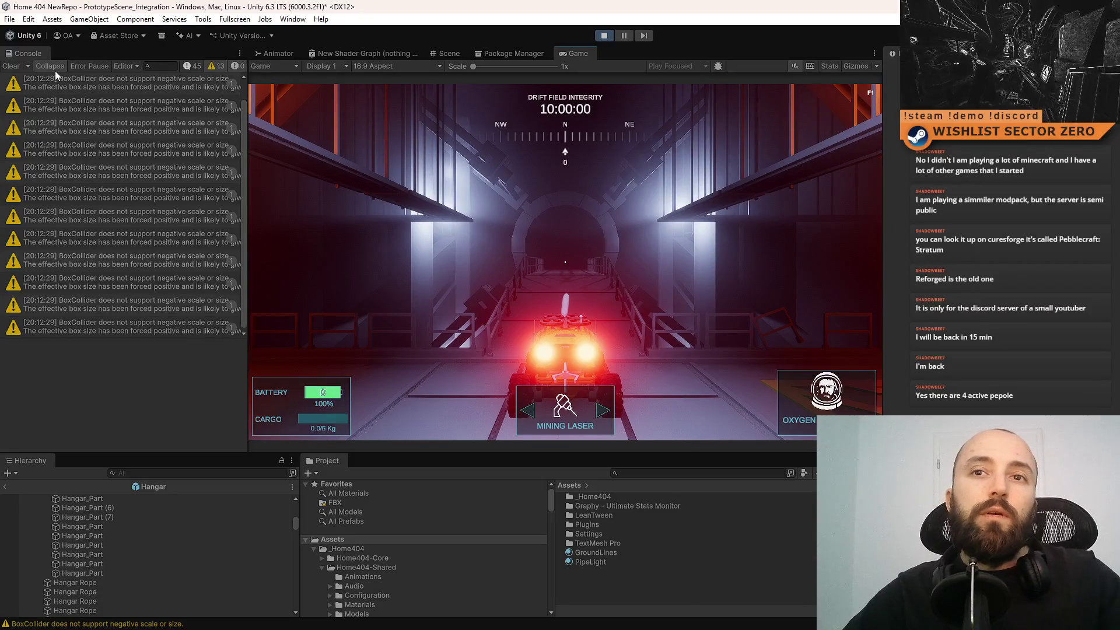
- Clear the console, go fullscreen, and drive the rover down the corridor and ramp onto the hatched floor
{"action": "left_click", "coordinate": [14, 66]}
{"action": "key", "text": "F10"}
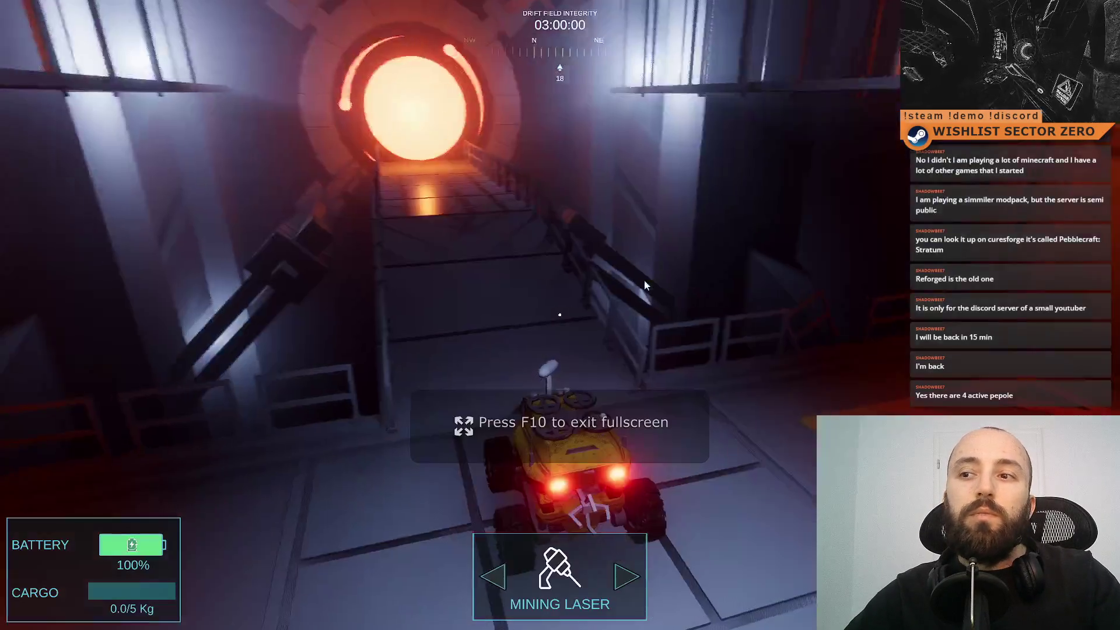
{"action": "key", "text": "d"}
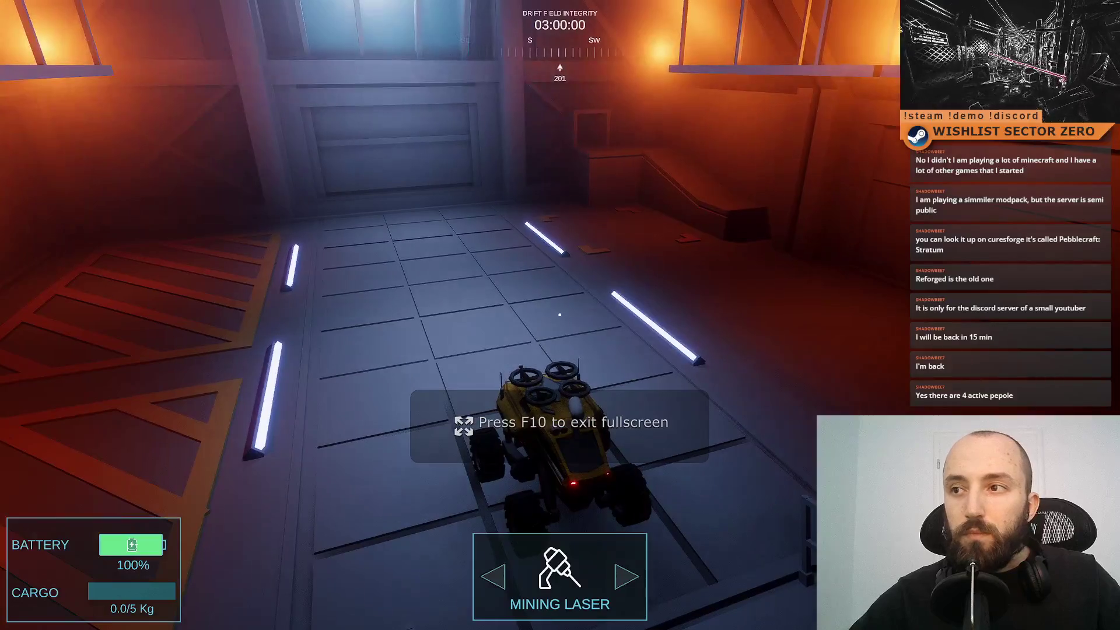
{"action": "key", "text": "w"}
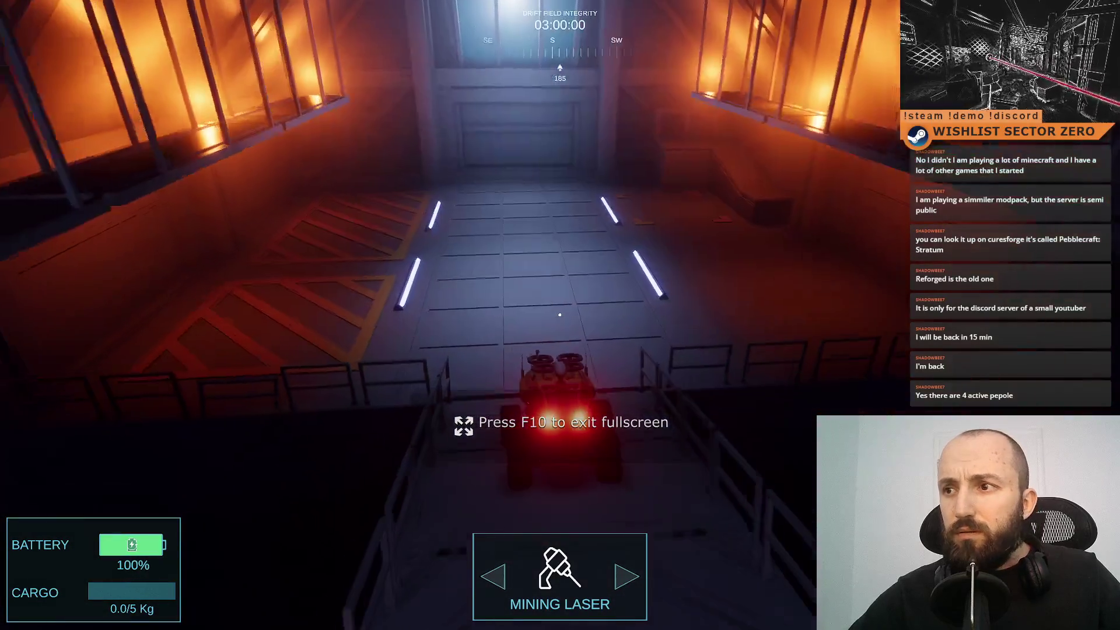
{"action": "key", "text": "w"}
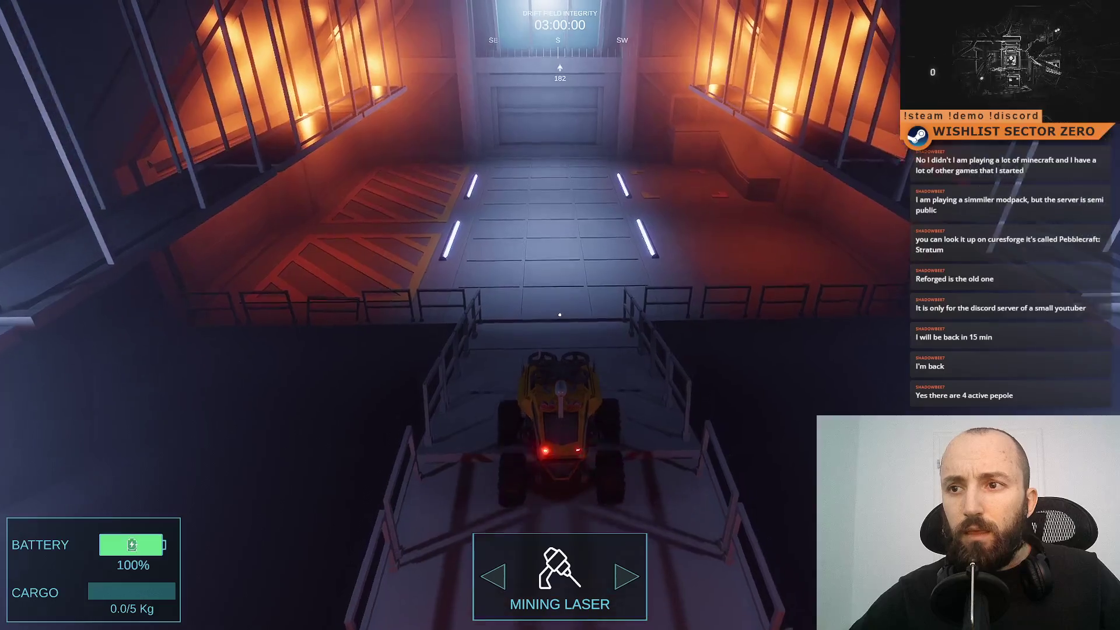
{"action": "key", "text": "a"}
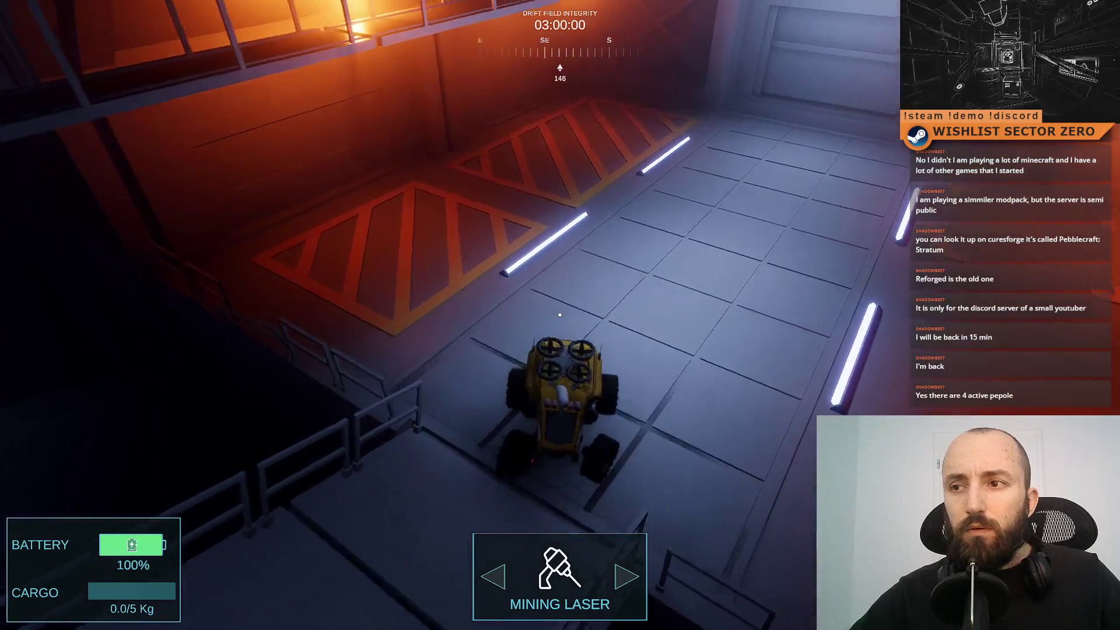
{"action": "key", "text": "d"}
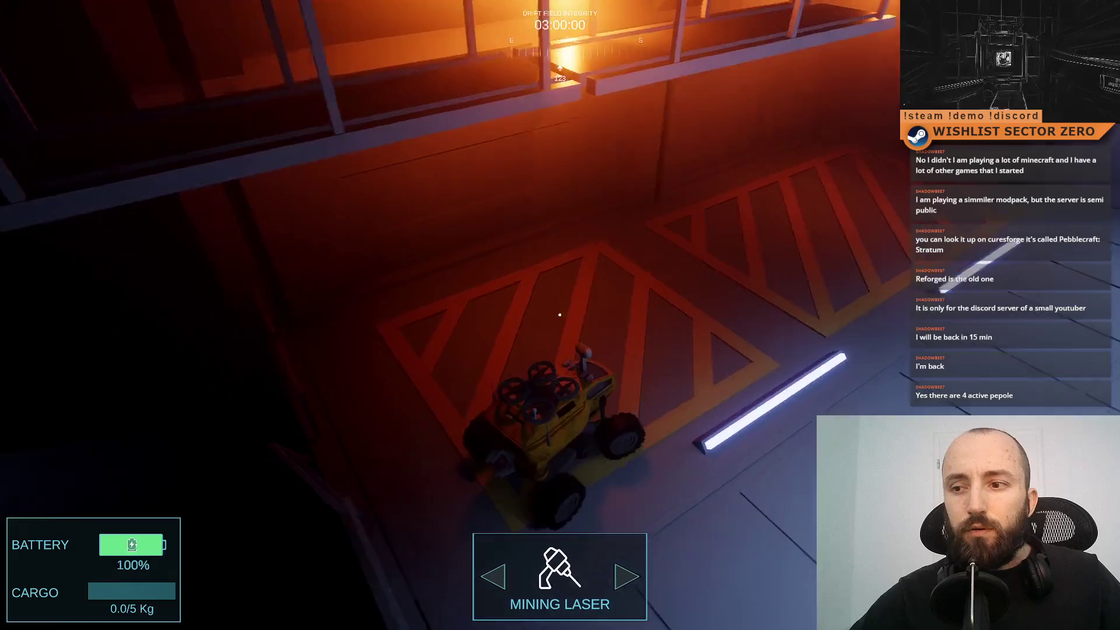
{"action": "key", "text": "d"}
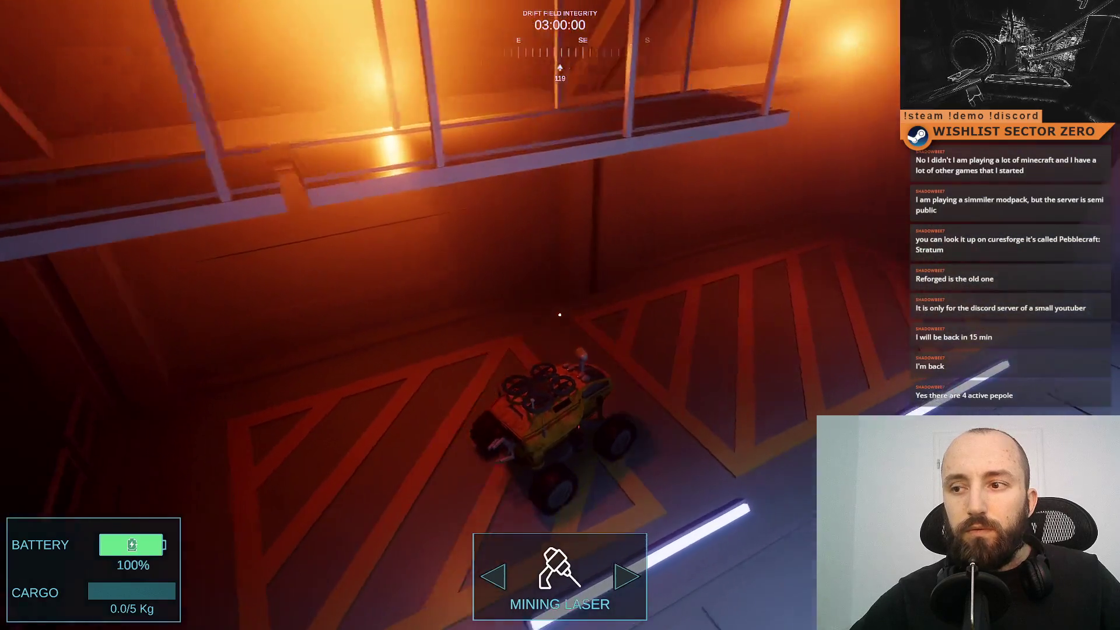
{"action": "key", "text": "d"}
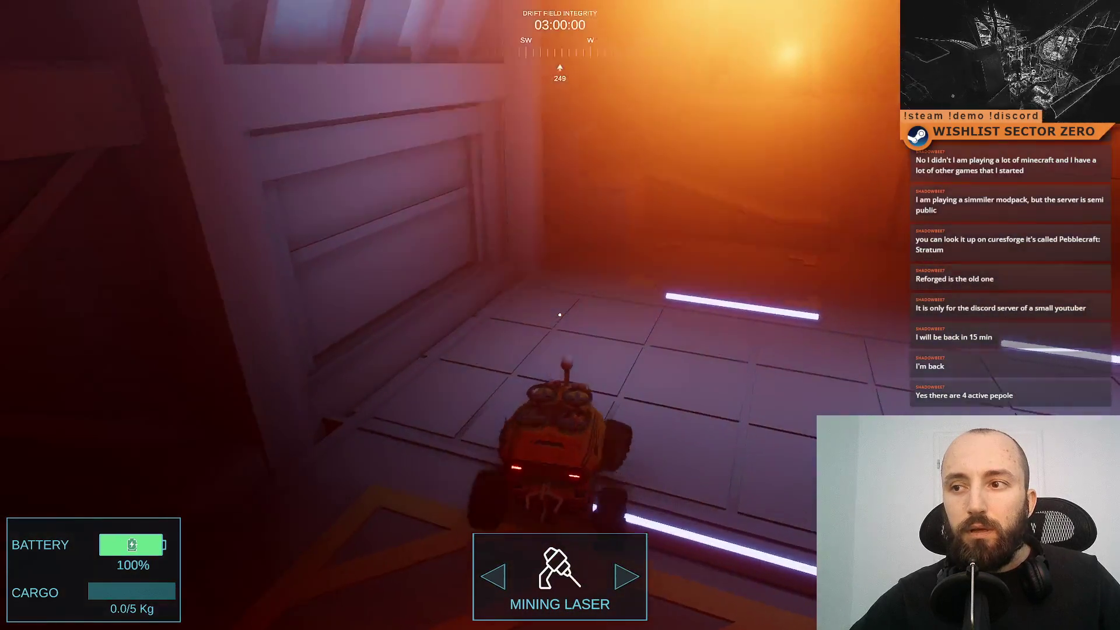
- Steer the rover around the hangar floor past the L-shaped corner markers
{"action": "key", "text": "a"}
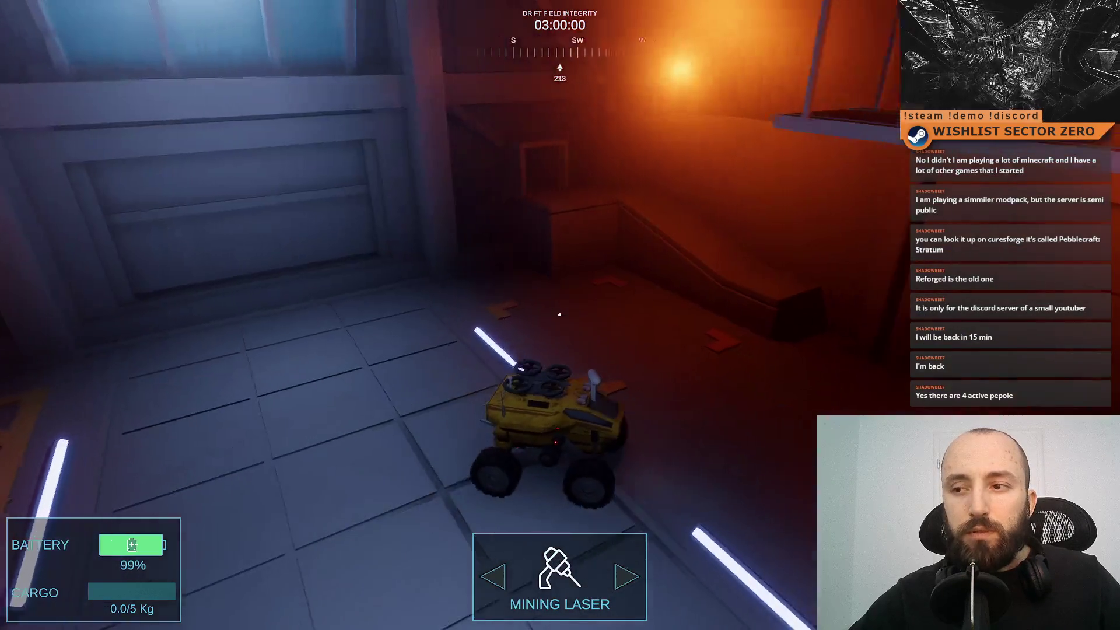
{"action": "key", "text": "d"}
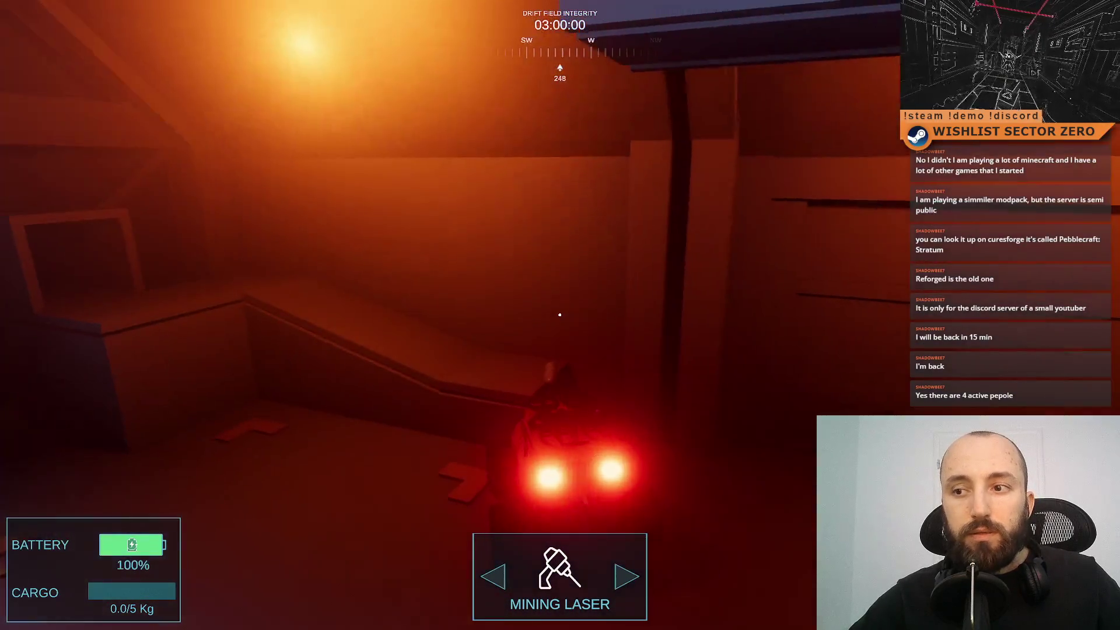
{"action": "key", "text": "a"}
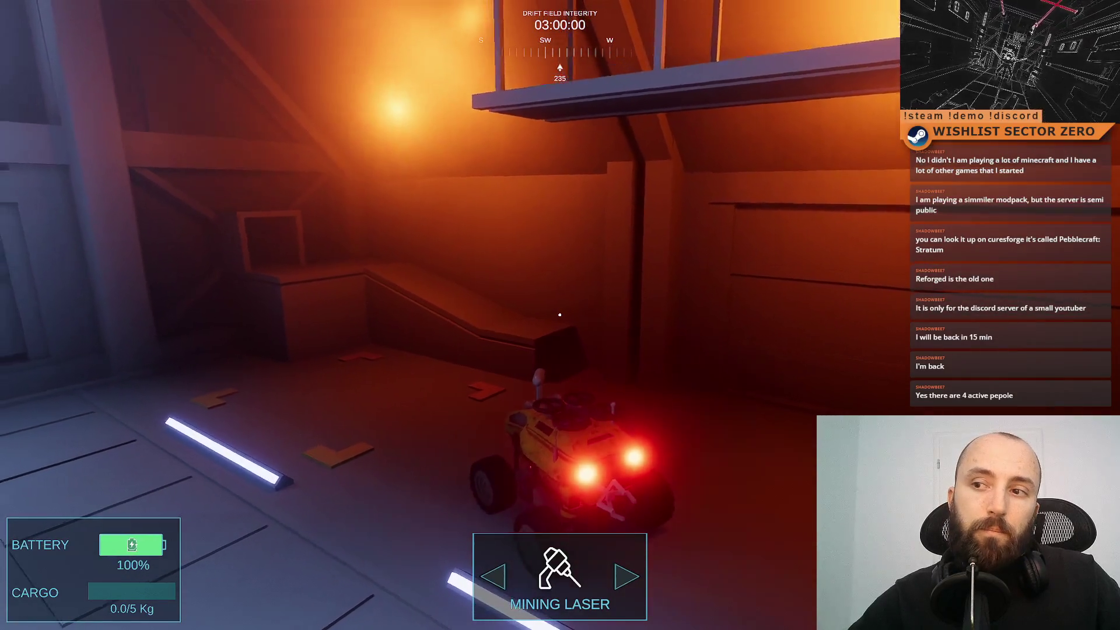
{"action": "key", "text": "a"}
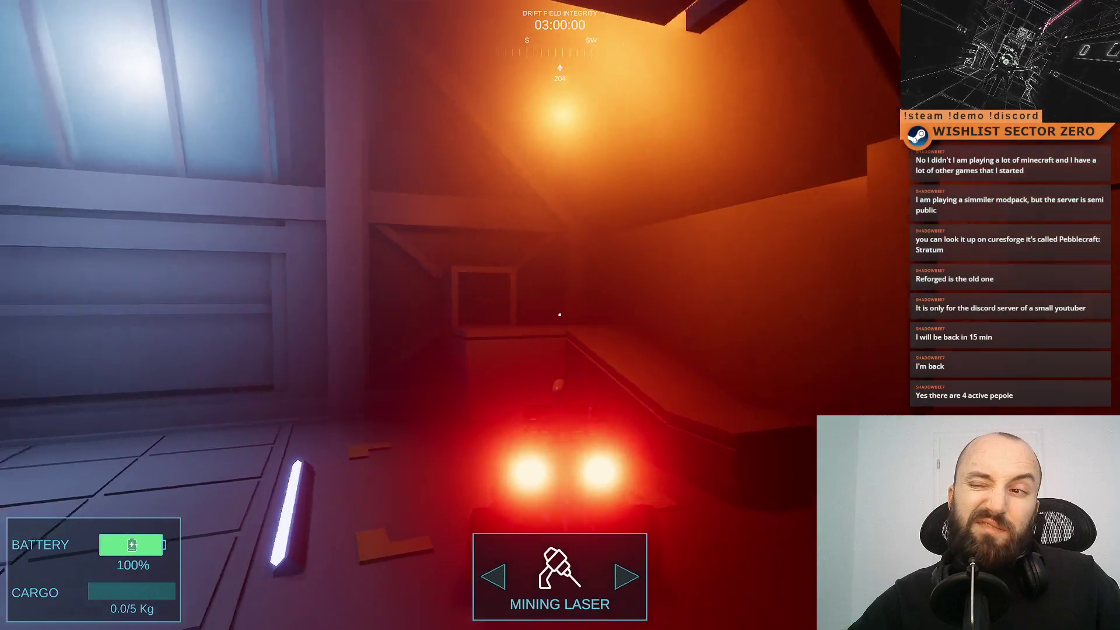
{"action": "key", "text": "d"}
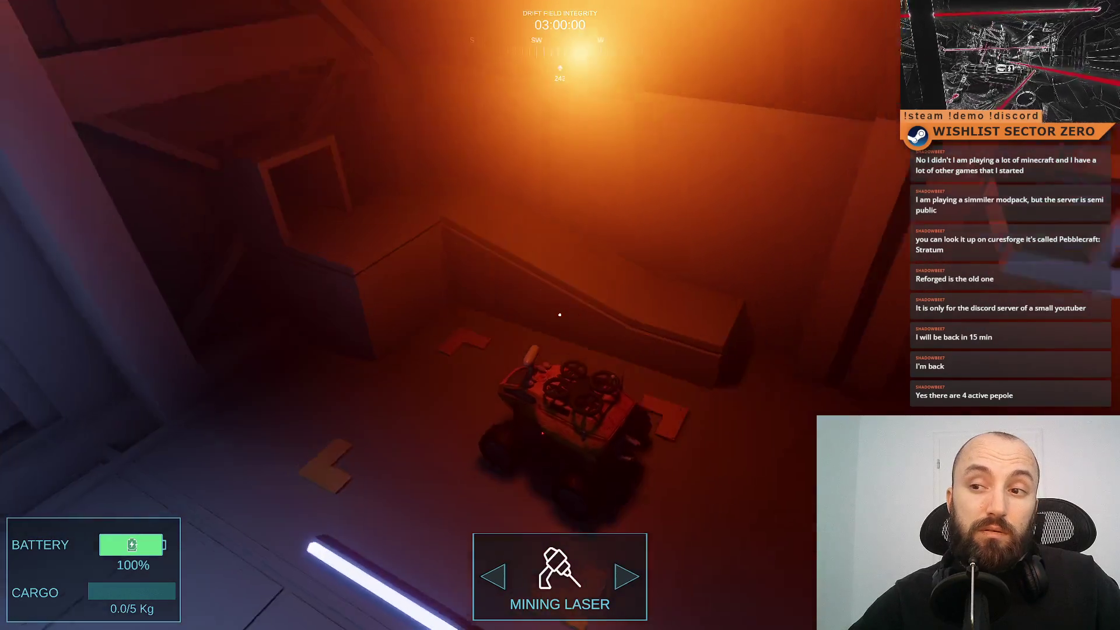
{"action": "key", "text": "a"}
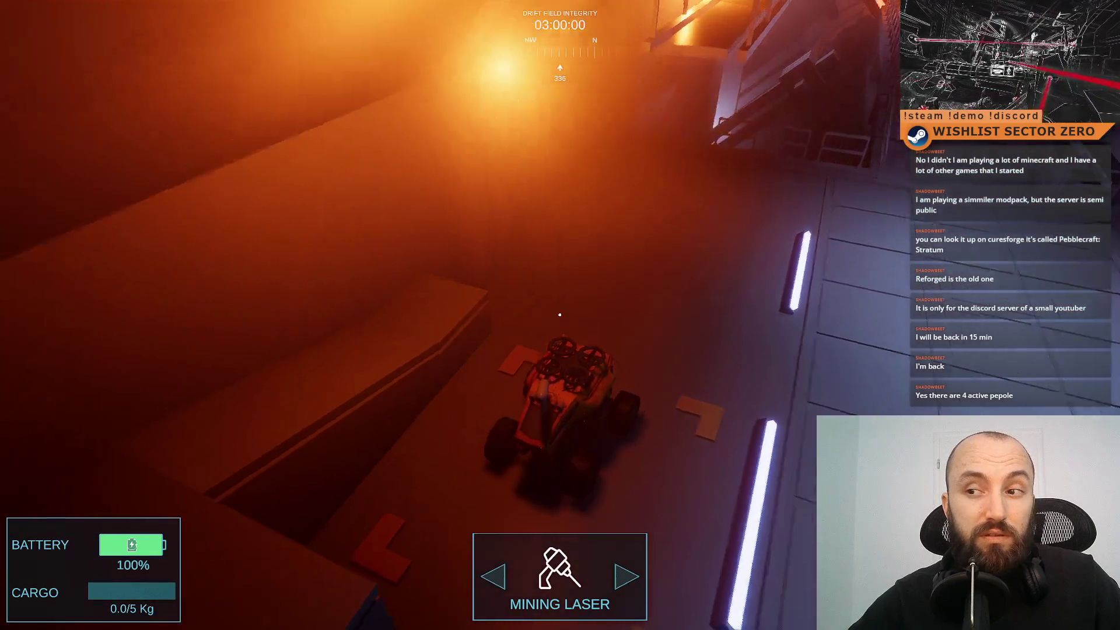
{"action": "key", "text": "a"}
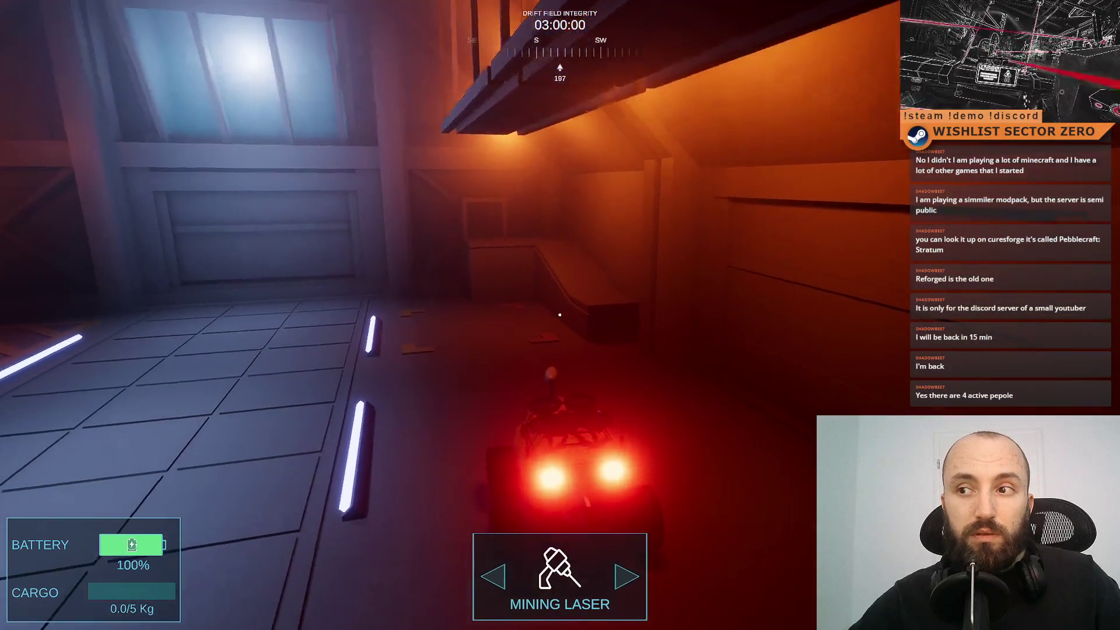
{"action": "key", "text": "d"}
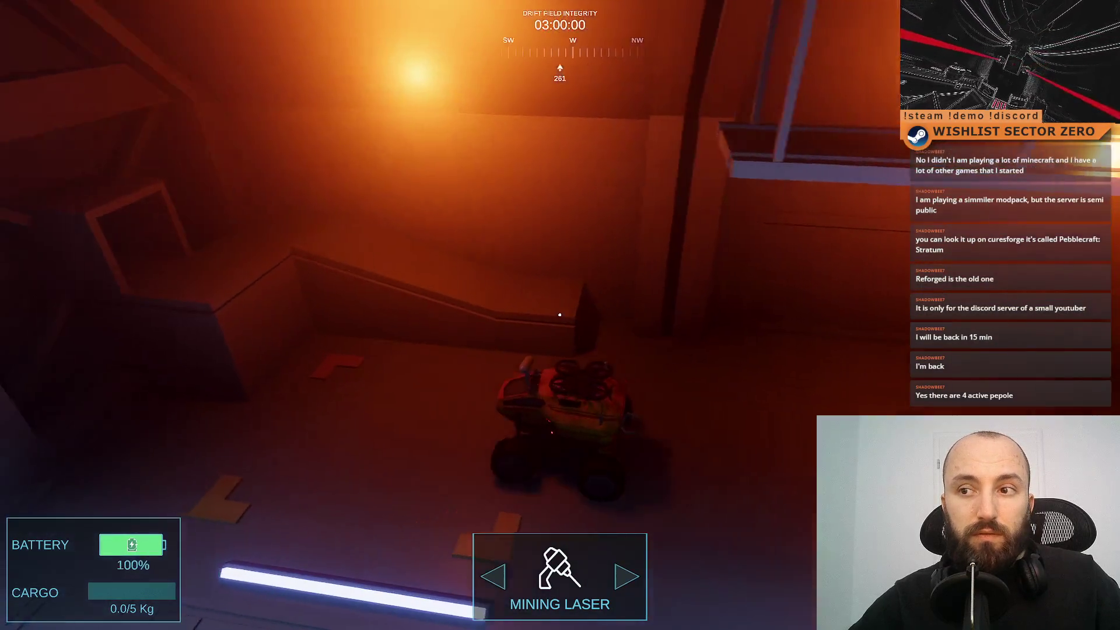
{"action": "key", "text": "a"}
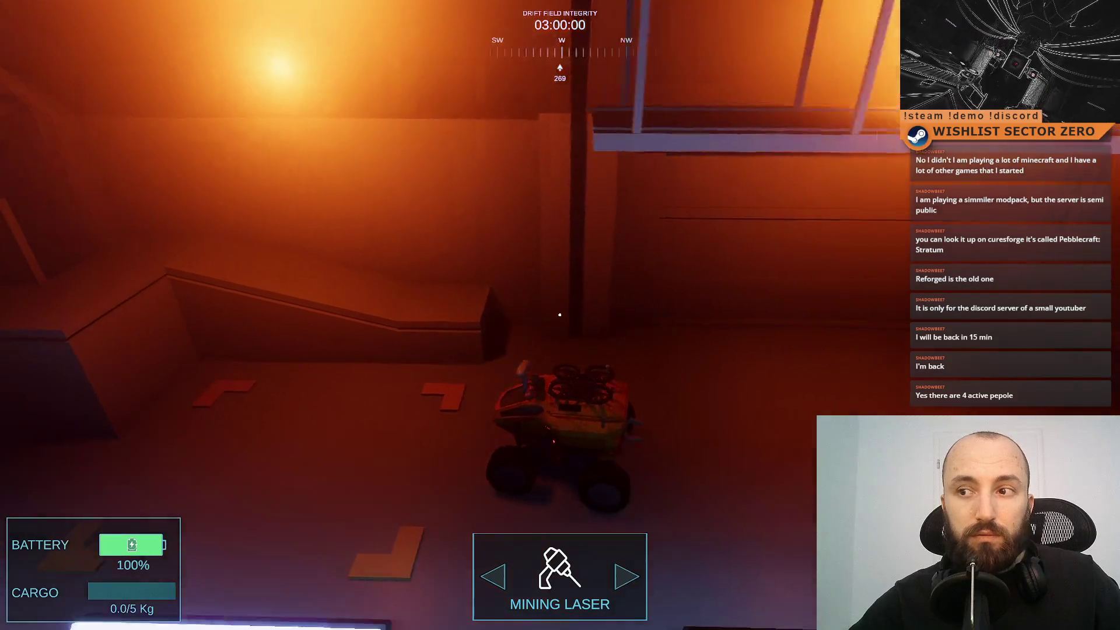
{"action": "key", "text": "a"}
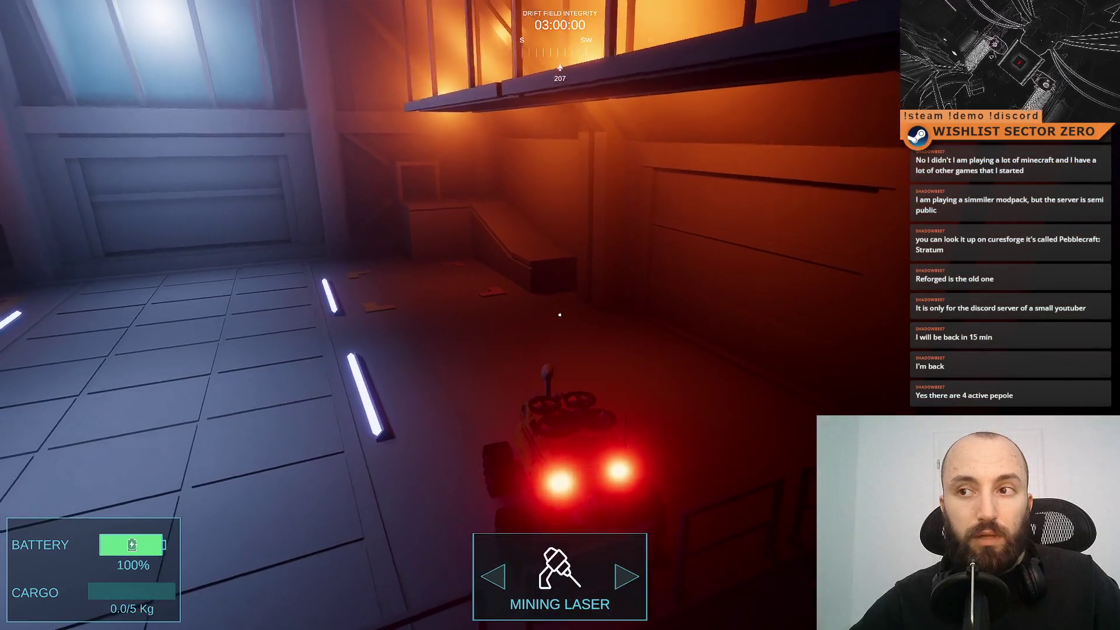
{"action": "key", "text": "d"}
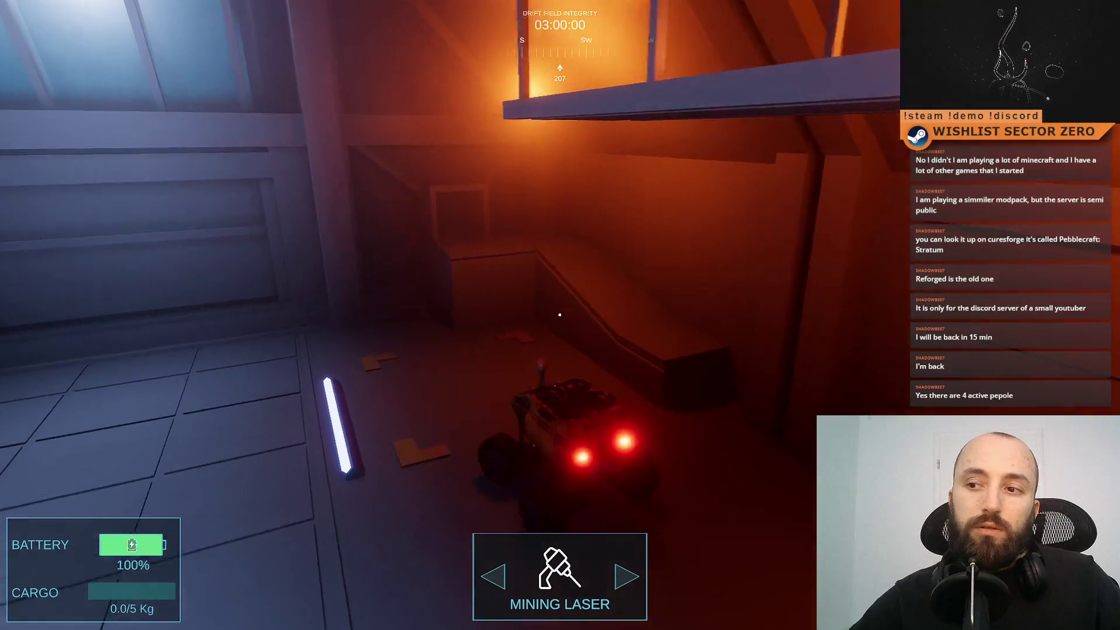
{"action": "key", "text": "d"}
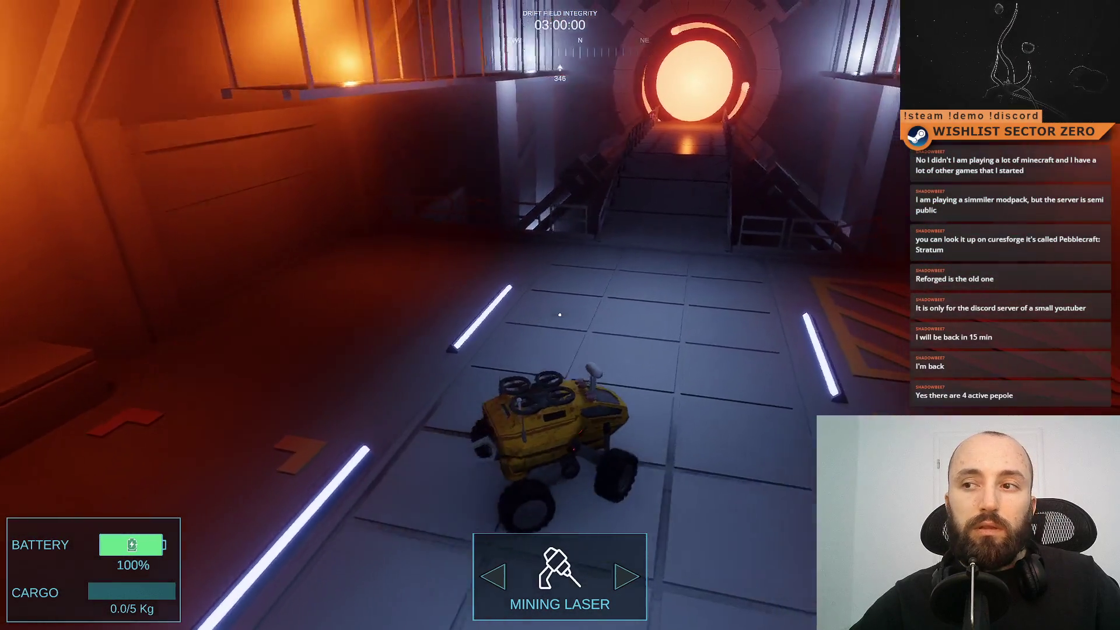
{"action": "key", "text": "a"}
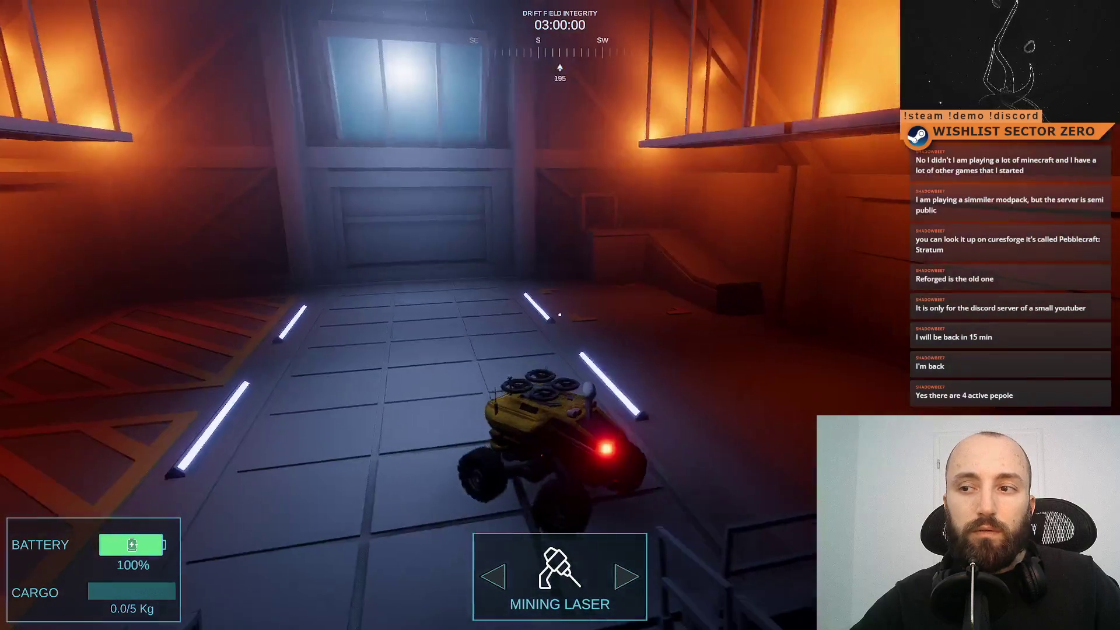
- Drive the rover through the orange-lit area, then reverse and turn it to face north
{"action": "key", "text": "w"}
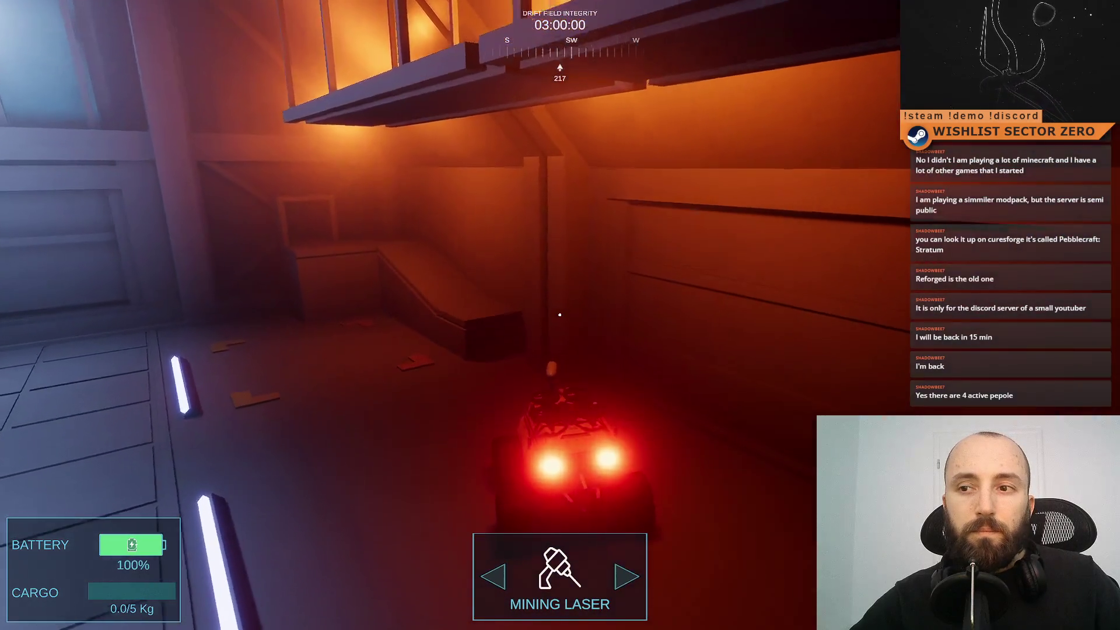
{"action": "key", "text": "w"}
{"action": "key", "text": "a"}
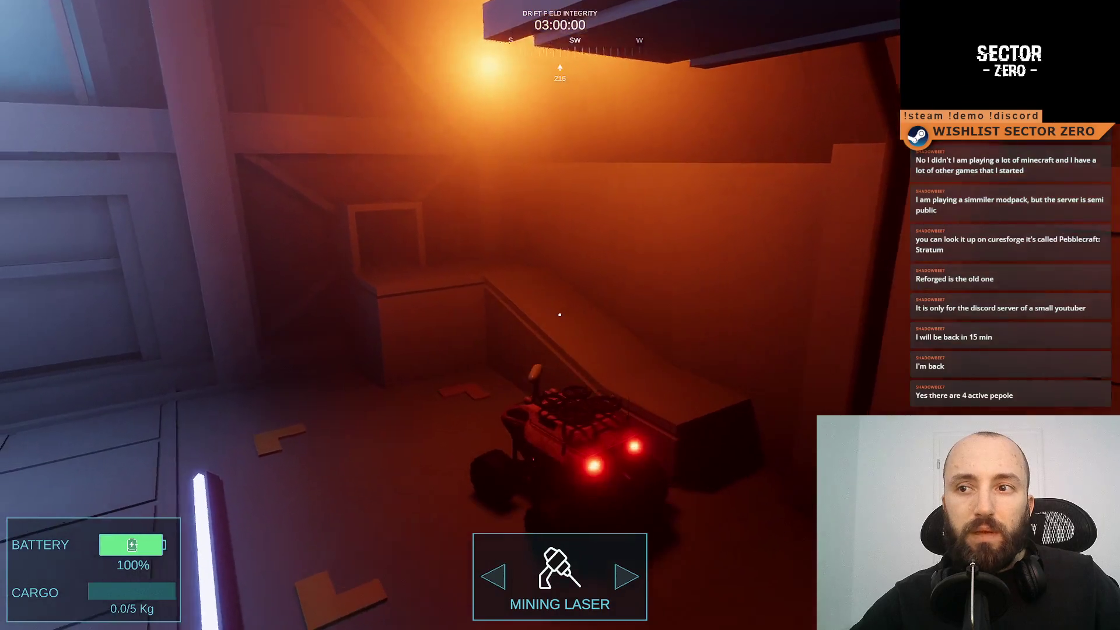
{"action": "key", "text": "w"}
{"action": "key", "text": "a"}
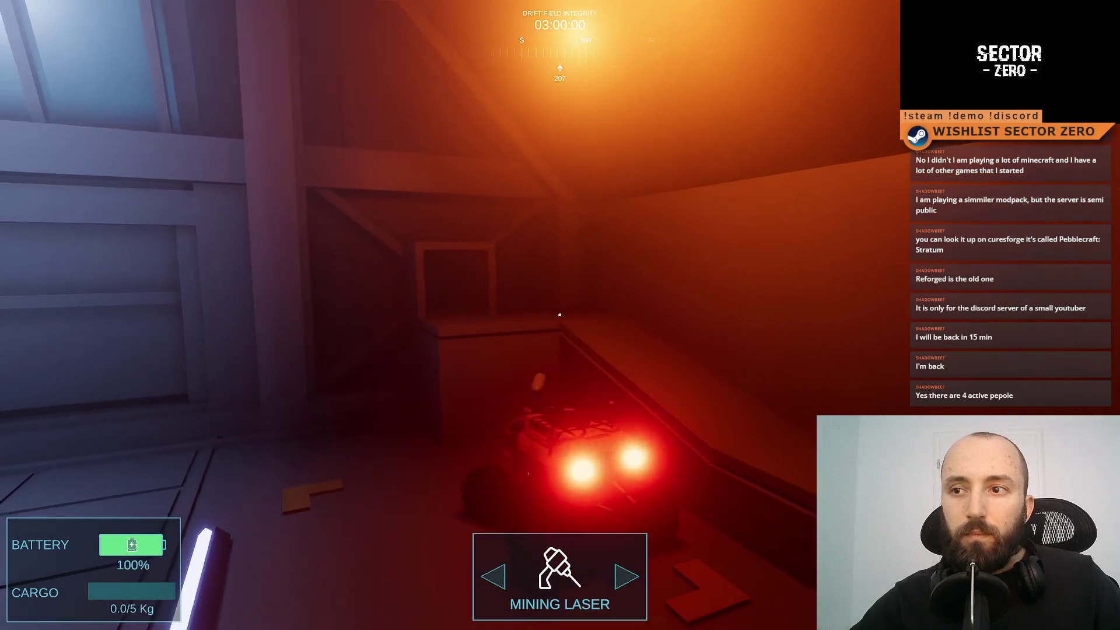
{"action": "key", "text": "w"}
{"action": "key", "text": "d"}
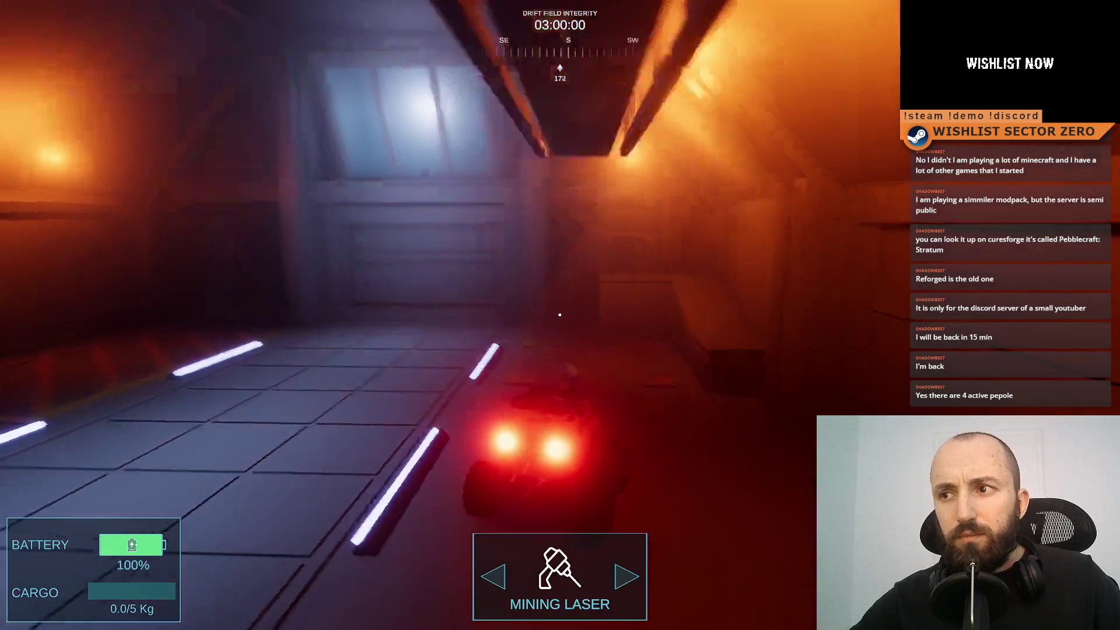
{"action": "key", "text": "w"}
{"action": "key", "text": "d"}
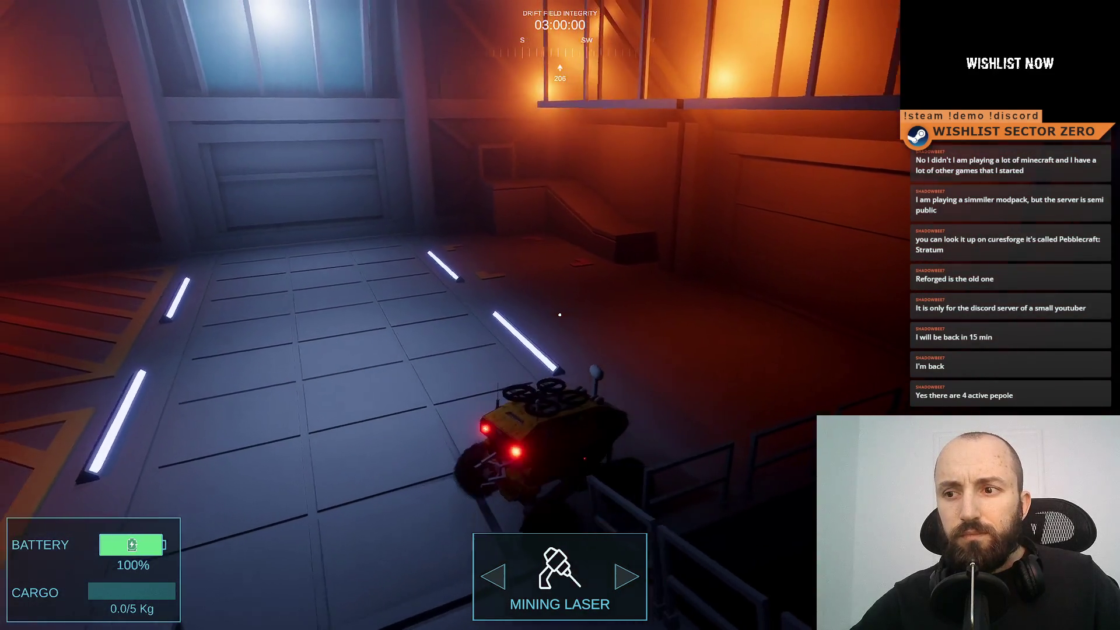
{"action": "key", "text": "s"}
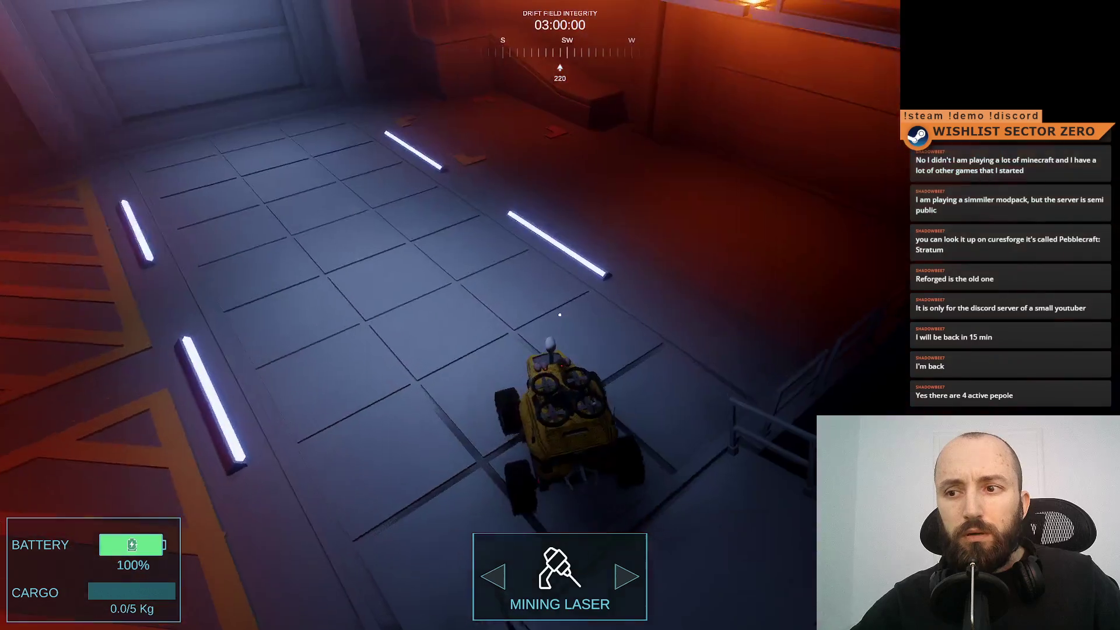
{"action": "key", "text": "d"}
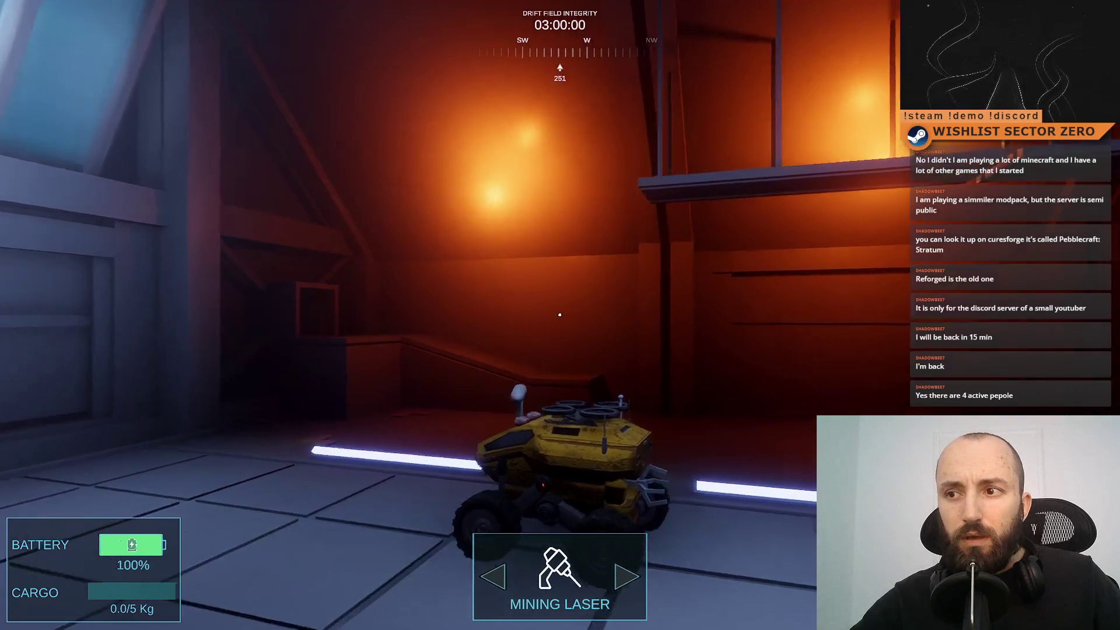
{"action": "key", "text": "s"}
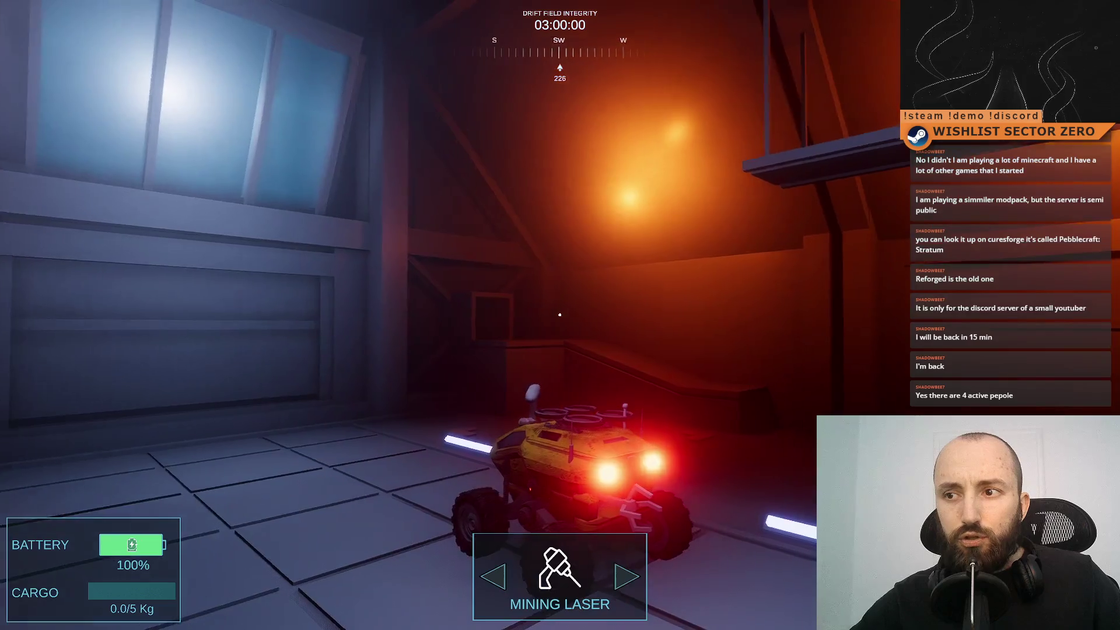
{"action": "key", "text": "s"}
{"action": "key", "text": "s"}
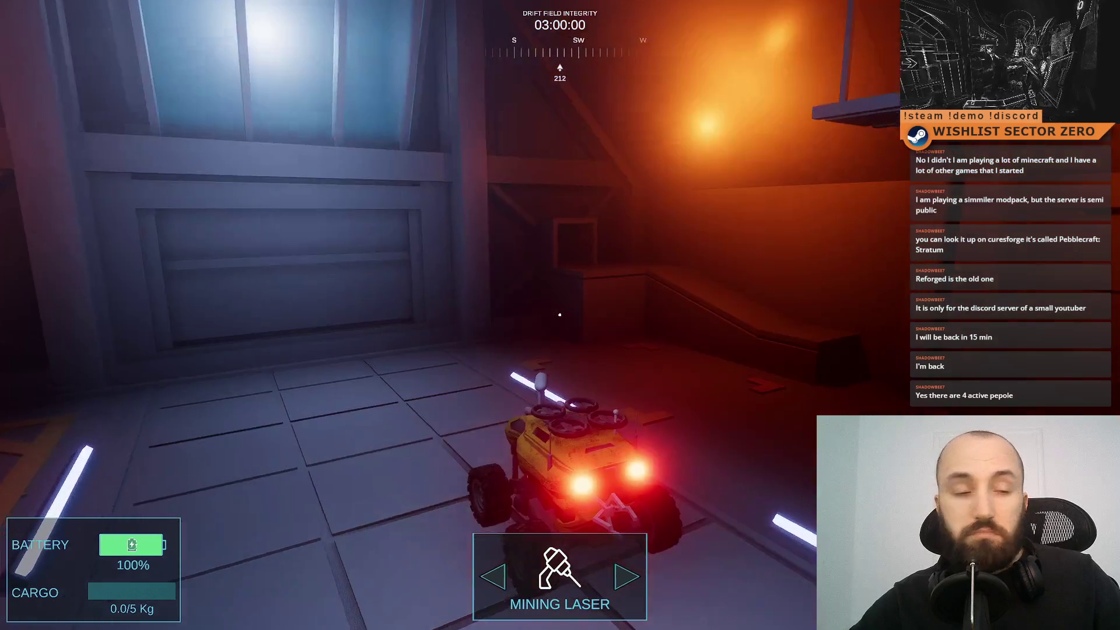
{"action": "key", "text": "d"}
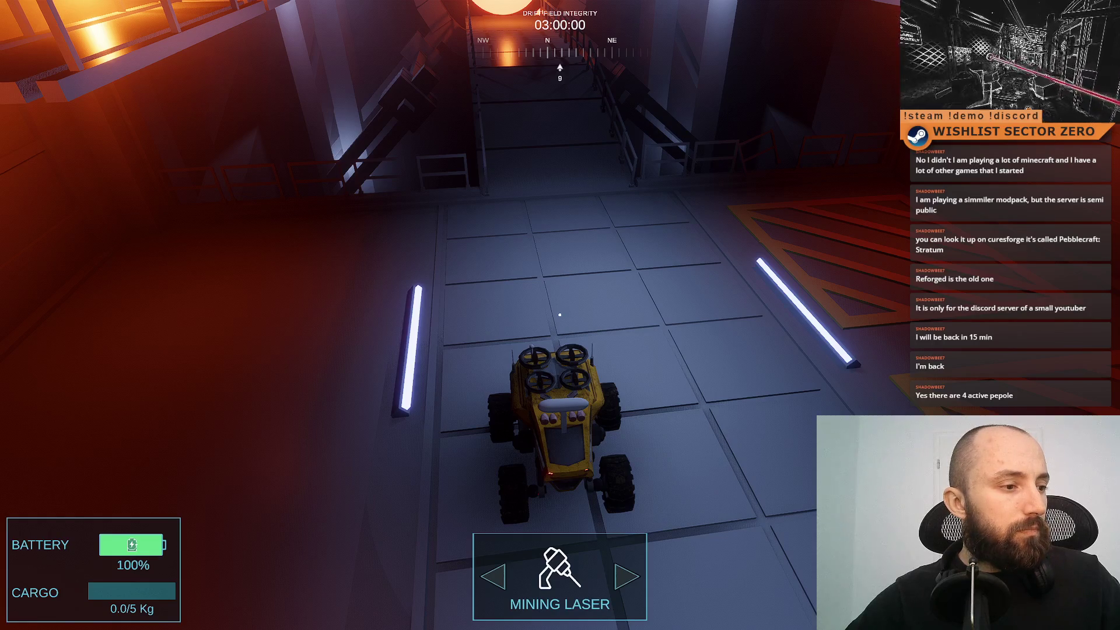
- Turn the rover toward the southwest, then exit fullscreen back to the editor's Game view
{"action": "key", "text": "a"}
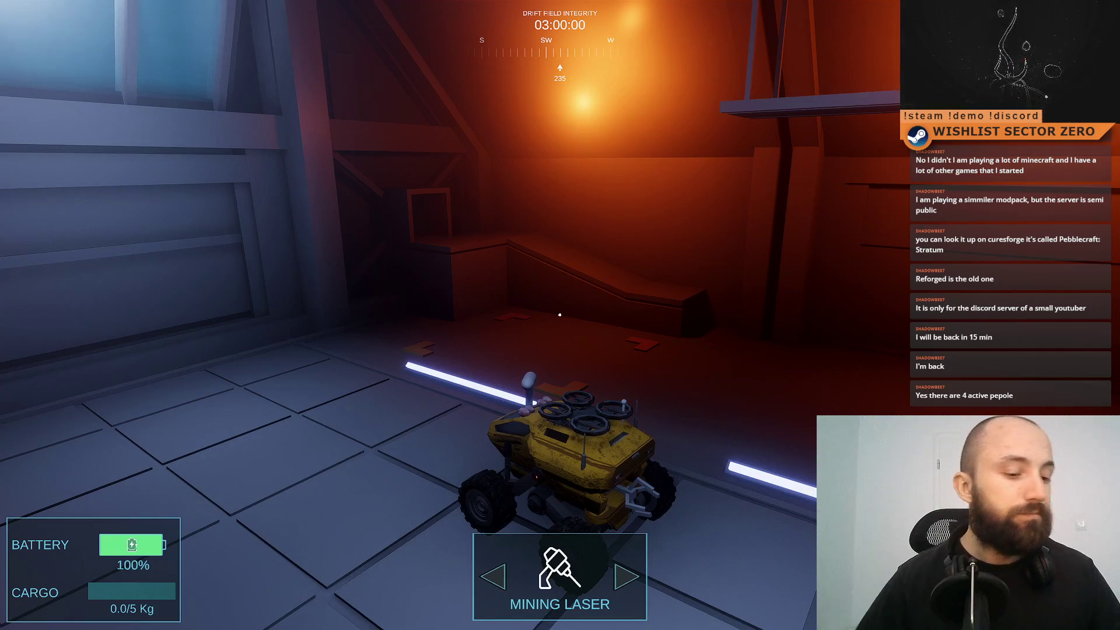
{"action": "key", "text": "F11"}
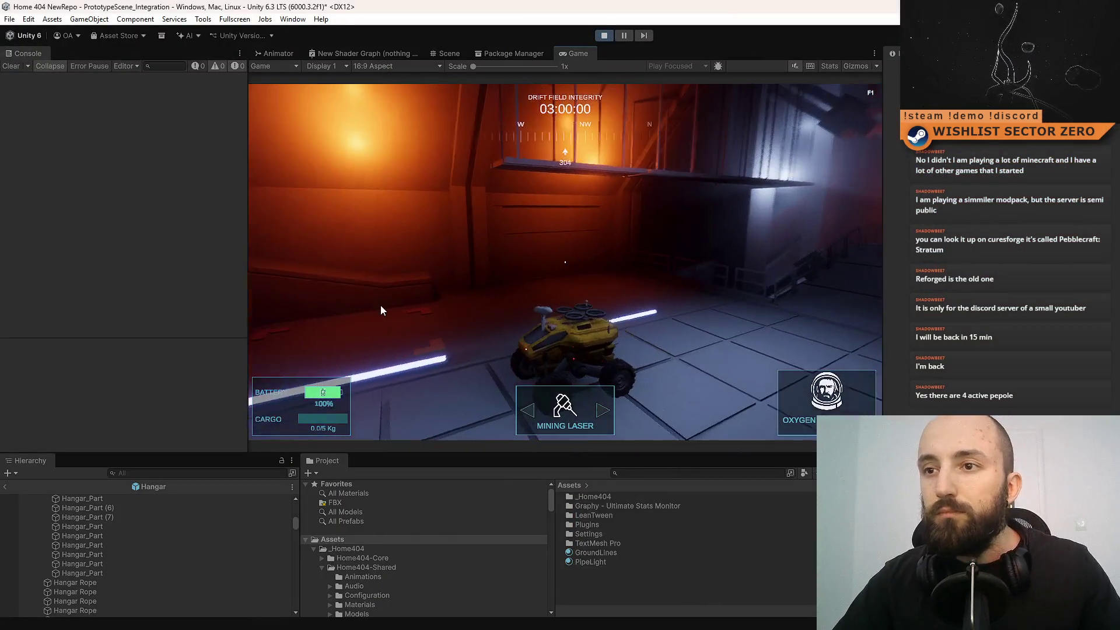
- Nudge the rover left, right and slightly forward near the hangar wall
{"action": "key", "text": "a"}
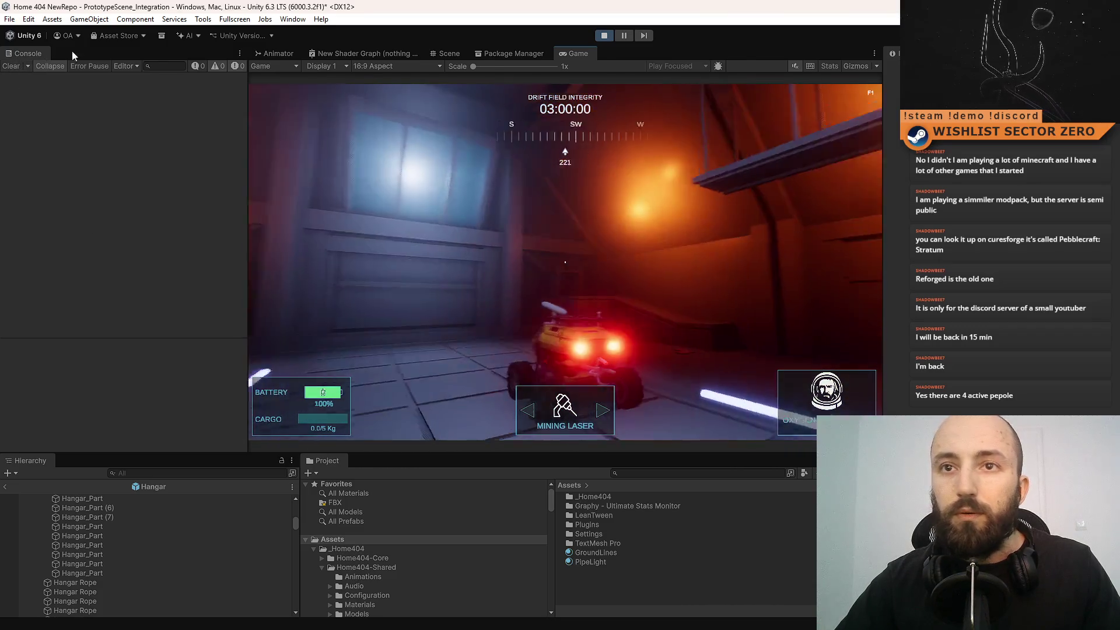
{"action": "key", "text": "d"}
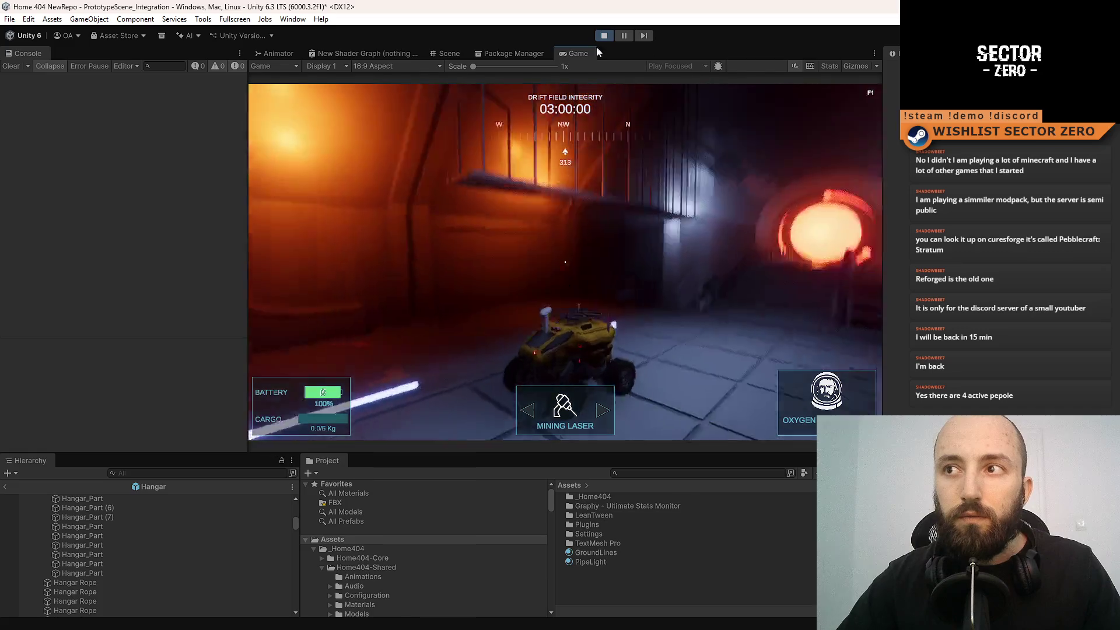
{"action": "key", "text": "d"}
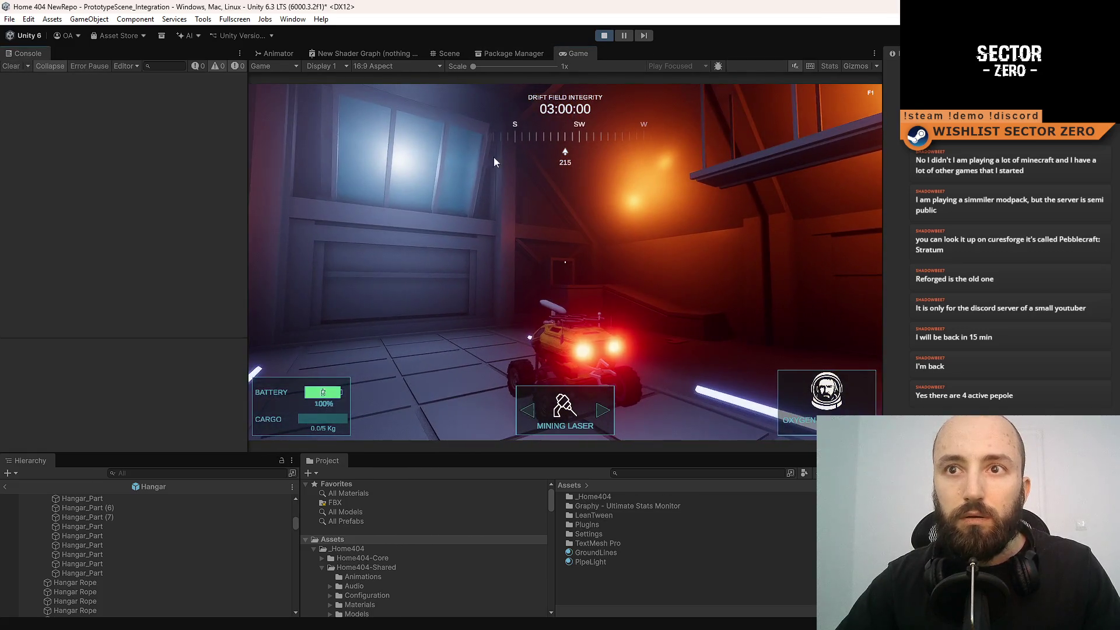
- Pause the game, switch to the Scene view, and select the floor beam Hangar_Part (11)
{"action": "left_click", "coordinate": [624, 35]}
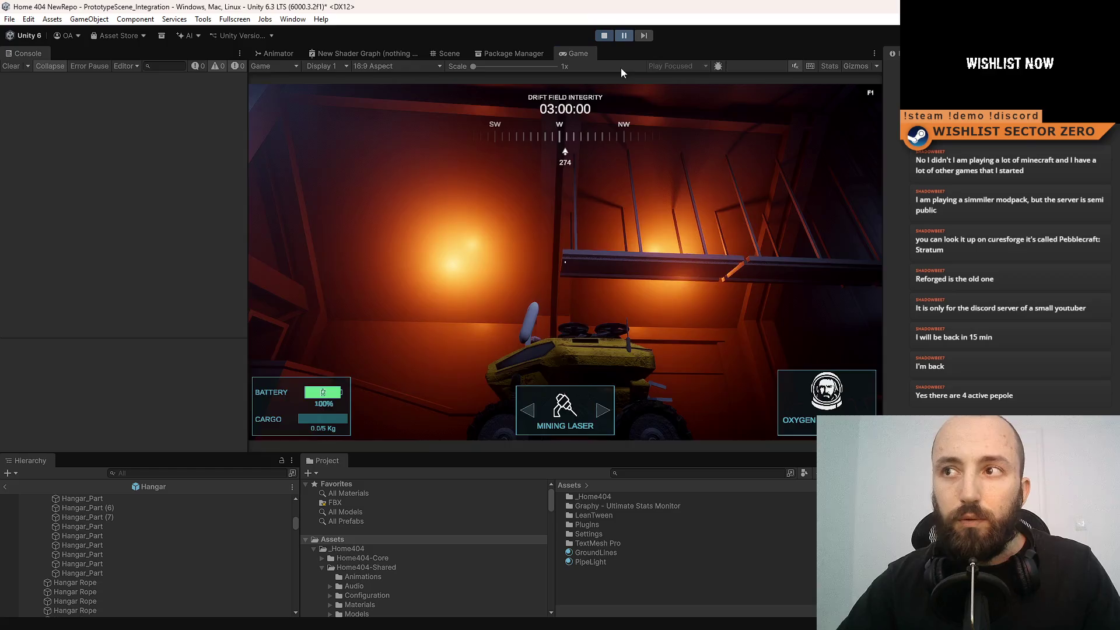
{"action": "key", "text": "ctrl+1"}
{"action": "left_click", "coordinate": [538, 268]}
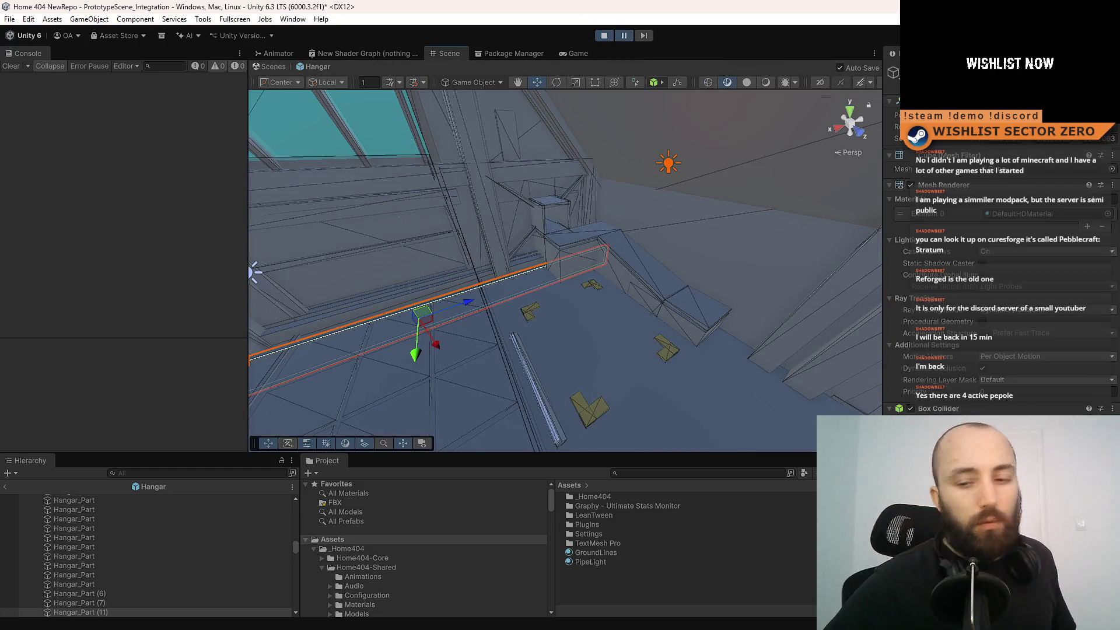